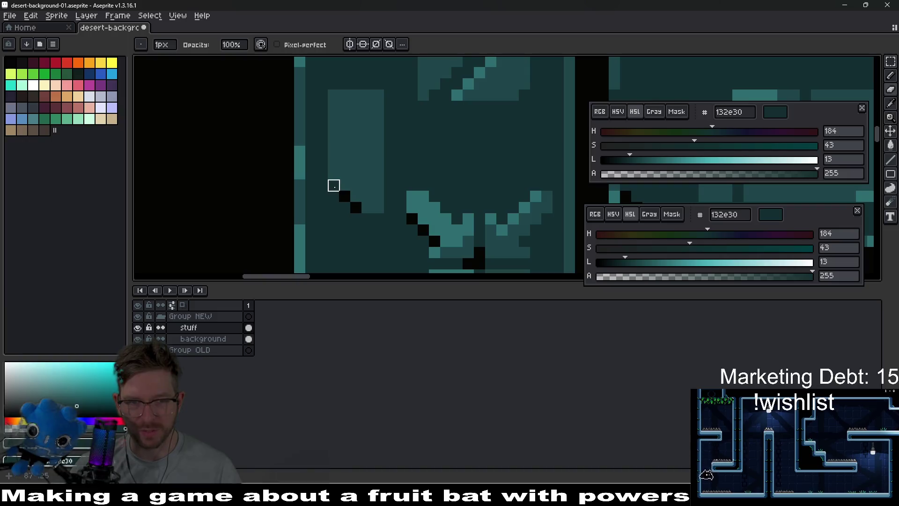
# Zoom in on the small inset panel of the tall X-marked tile
pyautogui.scroll(-4, 367, 207)
pyautogui.scroll(2, 374, 209)
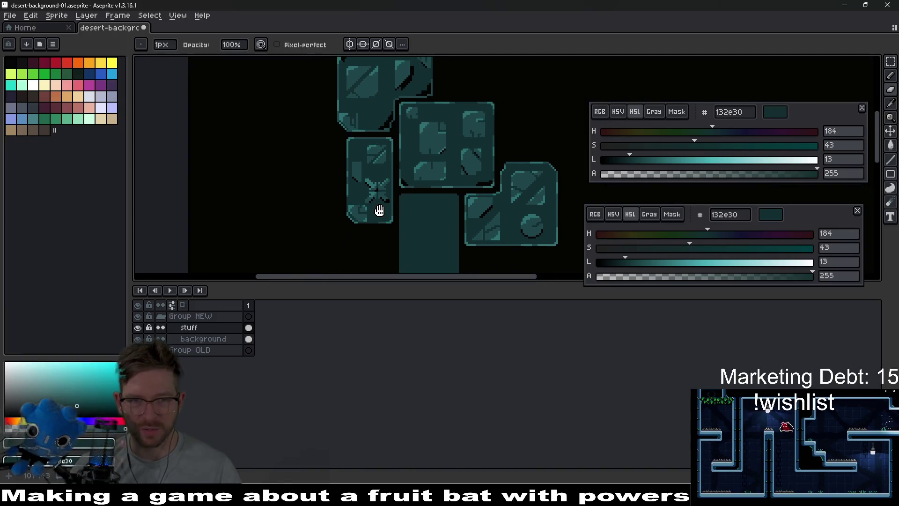
pyautogui.moveTo(379, 210); pyautogui.dragTo(384, 198)
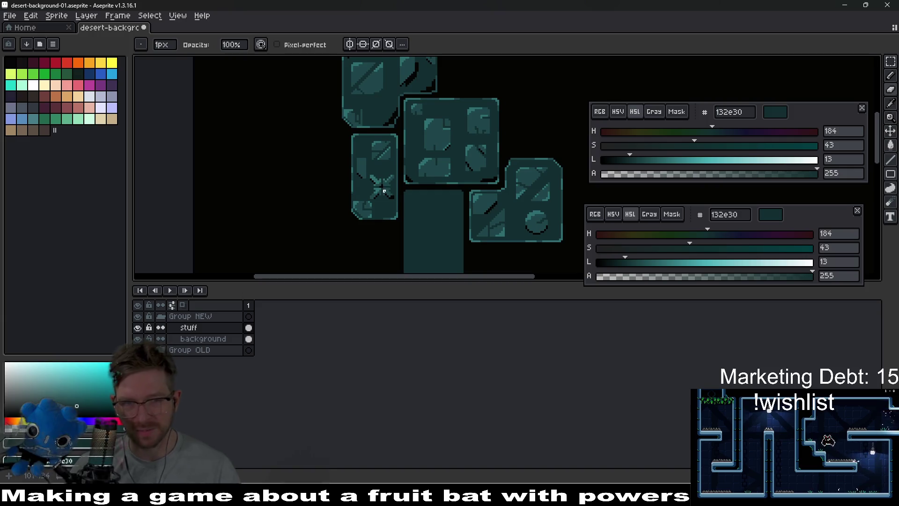
pyautogui.scroll(2, 377, 201)
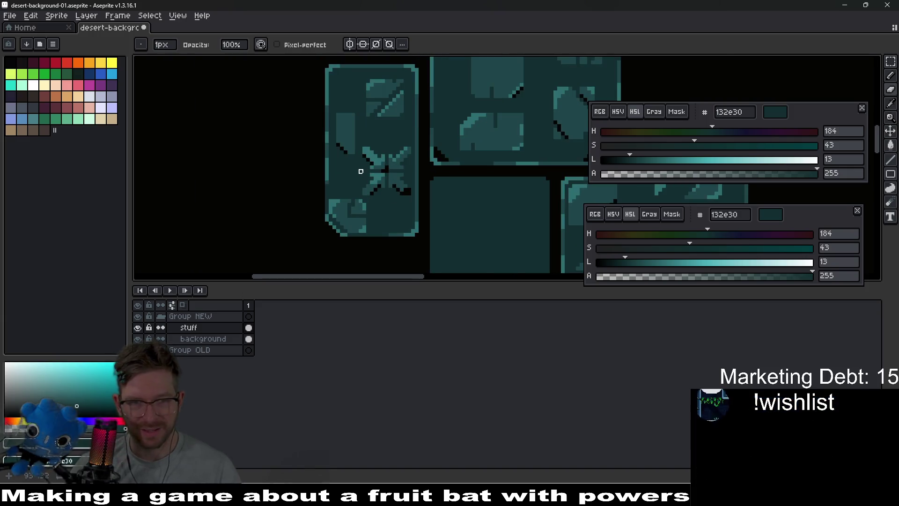
pyautogui.scroll(-2, 370, 178)
pyautogui.scroll(2, 395, 162)
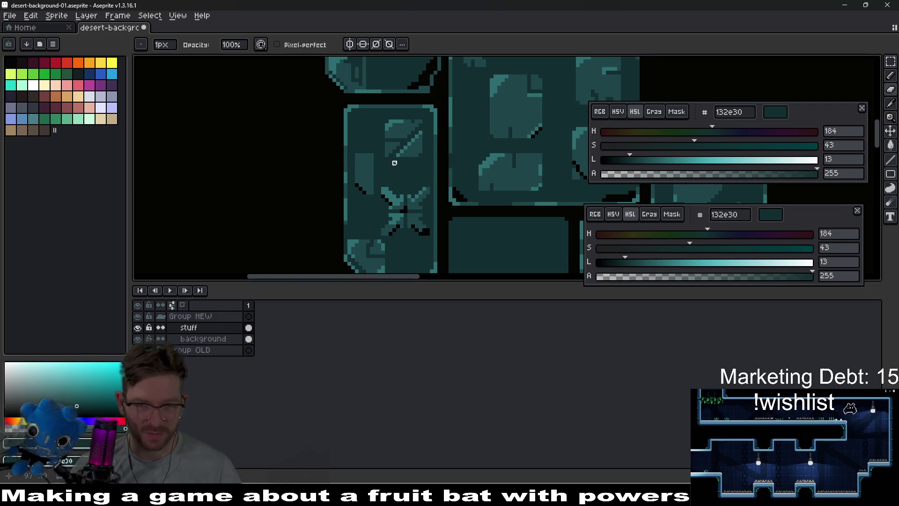
pyautogui.hscroll(1, 394, 163)
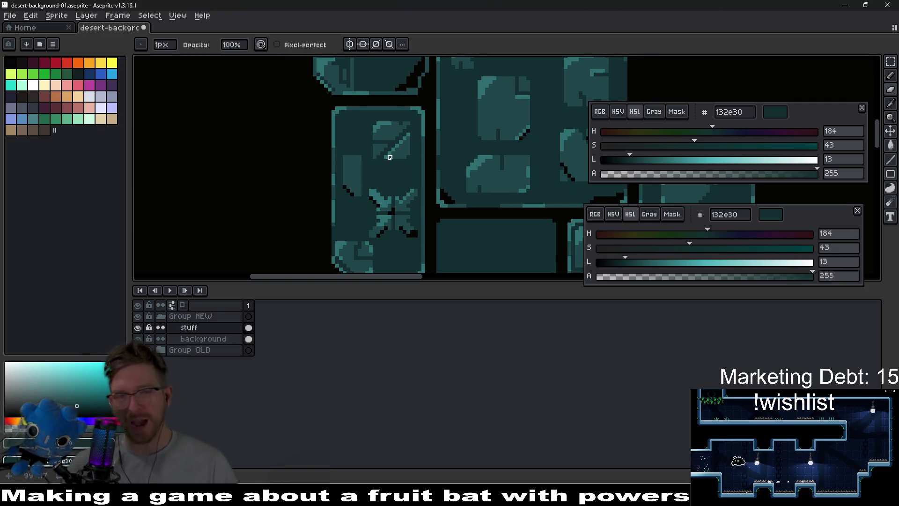
pyautogui.scroll(2, 373, 175)
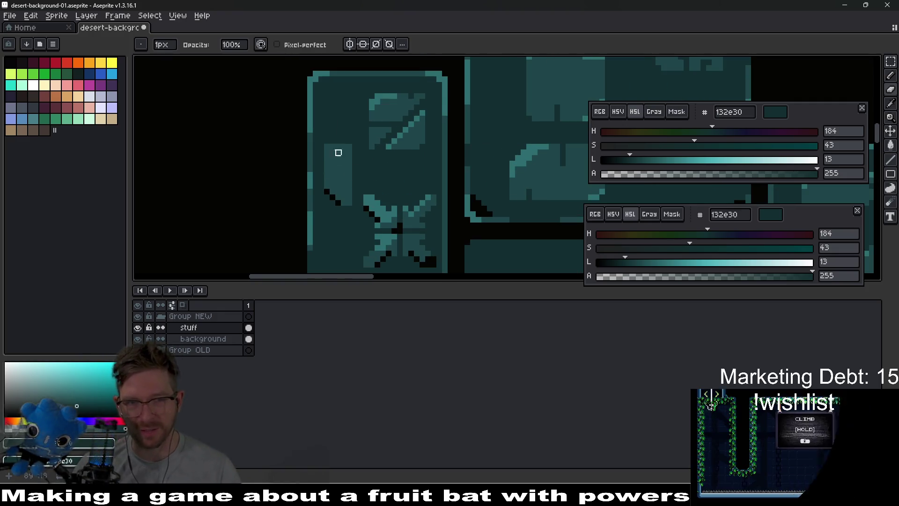
pyautogui.scroll(1, 330, 149)
pyautogui.scroll(-2, 354, 148)
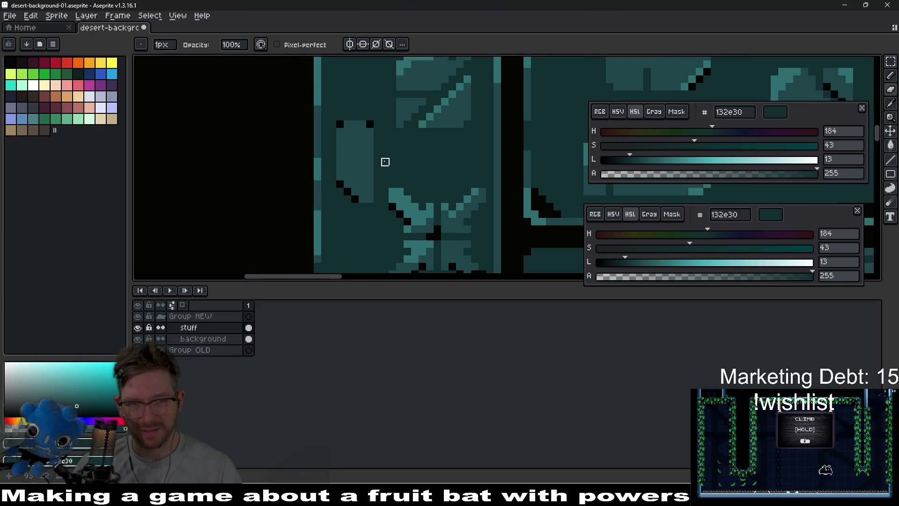
pyautogui.scroll(2, 377, 145)
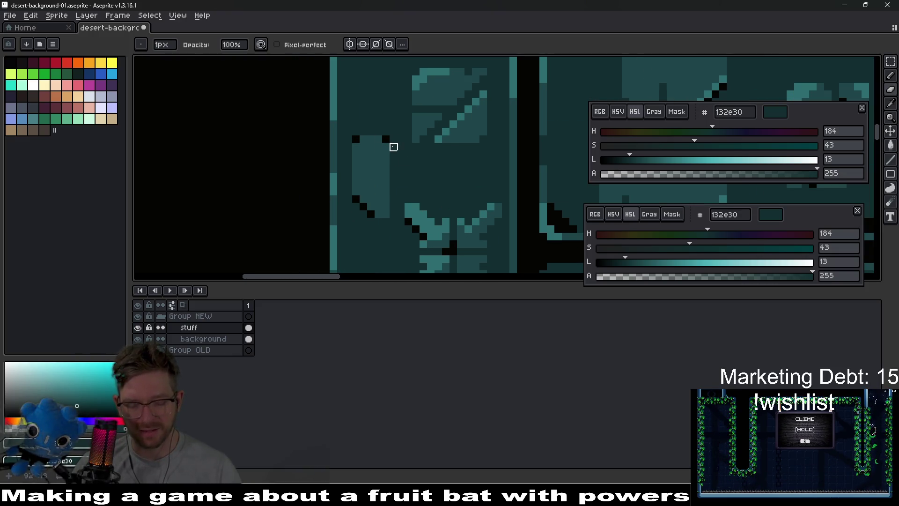
# Erase the stray black pixel at the inset panel's top-right corner
pyautogui.press('e')
pyautogui.click(385, 139)
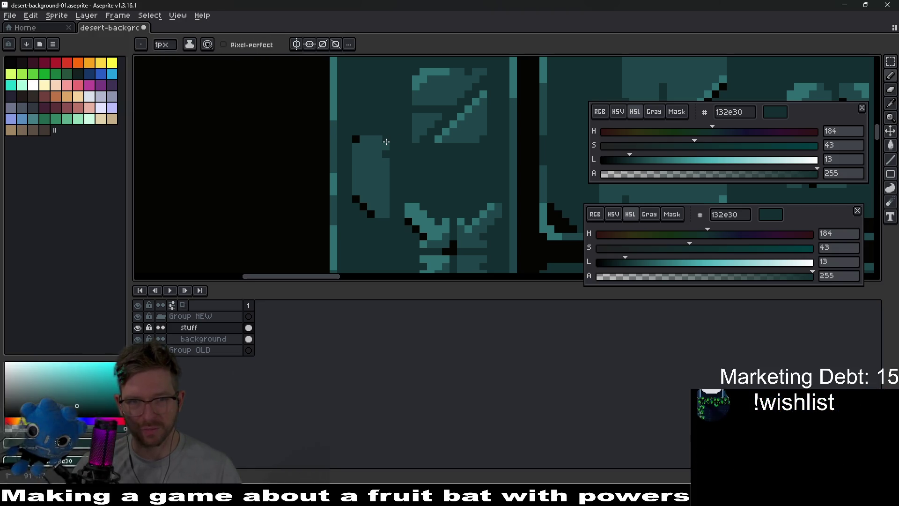
pyautogui.scroll(-2, 370, 140)
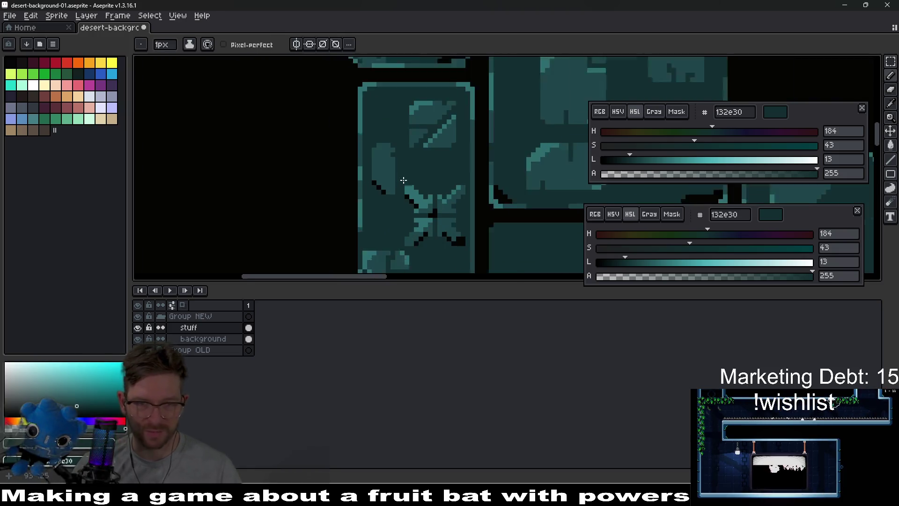
pyautogui.scroll(2, 395, 148)
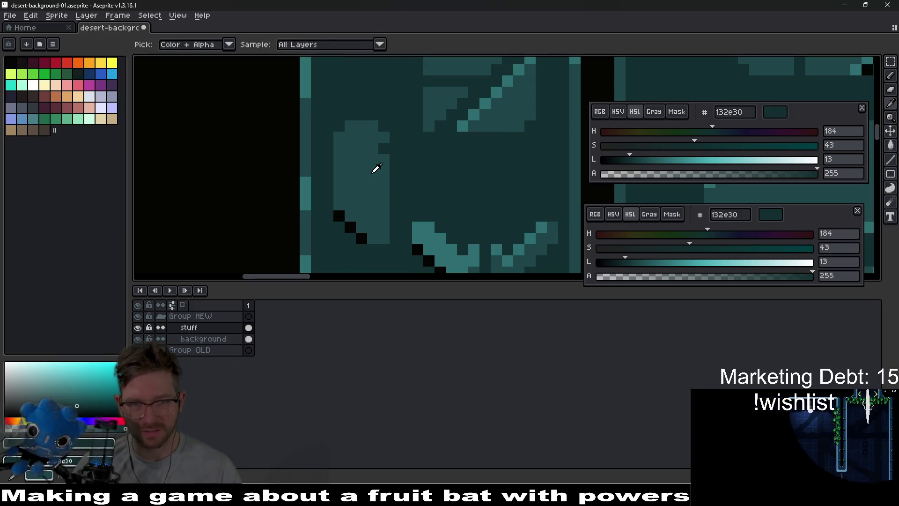
# Sample the dark teal 1f464a from the tall tile as the drawing colour
pyautogui.keyDown('alt'); pyautogui.click(386, 151); pyautogui.keyUp('alt')
pyautogui.scroll(-4, 405, 175)
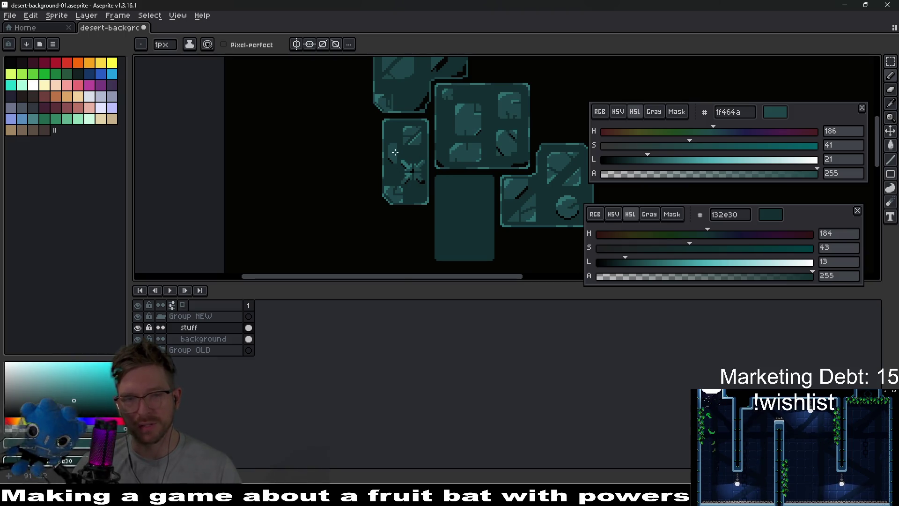
pyautogui.scroll(3, 395, 152)
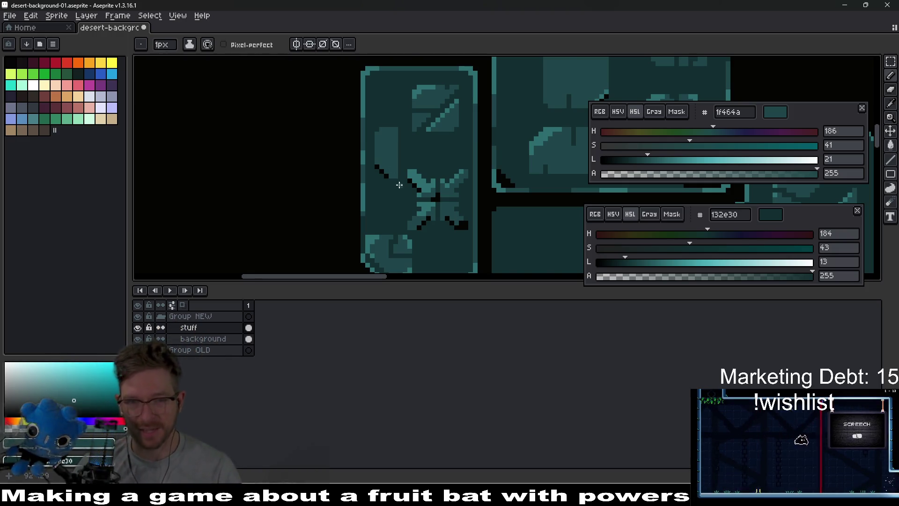
pyautogui.scroll(2, 397, 191)
pyautogui.scroll(-2, 389, 187)
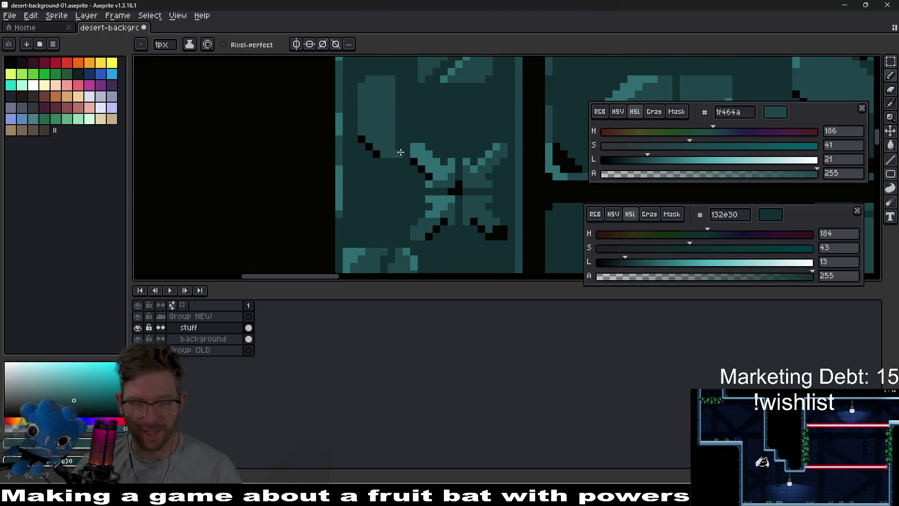
pyautogui.hscroll(2, 393, 168)
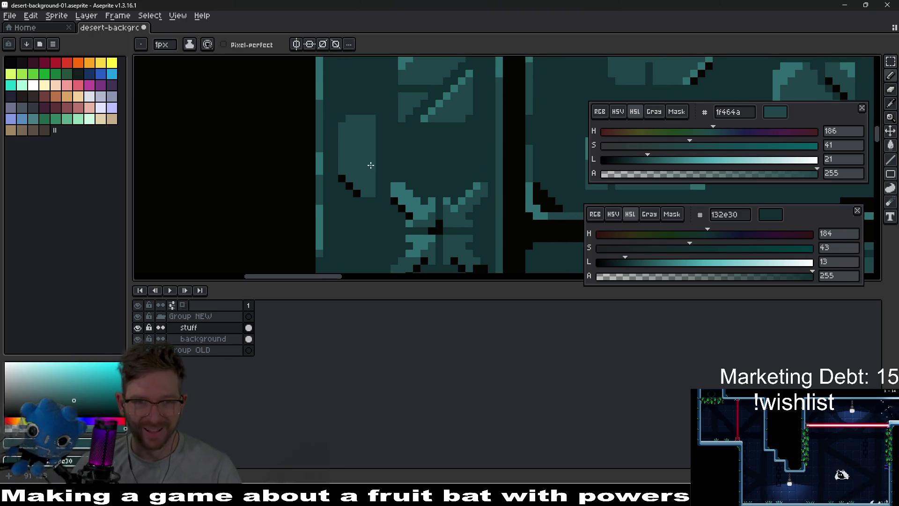
pyautogui.scroll(-1, 387, 176)
# Pan and zoom to bring the tall tile's top border into view
pyautogui.scroll(-5, 383, 179)
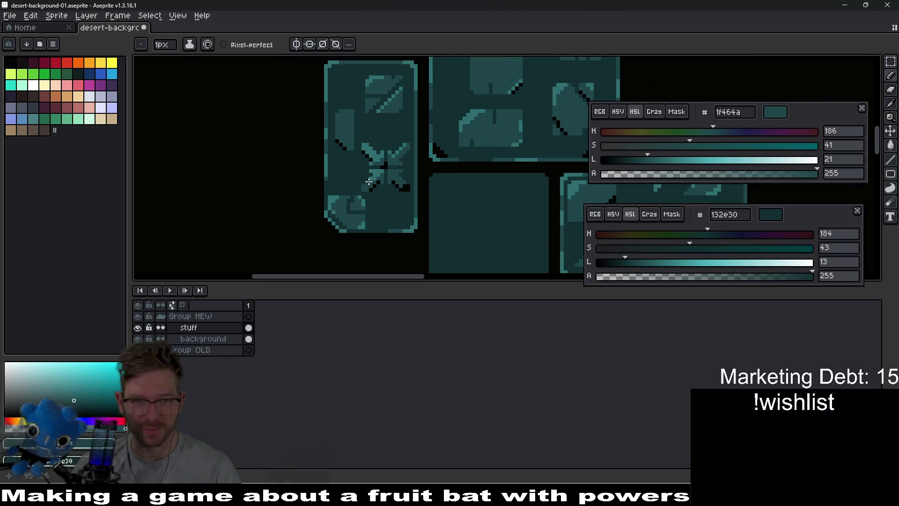
pyautogui.scroll(4, 427, 199)
pyautogui.scroll(-2, 431, 187)
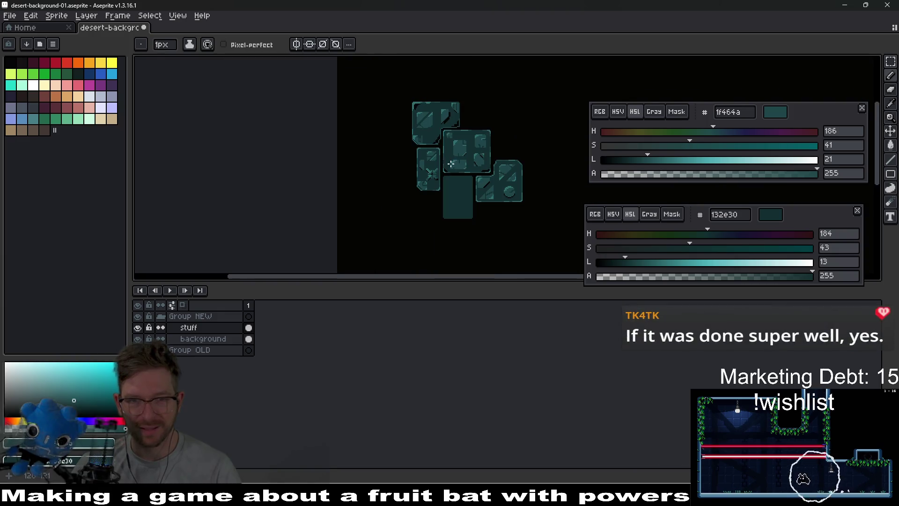
pyautogui.hscroll(2, 432, 158)
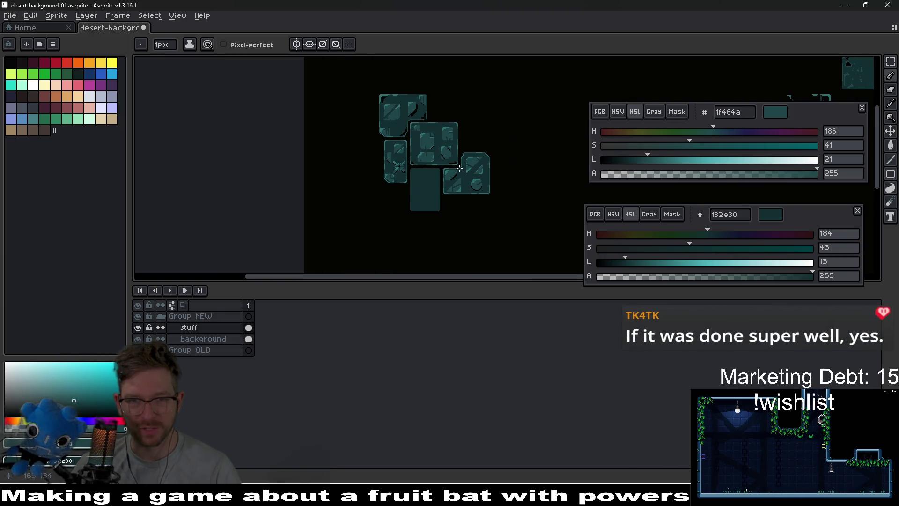
pyautogui.scroll(2, 390, 154)
pyautogui.scroll(1, 377, 137)
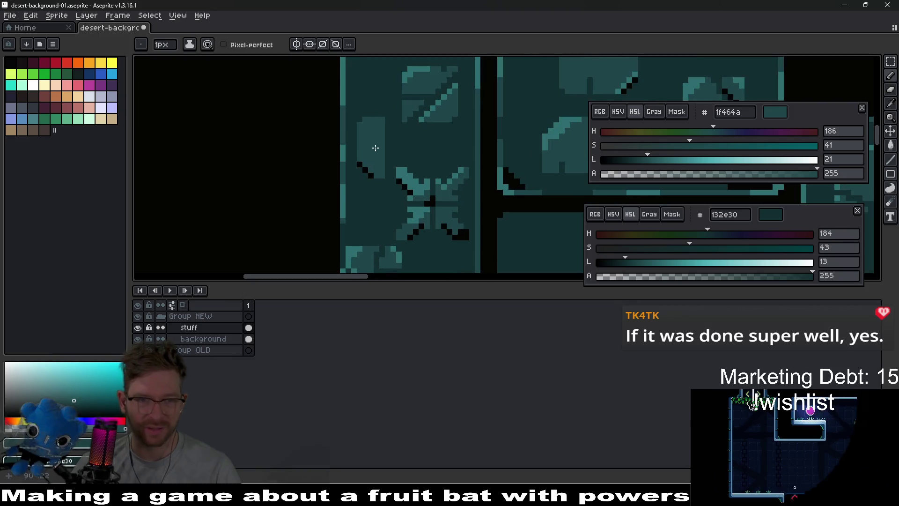
pyautogui.moveTo(377, 137); pyautogui.dragTo(376, 158)
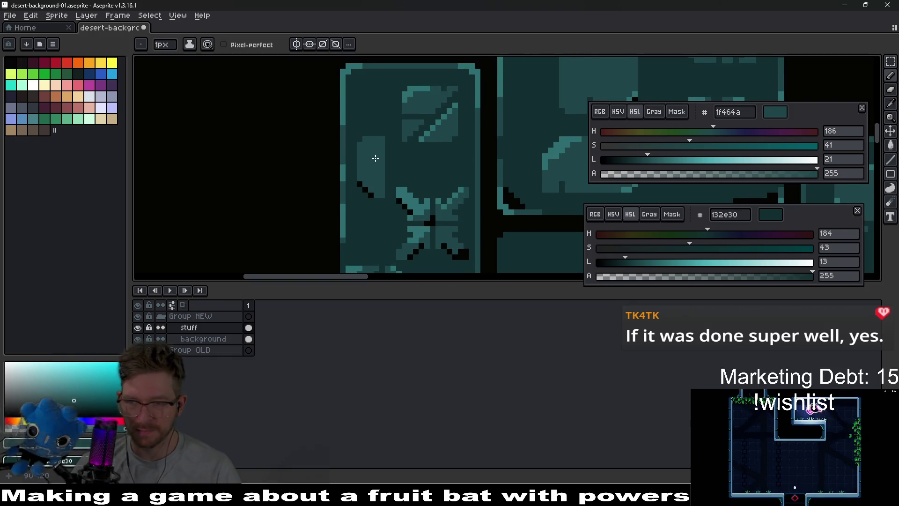
pyautogui.scroll(1, 376, 174)
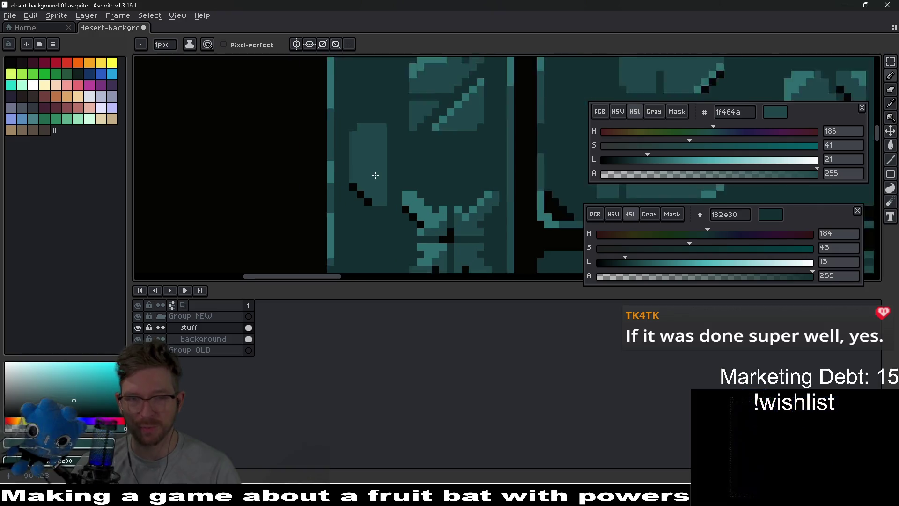
pyautogui.moveTo(370, 150)
pyautogui.mouseDown()
pyautogui.moveTo(358, 142)
pyautogui.moveTo(366, 155)
pyautogui.mouseUp()
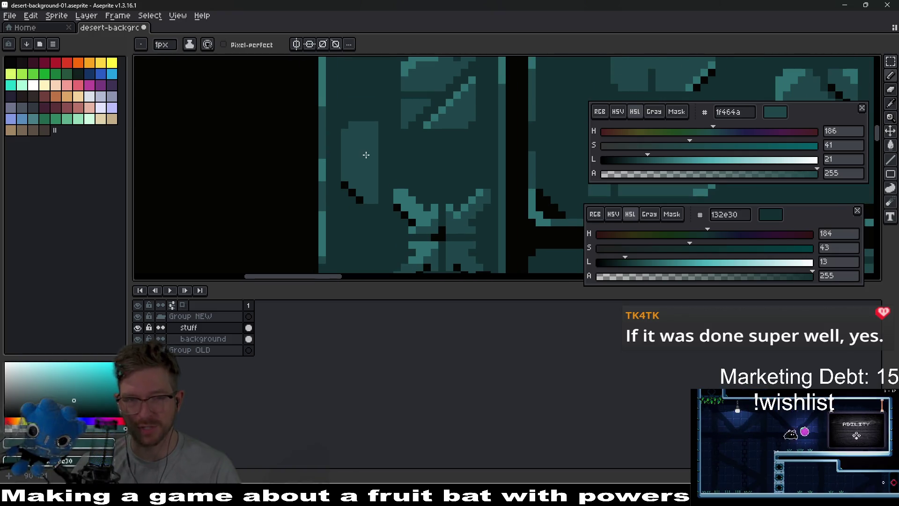
# Sample lighter teal 2d6d71 and highlight the inset panel's top-left corner and top edge
pyautogui.keyDown('alt'); pyautogui.click(416, 211); pyautogui.keyUp('alt')
pyautogui.scroll(1, 360, 133)
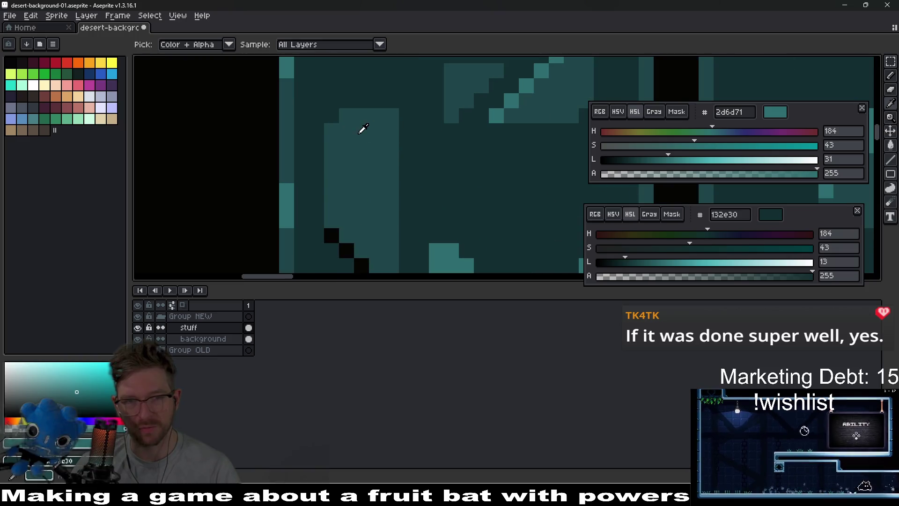
pyautogui.click(329, 131)
pyautogui.click(346, 132)
pyautogui.click(346, 117)
pyautogui.click(362, 116)
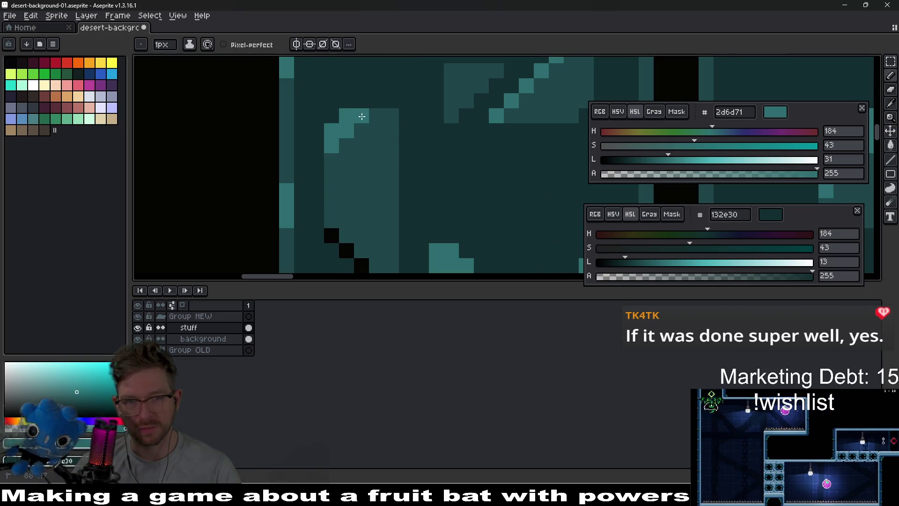
pyautogui.click(377, 132)
# Zoom out and pan until the whole tile cluster, including the plain block, is visible
pyautogui.scroll(-4, 376, 136)
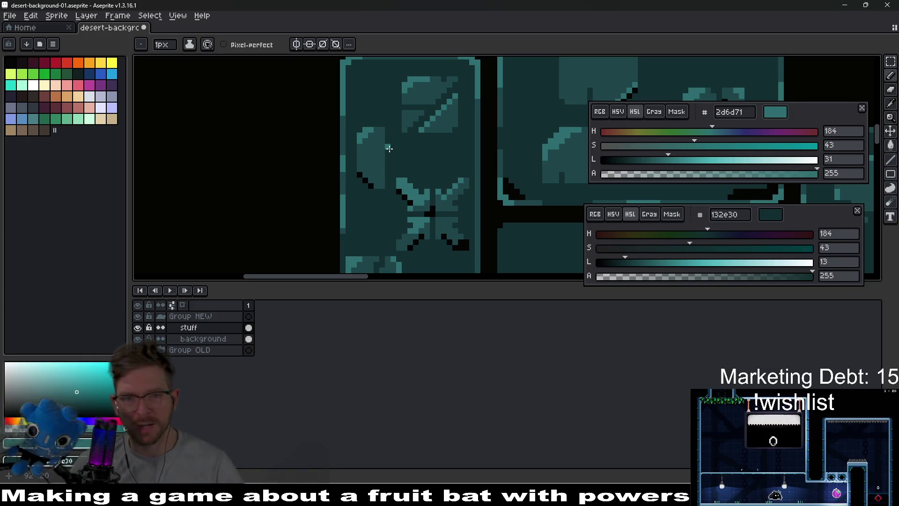
pyautogui.scroll(-5, 429, 182)
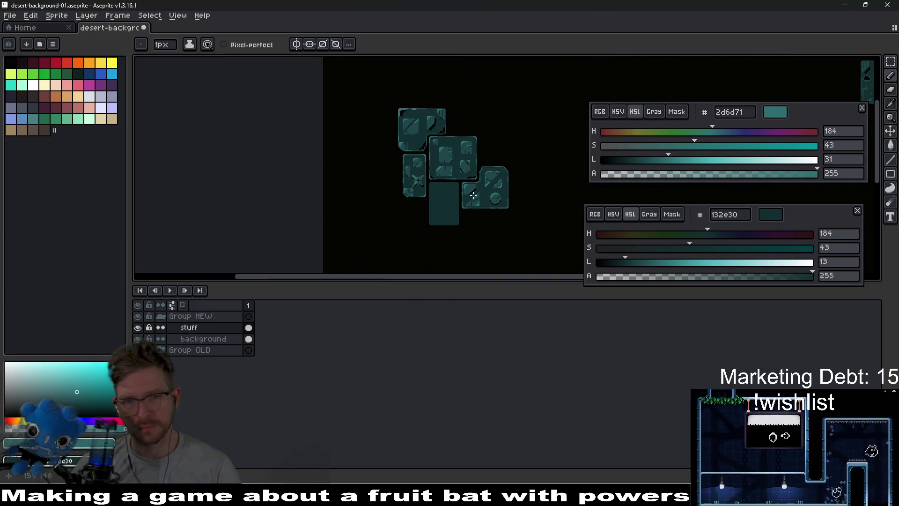
pyautogui.hscroll(2, 429, 182)
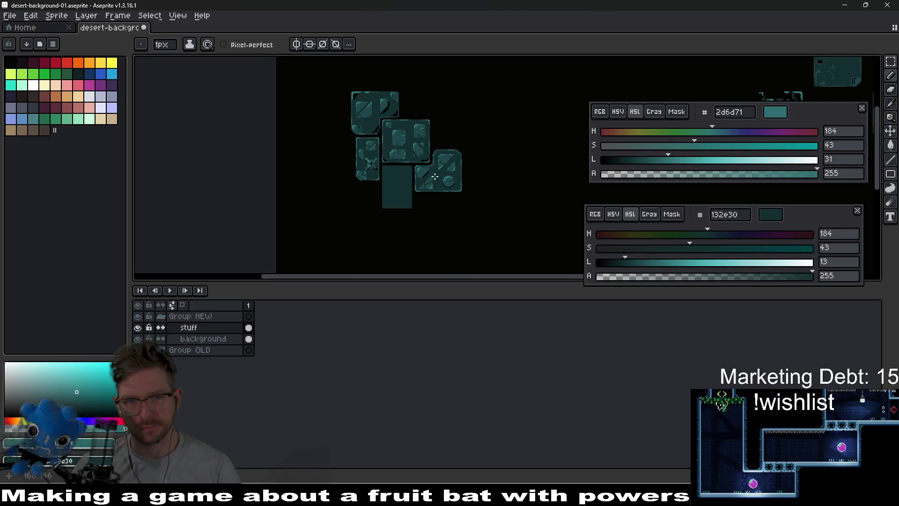
pyautogui.scroll(5, 386, 172)
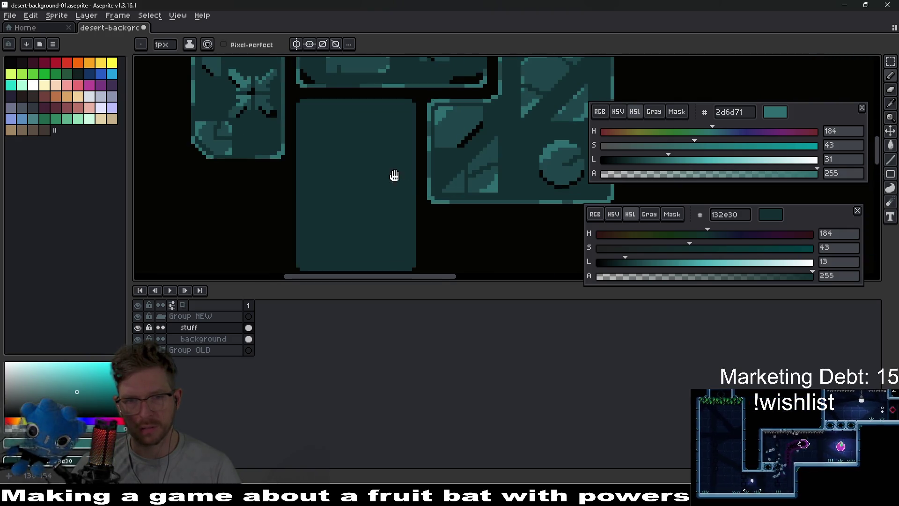
pyautogui.scroll(-3, 405, 200)
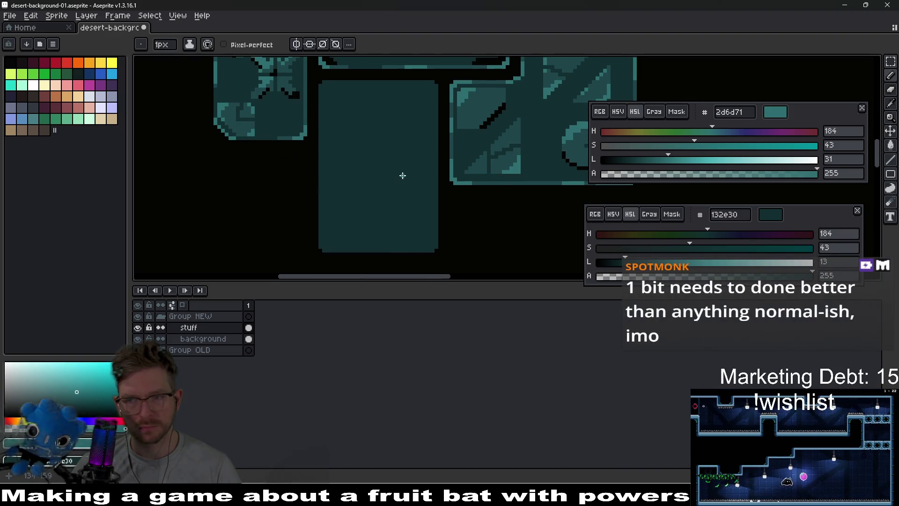
pyautogui.scroll(5, 417, 148)
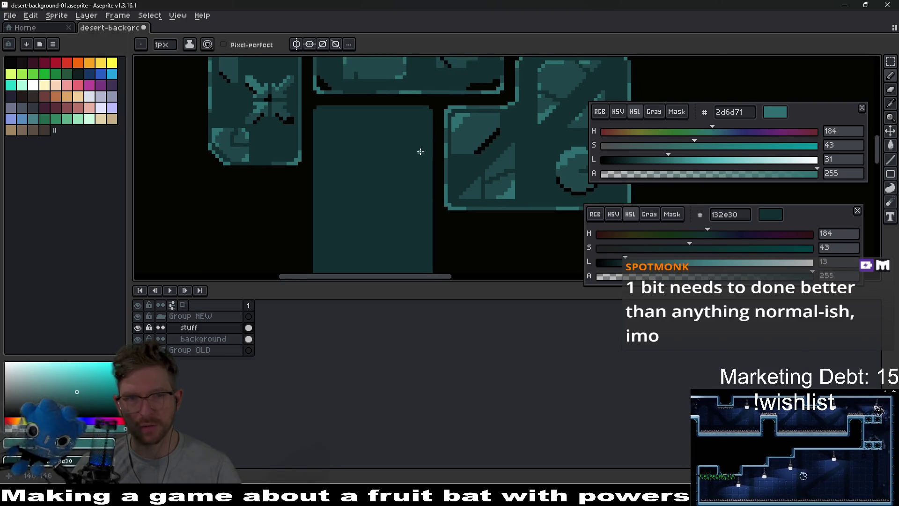
pyautogui.hscroll(-3, 337, 178)
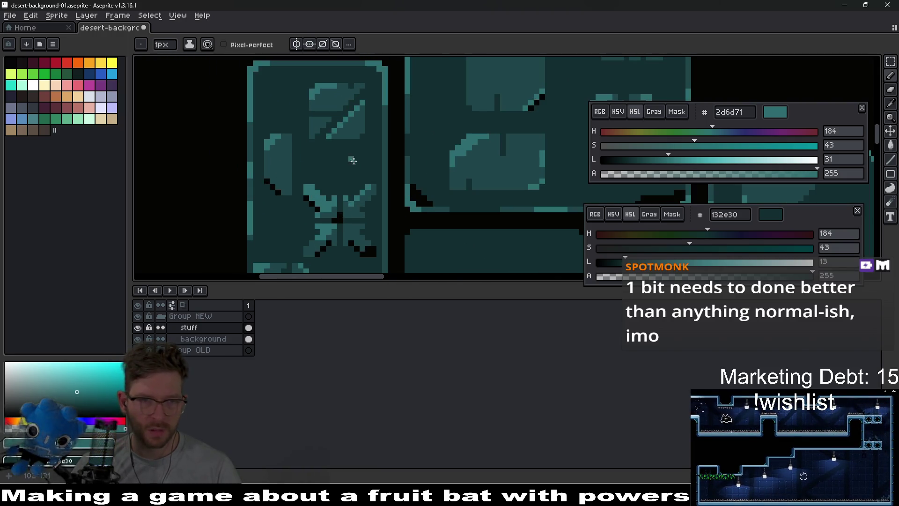
pyautogui.scroll(-2, 361, 136)
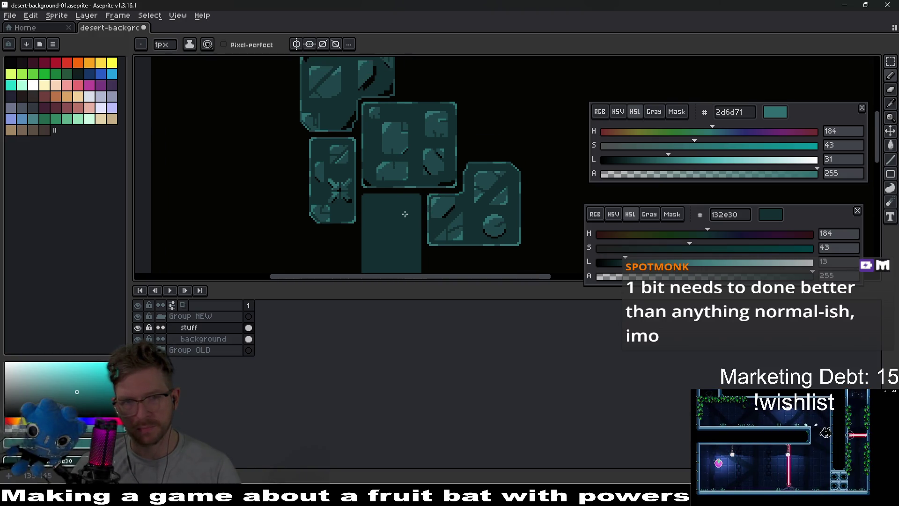
pyautogui.scroll(-2, 404, 192)
# Save desert-background-01 and re-export it to the game's backgrounds folder
pyautogui.press('v')
pyautogui.hotkey('ctrl', 's')
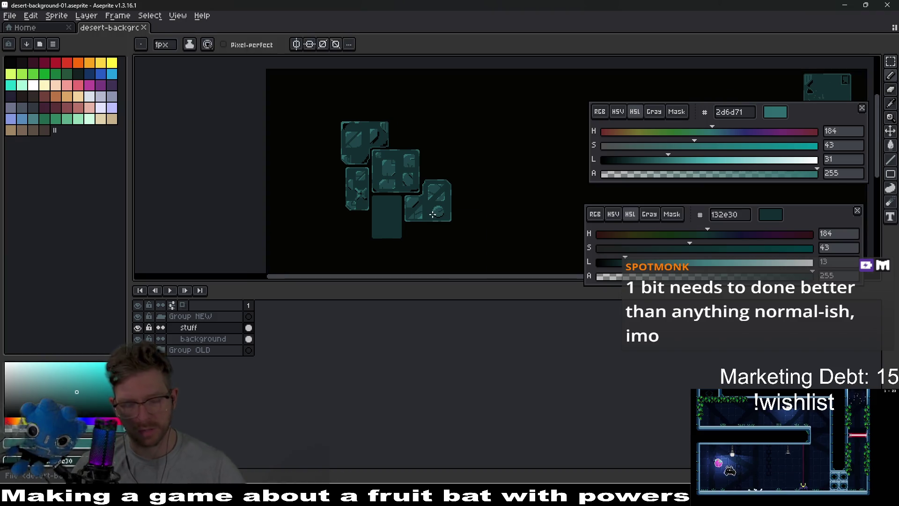
pyautogui.hotkey('ctrl', 'alt', 'shift', 's')
pyautogui.press('Return')
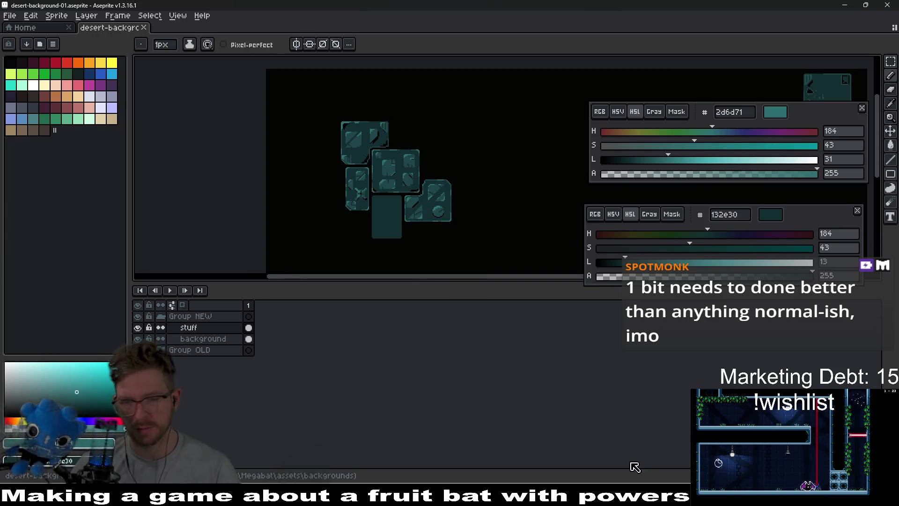
# Check the updated tiles behind the Level_3_1 scene in Godot, then return to Aseprite
pyautogui.hotkey('alt', 'Tab')
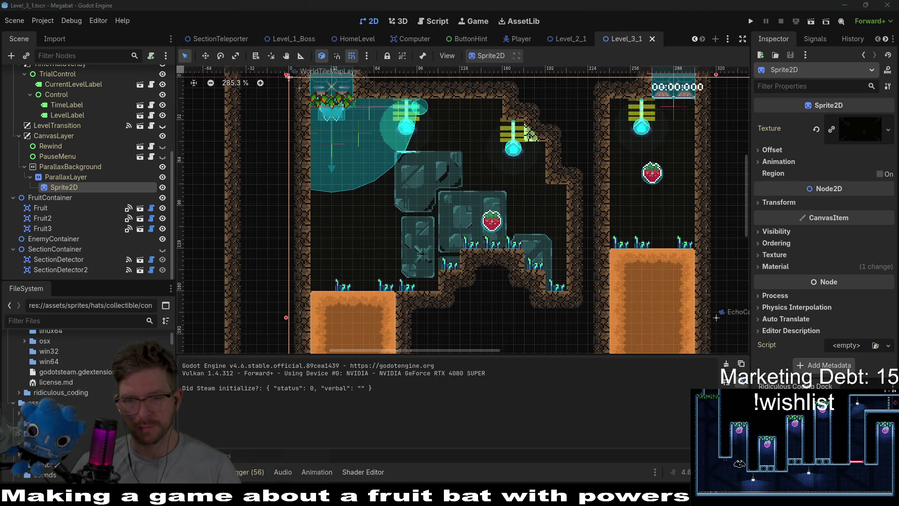
pyautogui.hotkey('alt', 'Tab')
pyautogui.moveTo(505, 216); pyautogui.dragTo(475, 197)
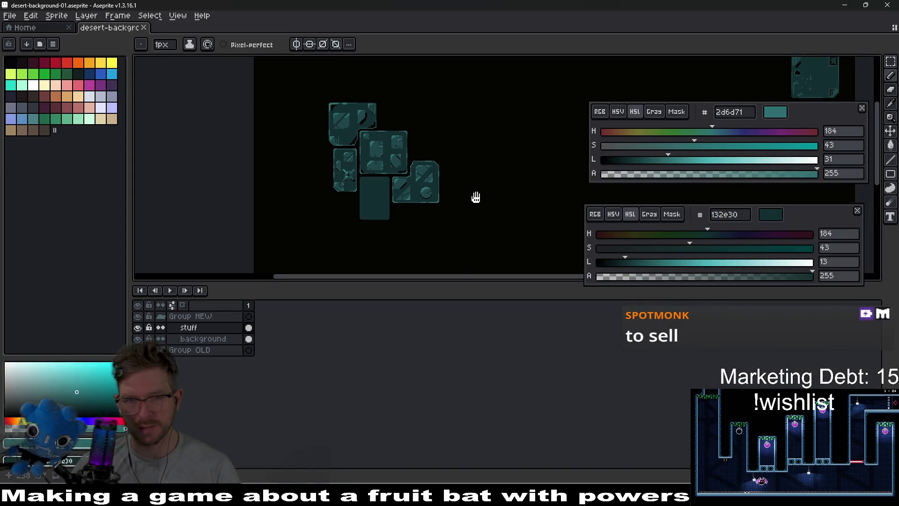
# Pan across the sprite and zoom in close on the plain rectangular block below the central tile
pyautogui.moveTo(562, 175); pyautogui.dragTo(477, 152)
pyautogui.scroll(-3, 507, 197)
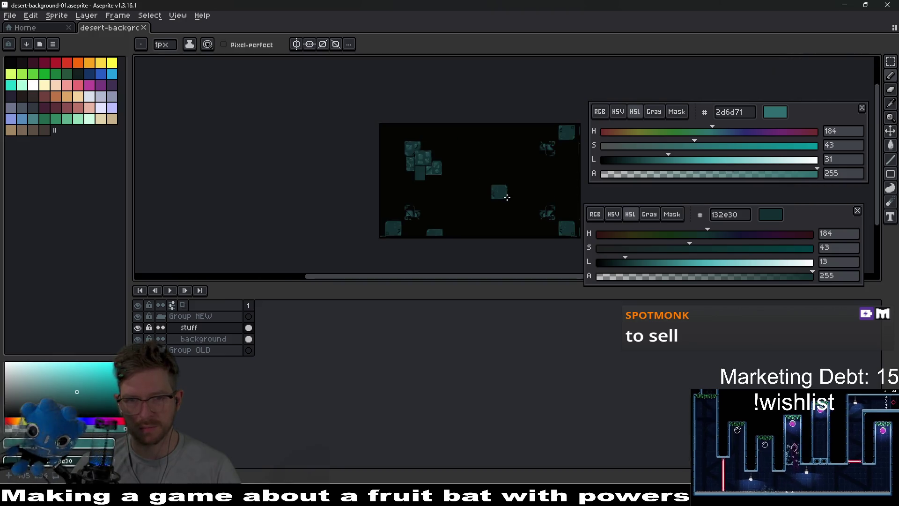
pyautogui.scroll(2, 425, 150)
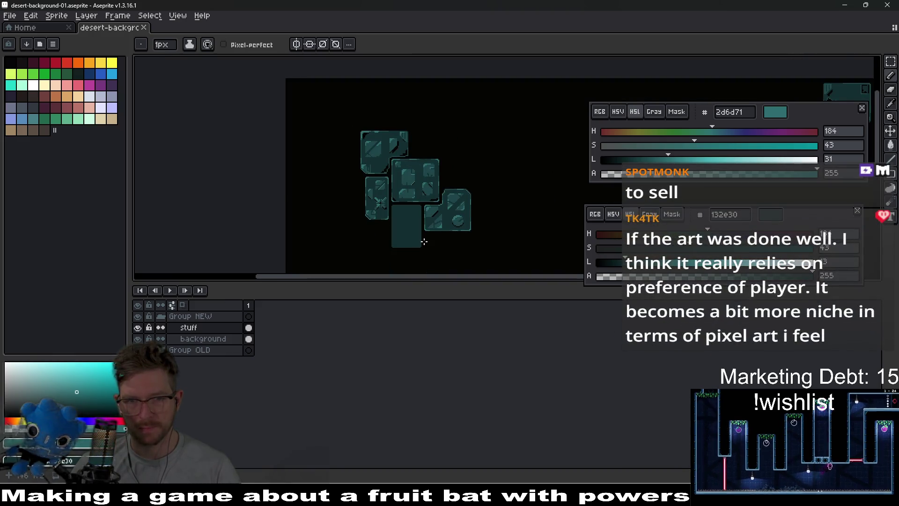
pyautogui.scroll(1, 424, 219)
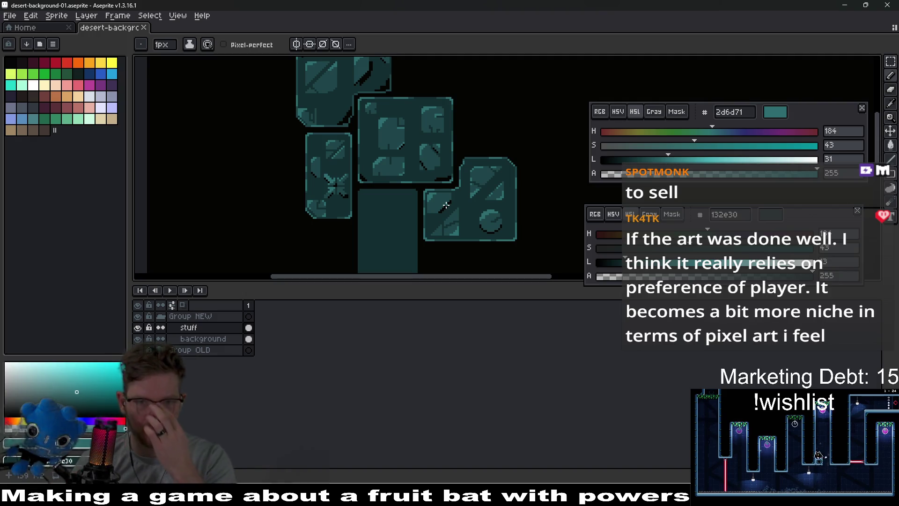
pyautogui.scroll(-3, 435, 192)
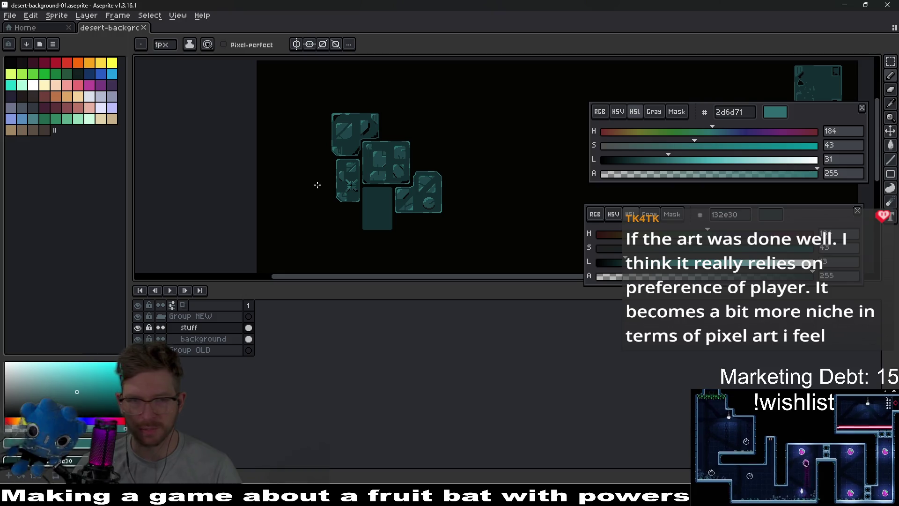
pyautogui.scroll(3, 420, 179)
pyautogui.scroll(1, 419, 178)
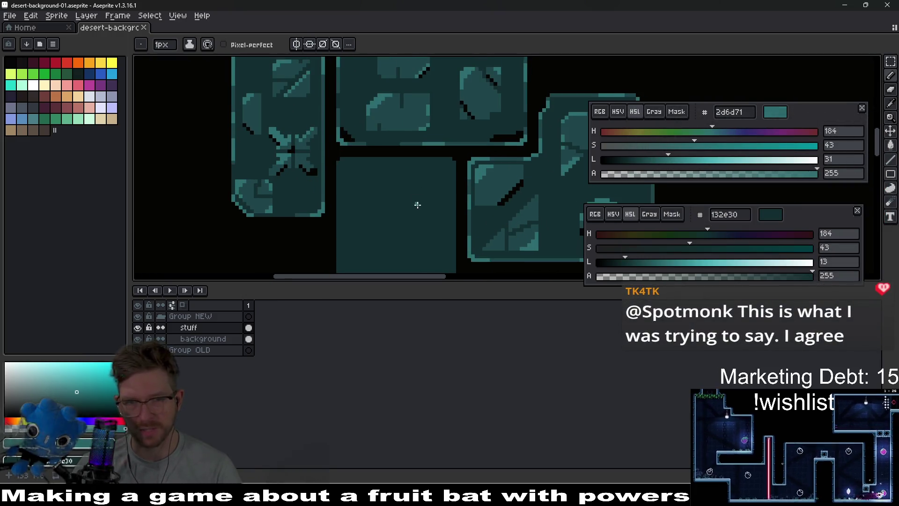
pyautogui.scroll(1, 360, 126)
# Sample teal 1f464a and draw a 1px edge along the block's top and right sides
pyautogui.press('i')
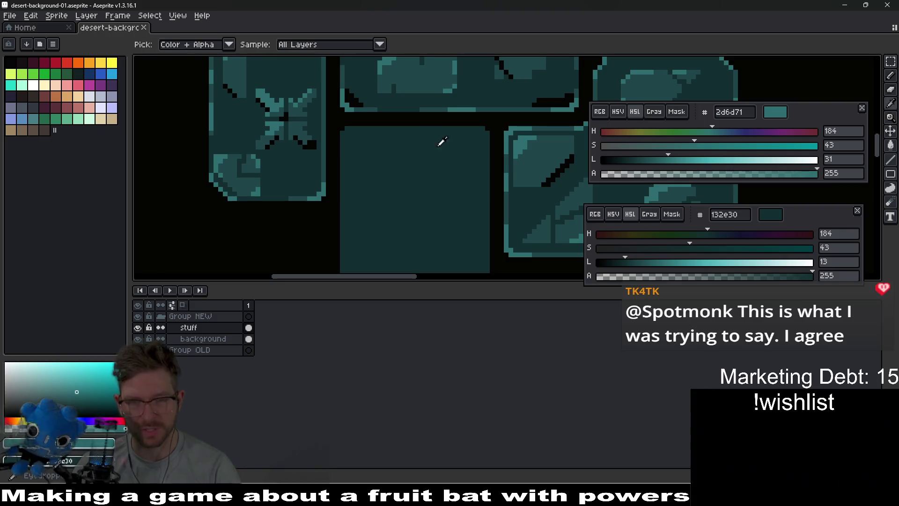
pyautogui.click(552, 127)
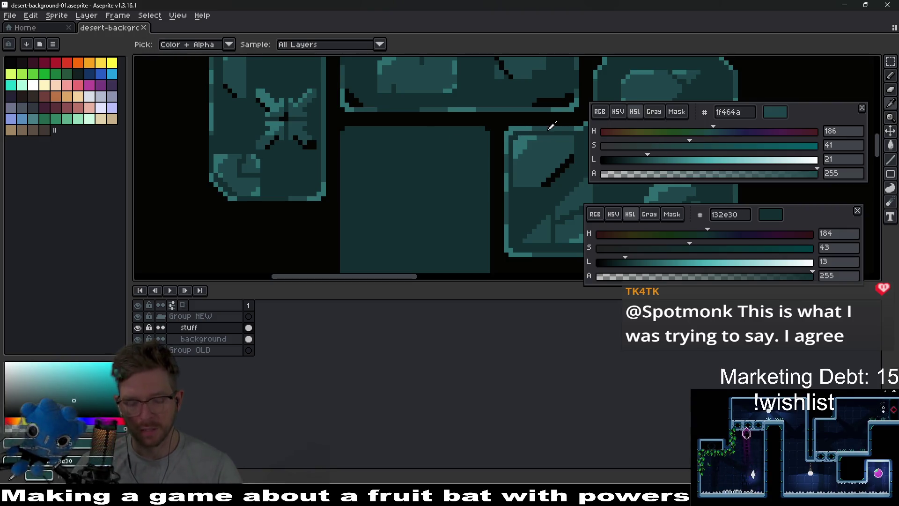
pyautogui.press('b')
pyautogui.scroll(1, 343, 135)
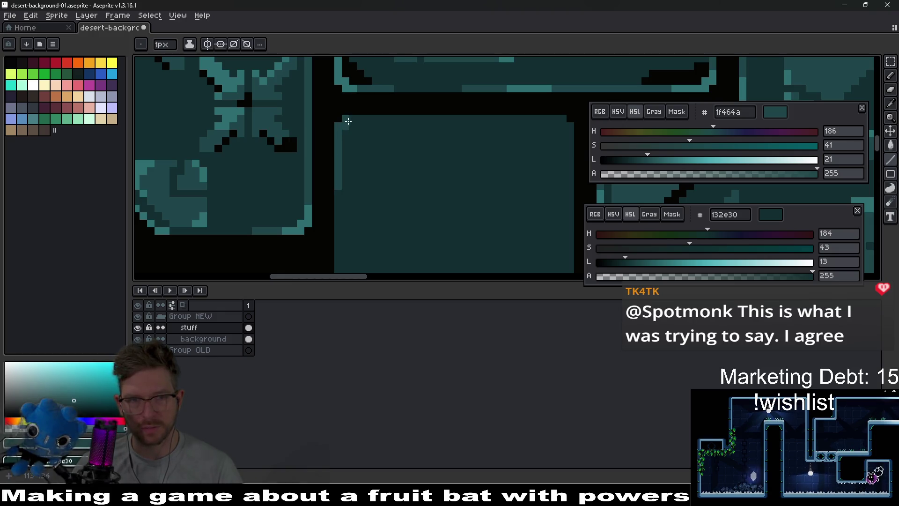
pyautogui.moveTo(348, 121); pyautogui.dragTo(566, 126)
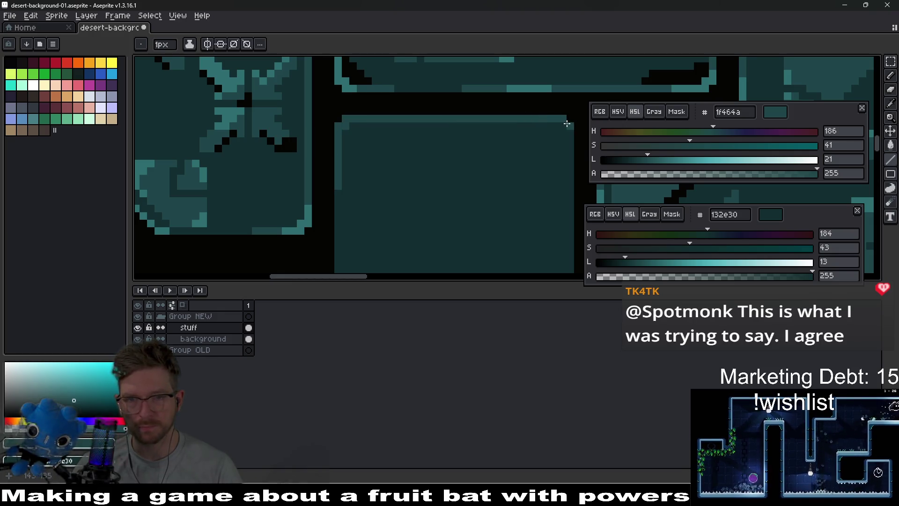
pyautogui.moveTo(572, 176); pyautogui.dragTo(571, 259)
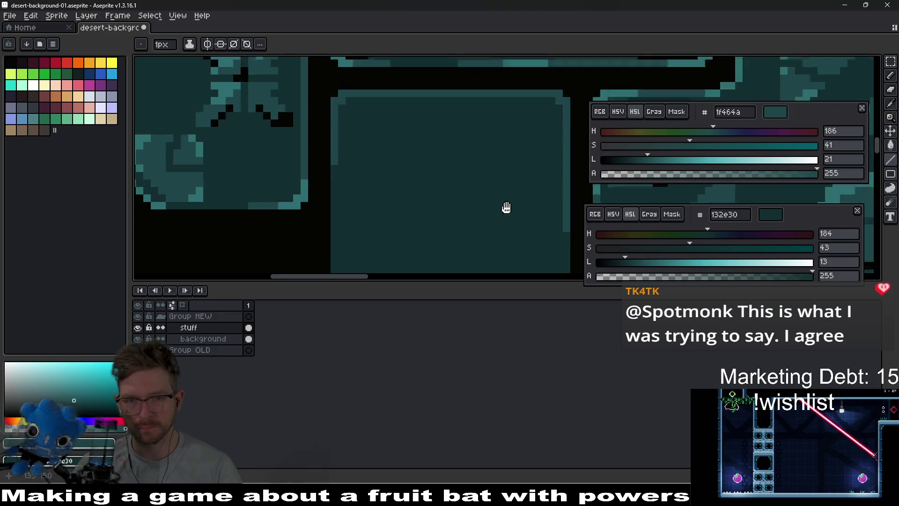
# Finish the edge along the bottom and left sides, then sample dark teal 132e30
pyautogui.scroll(-2, 518, 160)
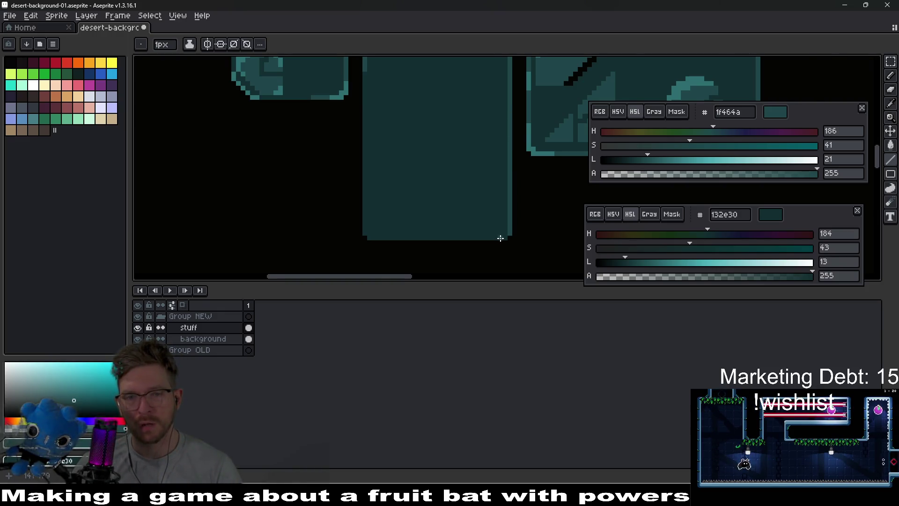
pyautogui.scroll(2, 500, 238)
pyautogui.moveTo(451, 233); pyautogui.dragTo(297, 237)
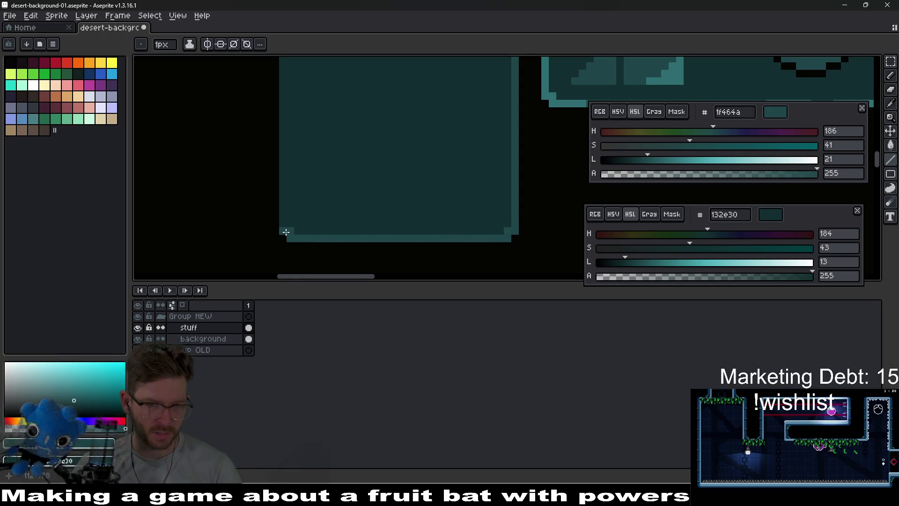
pyautogui.moveTo(286, 220)
pyautogui.mouseDown()
pyautogui.moveTo(286, 84)
pyautogui.moveTo(297, 208)
pyautogui.moveTo(295, 100)
pyautogui.mouseUp()
pyautogui.scroll(-1, 350, 143)
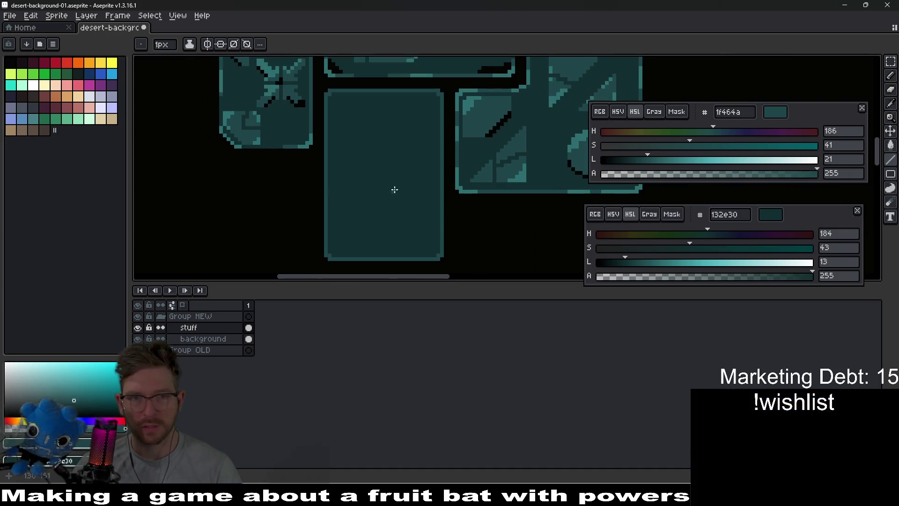
pyautogui.scroll(-1, 396, 142)
pyautogui.scroll(-3, 421, 154)
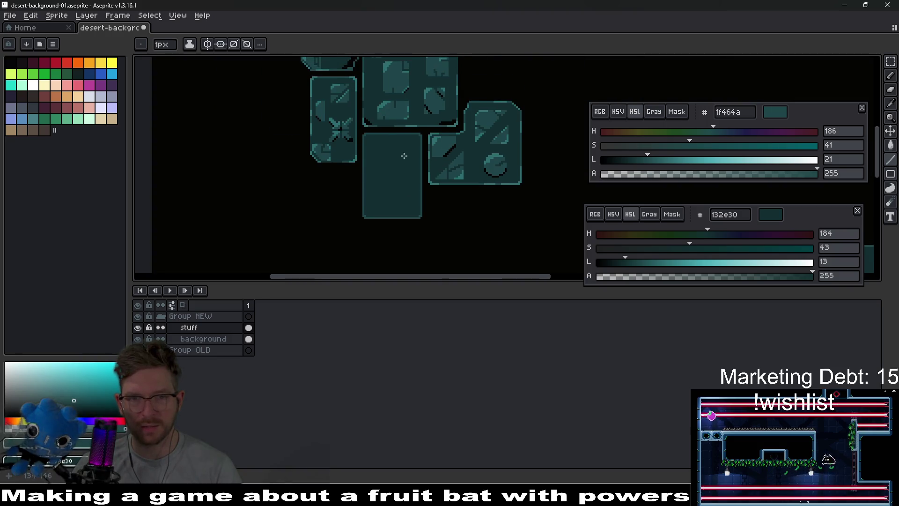
pyautogui.scroll(2, 399, 185)
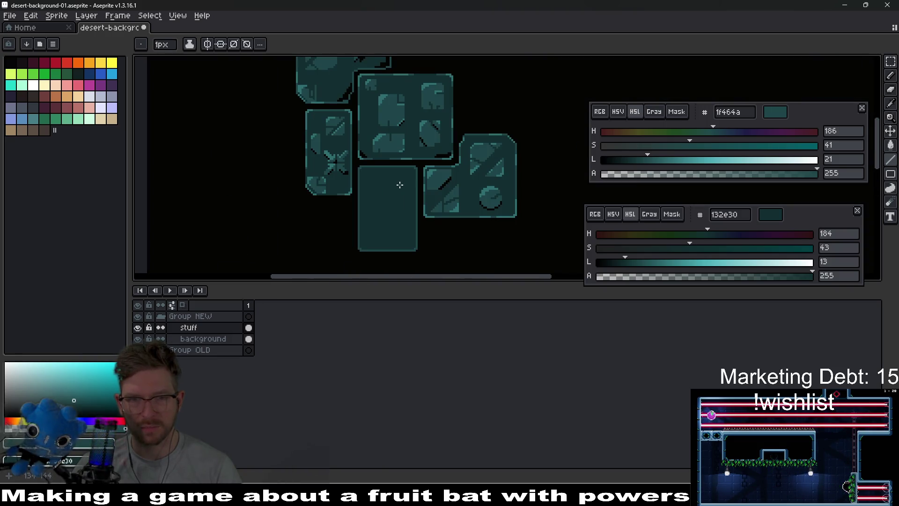
pyautogui.scroll(2, 393, 172)
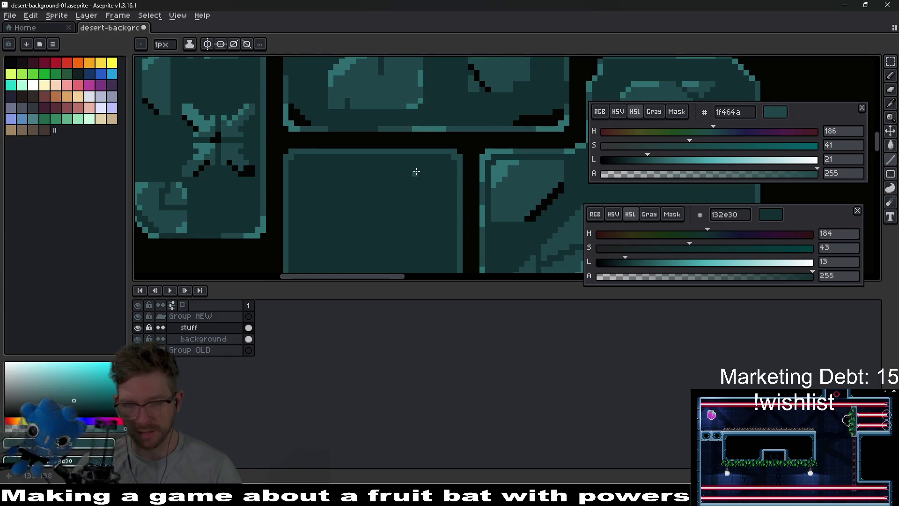
pyautogui.press('i')
pyautogui.click(495, 152)
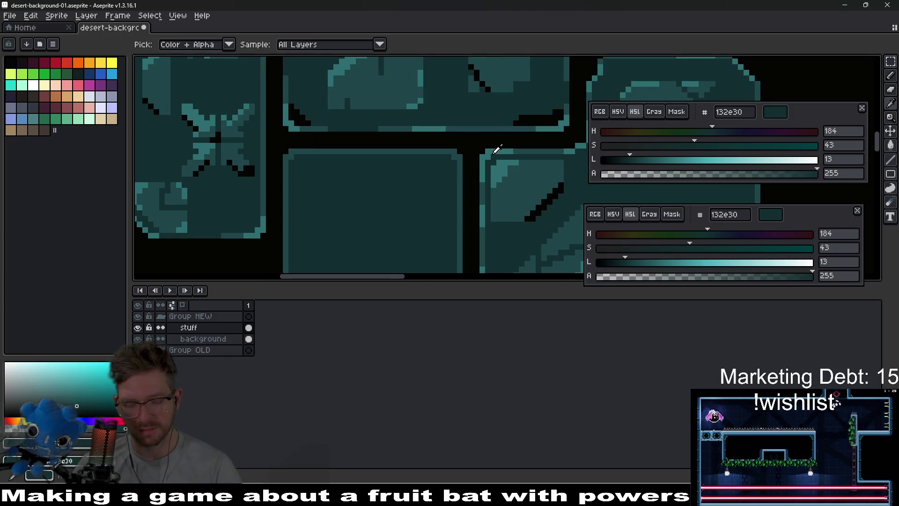
# Sample bright teal 2d6d71 and brighten the block's inner left and top edges
pyautogui.press('b')
pyautogui.scroll(2, 321, 172)
pyautogui.scroll(-2, 379, 172)
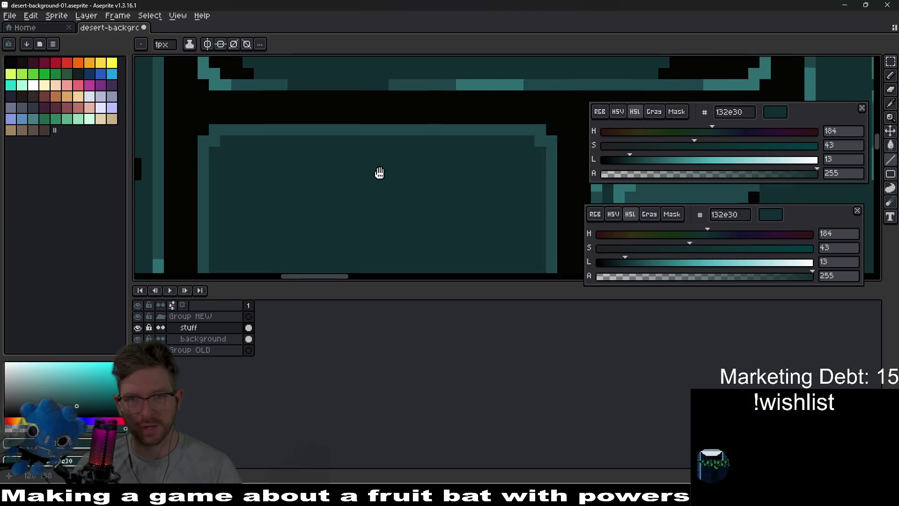
pyautogui.scroll(2, 473, 157)
pyautogui.press('i')
pyautogui.click(545, 134)
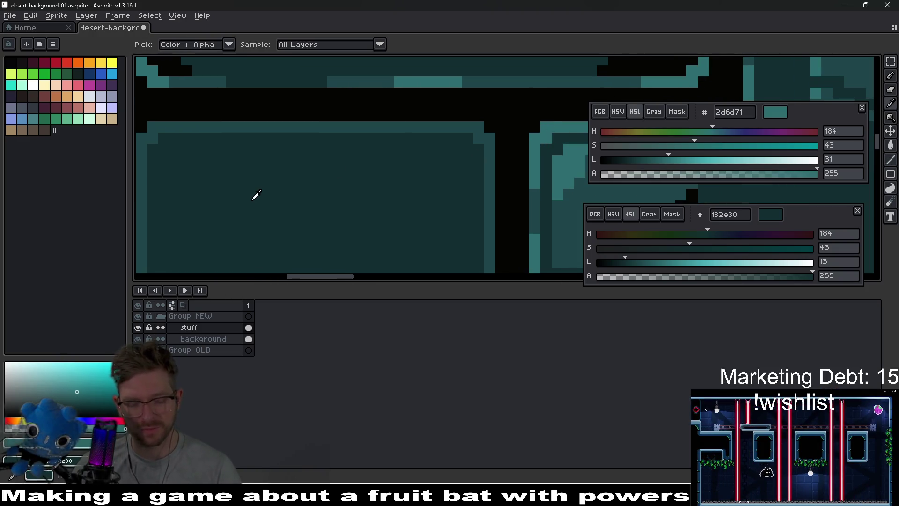
pyautogui.moveTo(255, 194); pyautogui.dragTo(382, 197)
pyautogui.press('b')
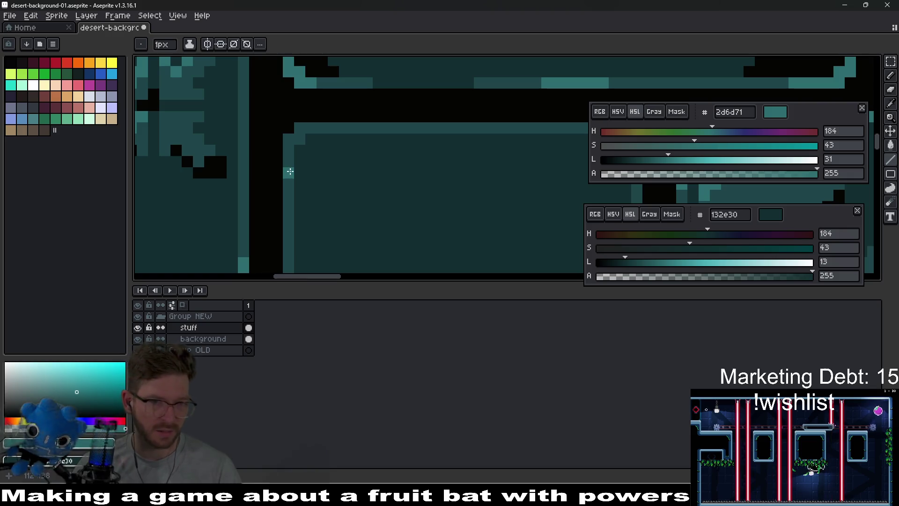
pyautogui.moveTo(290, 174)
pyautogui.mouseDown()
pyautogui.moveTo(289, 140)
pyautogui.moveTo(440, 128)
pyautogui.mouseUp()
pyautogui.scroll(-1, 440, 140)
pyautogui.moveTo(442, 160)
pyautogui.mouseDown()
pyautogui.moveTo(459, 159)
pyautogui.moveTo(437, 142)
pyautogui.mouseUp()
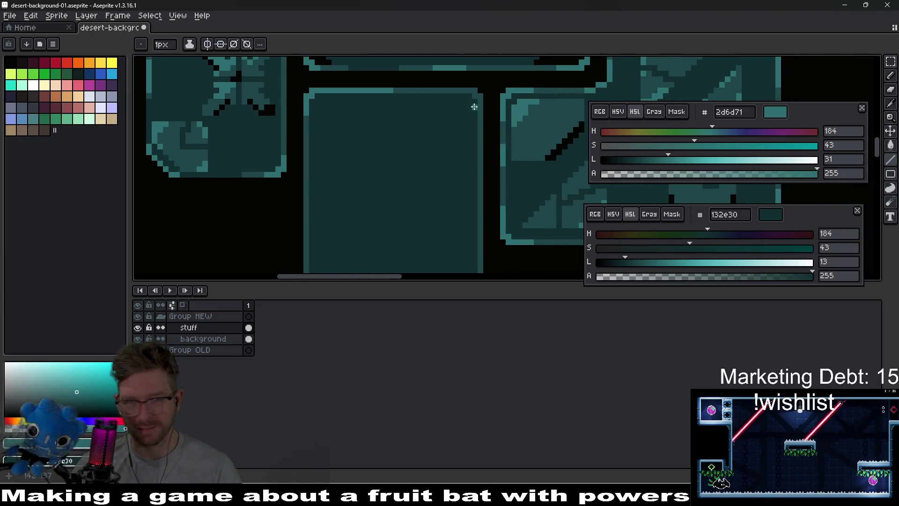
pyautogui.scroll(1, 474, 106)
# Paint a lighter teal highlight along the tile's bottom edge
pyautogui.moveTo(356, 252); pyautogui.dragTo(418, 194)
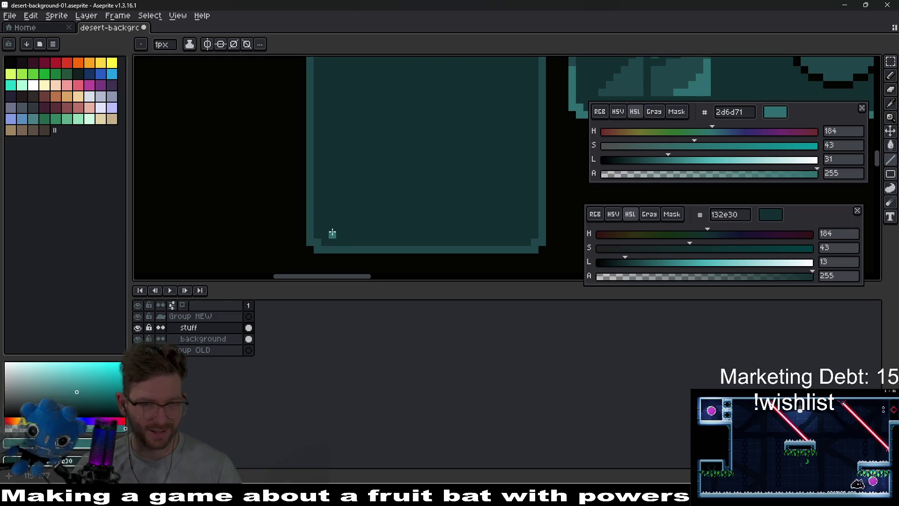
pyautogui.scroll(1, 332, 232)
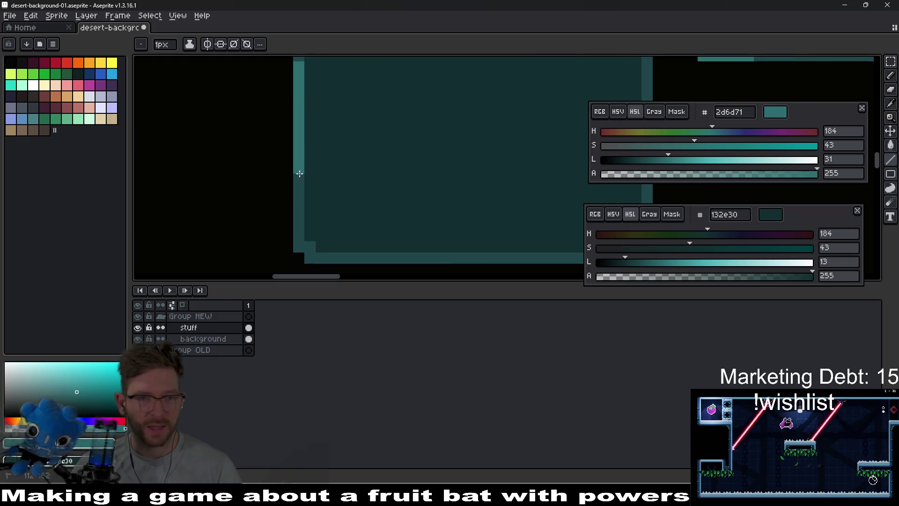
pyautogui.scroll(-1, 300, 174)
pyautogui.moveTo(291, 141); pyautogui.dragTo(296, 191)
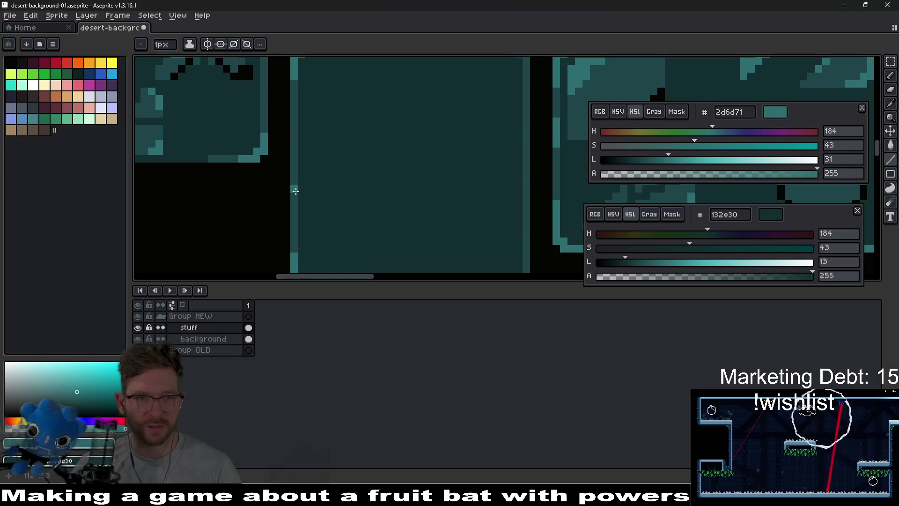
pyautogui.scroll(-2, 373, 180)
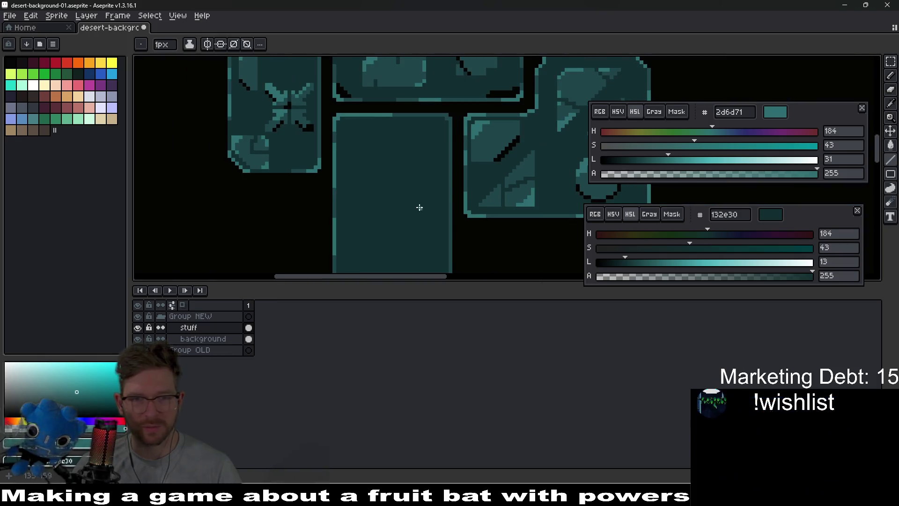
pyautogui.moveTo(417, 206); pyautogui.dragTo(377, 187)
pyautogui.scroll(2, 311, 212)
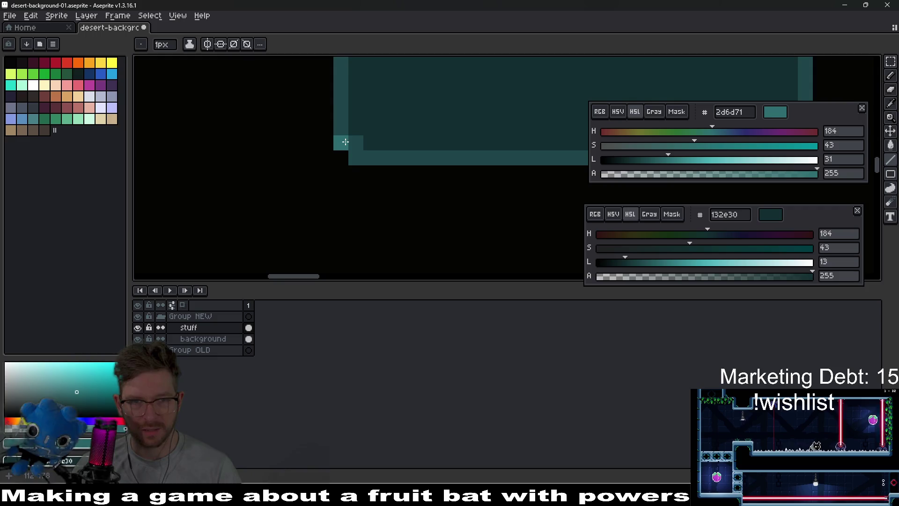
pyautogui.moveTo(357, 159); pyautogui.dragTo(437, 160)
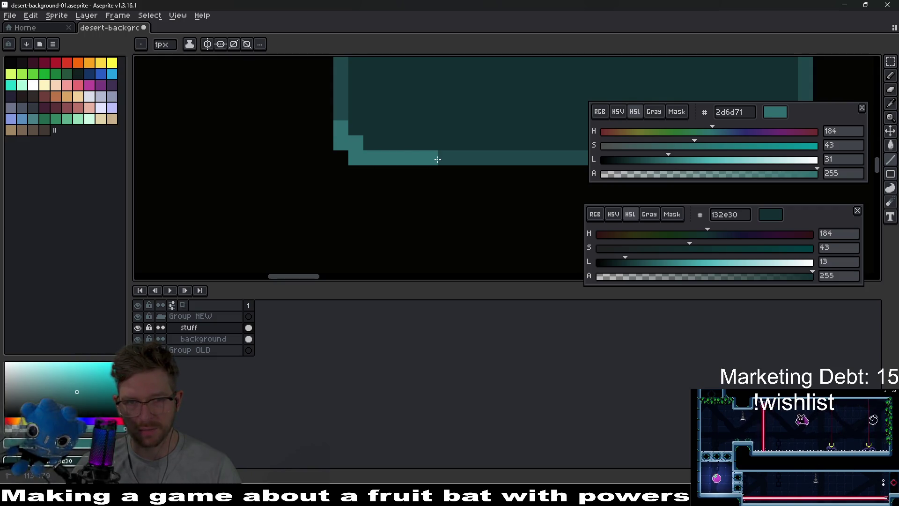
# Paint the tile's right edge in lighter teal
pyautogui.scroll(-2, 496, 135)
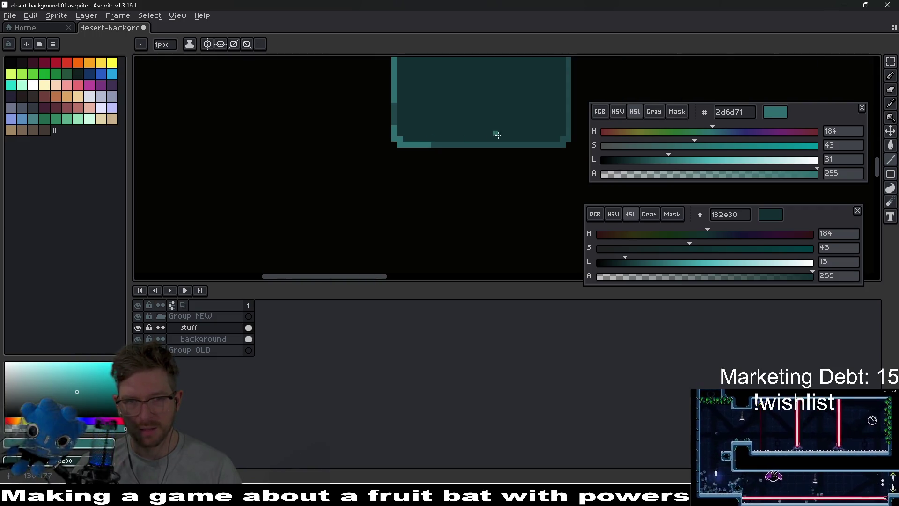
pyautogui.scroll(-1, 424, 183)
pyautogui.scroll(2, 385, 218)
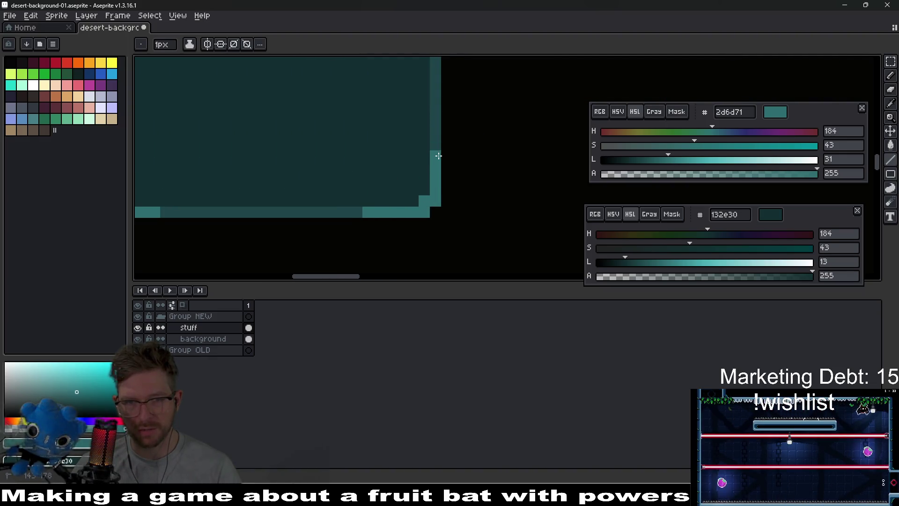
pyautogui.scroll(2, 437, 123)
pyautogui.moveTo(434, 208); pyautogui.dragTo(434, 121)
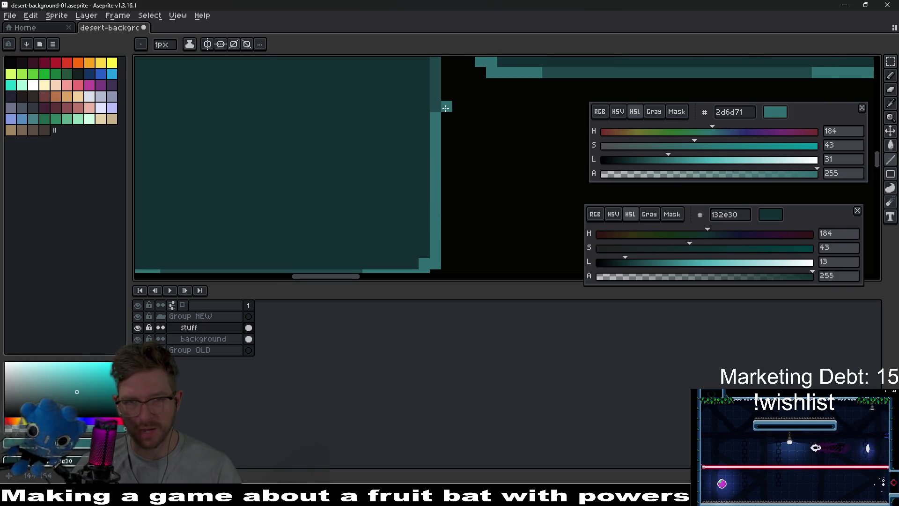
# Zoom around to review the outlined block, then pan to the circle-marked tile
pyautogui.scroll(-3, 445, 108)
pyautogui.scroll(1, 443, 165)
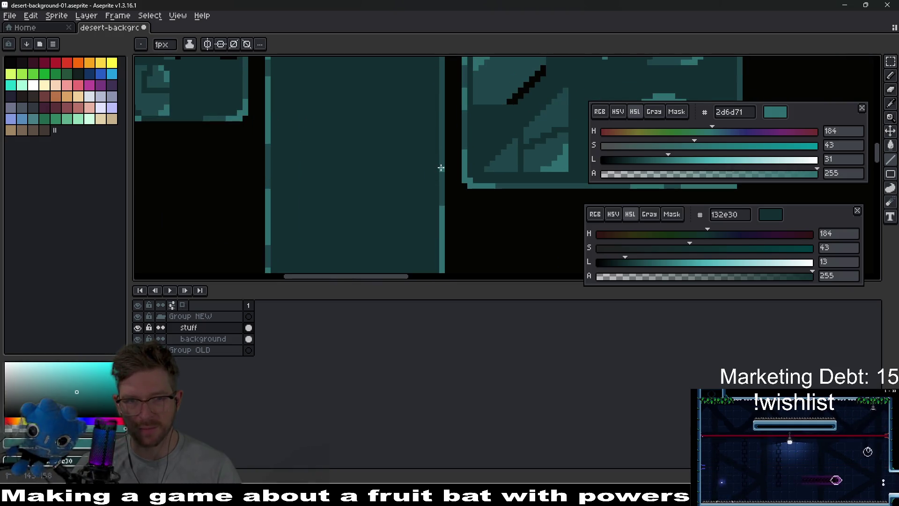
pyautogui.scroll(-2, 443, 89)
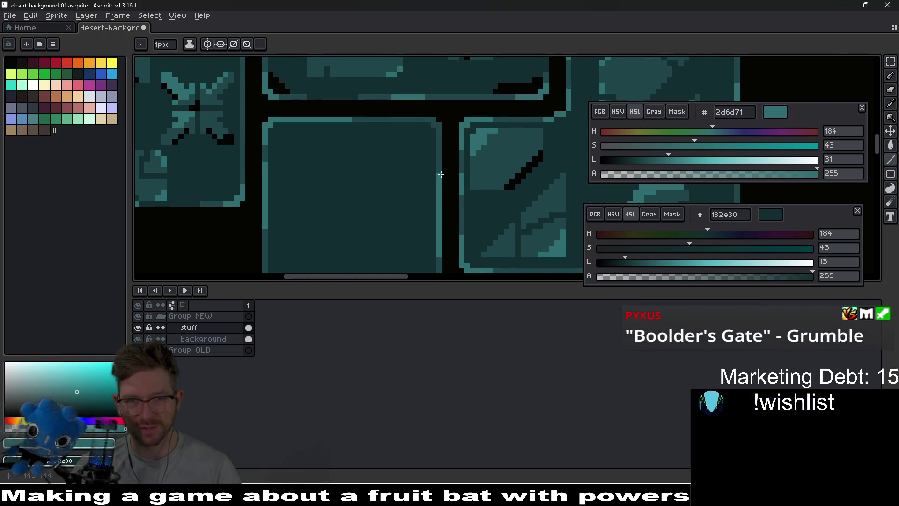
pyautogui.scroll(4, 432, 112)
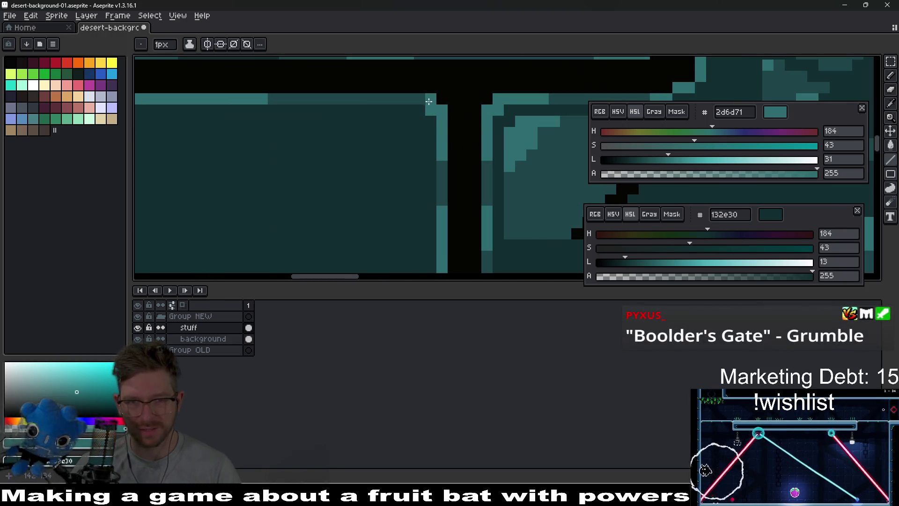
pyautogui.scroll(-3, 426, 117)
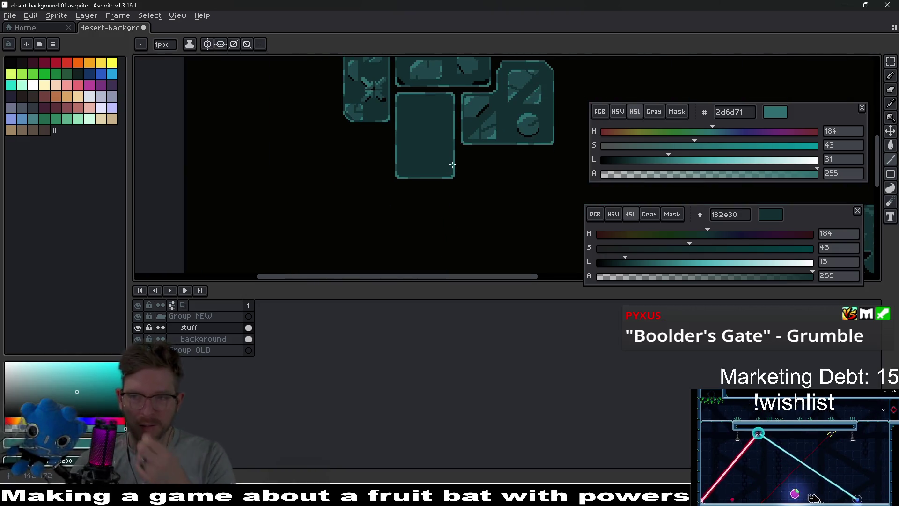
pyautogui.scroll(1, 454, 162)
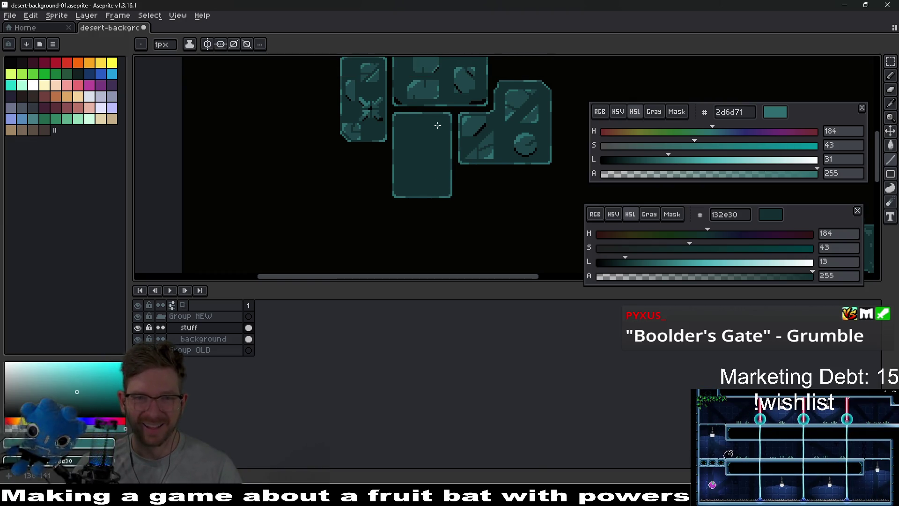
pyautogui.scroll(2, 437, 125)
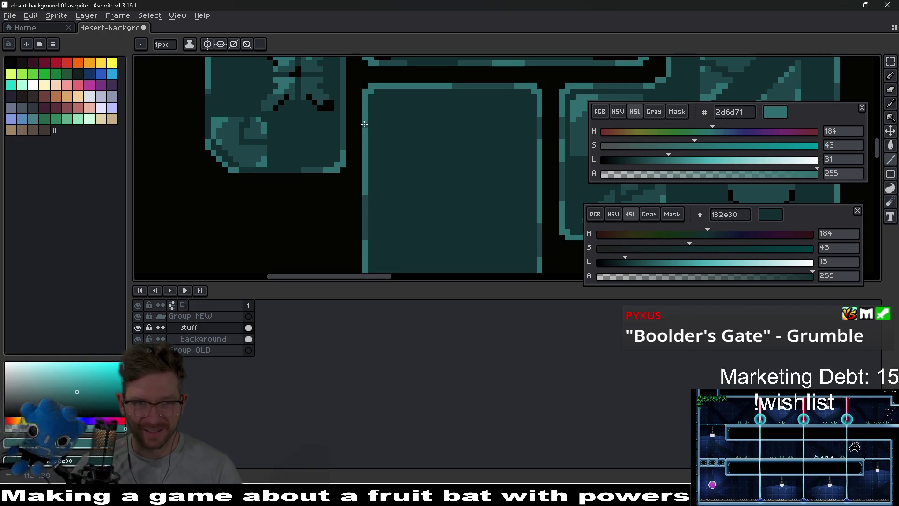
pyautogui.scroll(-2, 448, 153)
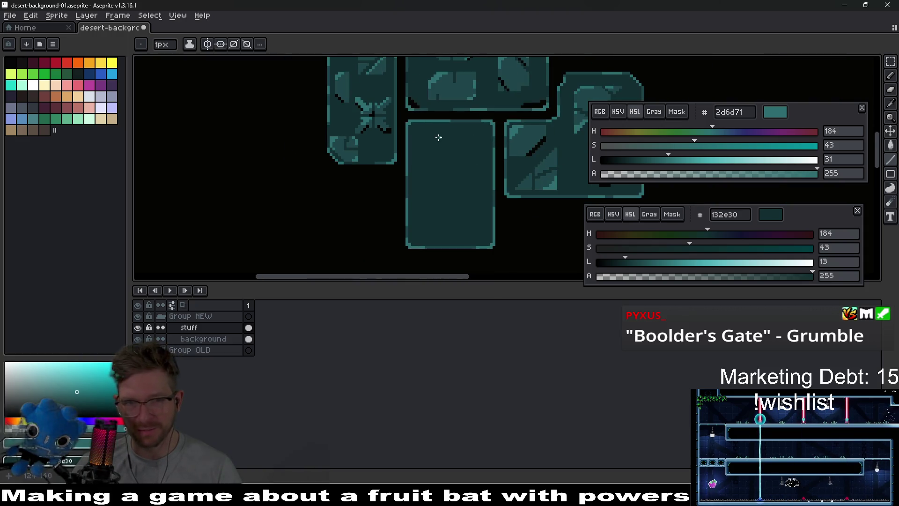
pyautogui.scroll(-4, 439, 137)
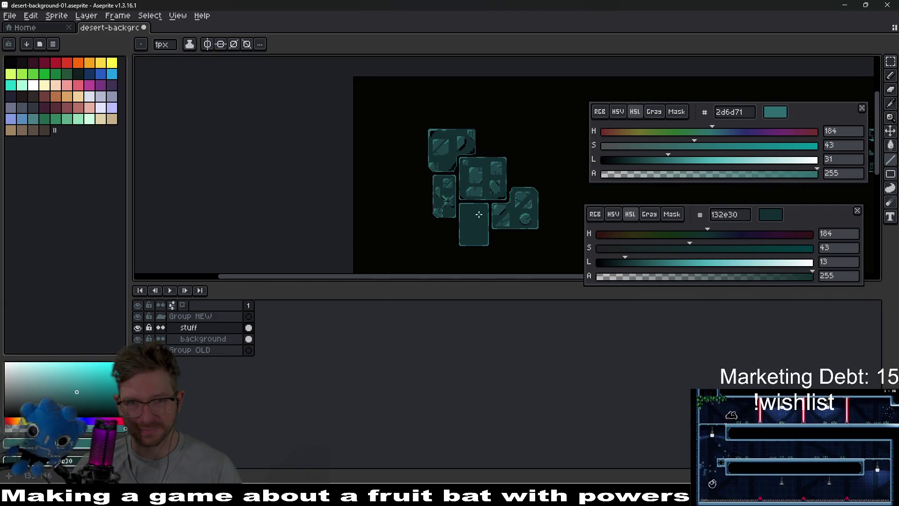
pyautogui.scroll(4, 485, 226)
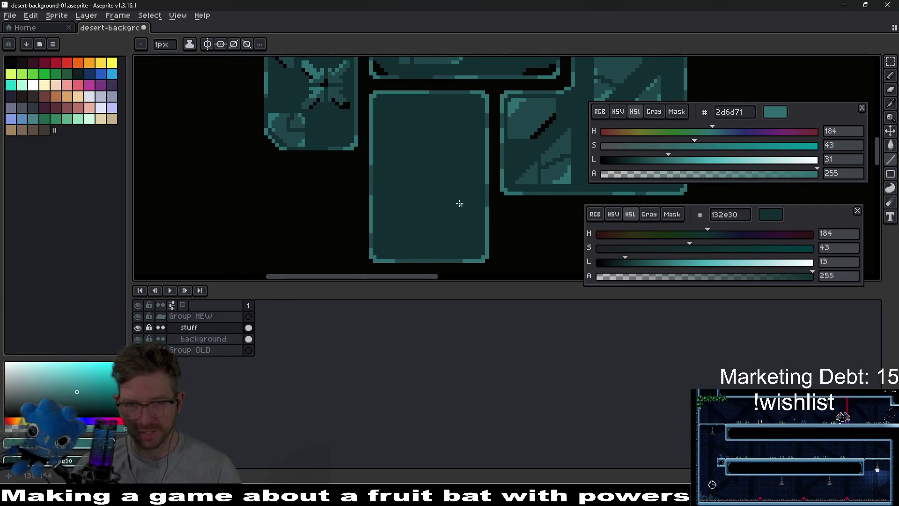
pyautogui.scroll(2, 408, 172)
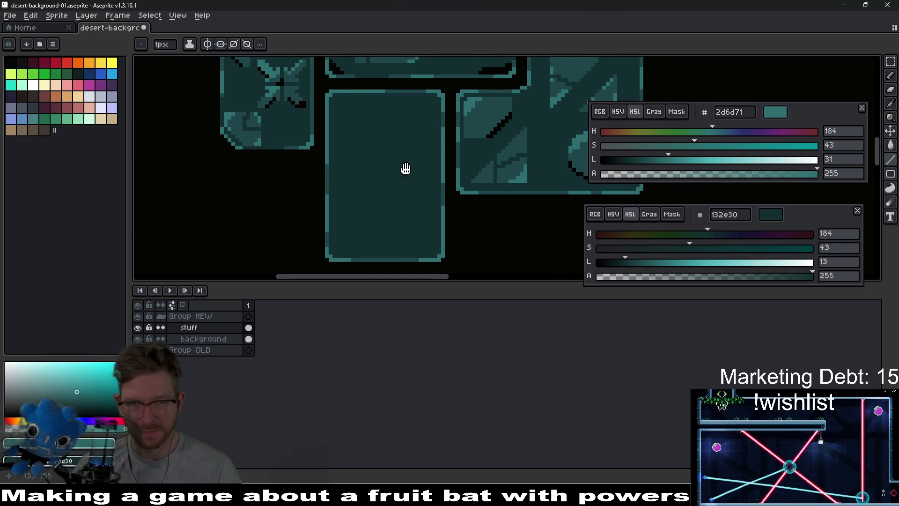
pyautogui.scroll(1, 496, 153)
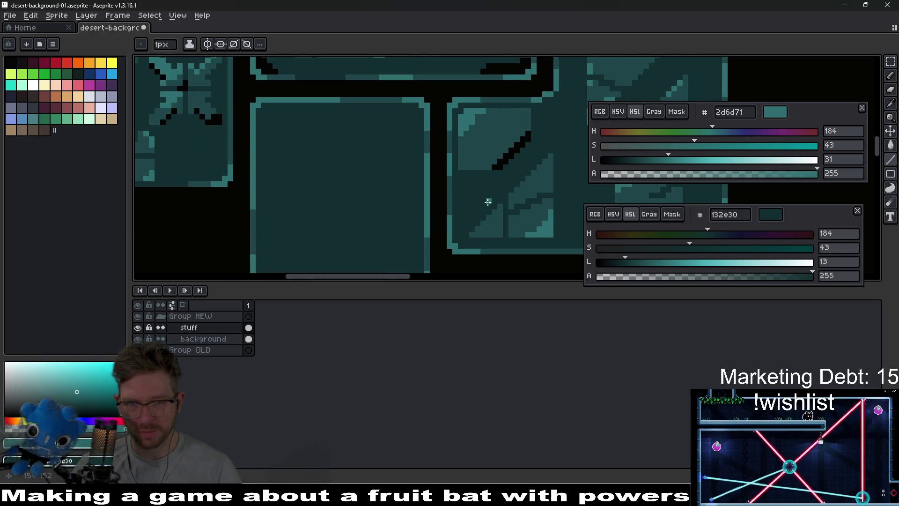
pyautogui.scroll(1, 520, 136)
pyautogui.moveTo(550, 117); pyautogui.dragTo(529, 142)
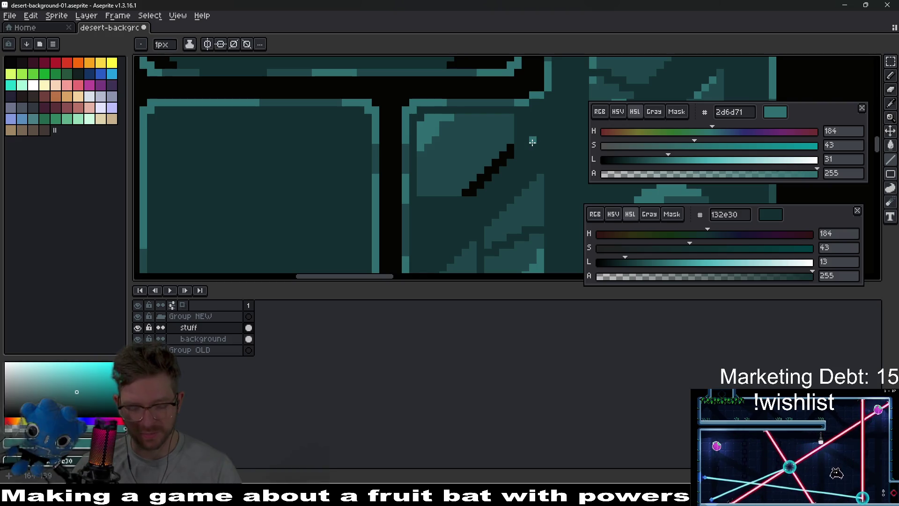
# Erase a thin dark crack line beneath the triangular wedges on the circle-marked tile
pyautogui.press('b')
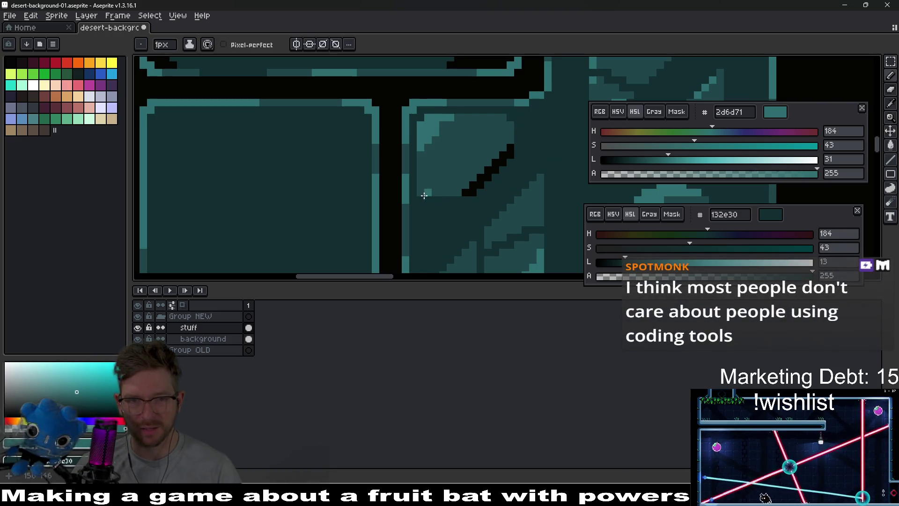
pyautogui.scroll(-4, 515, 194)
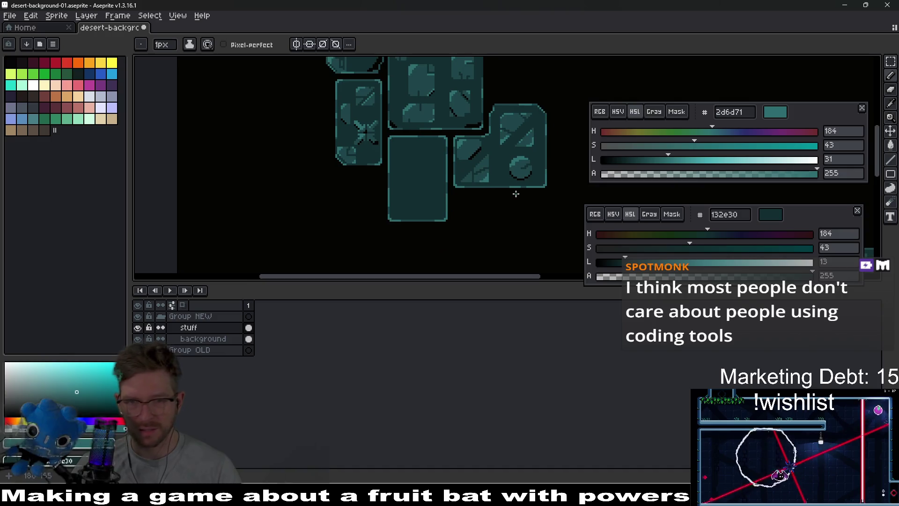
pyautogui.scroll(-3, 516, 194)
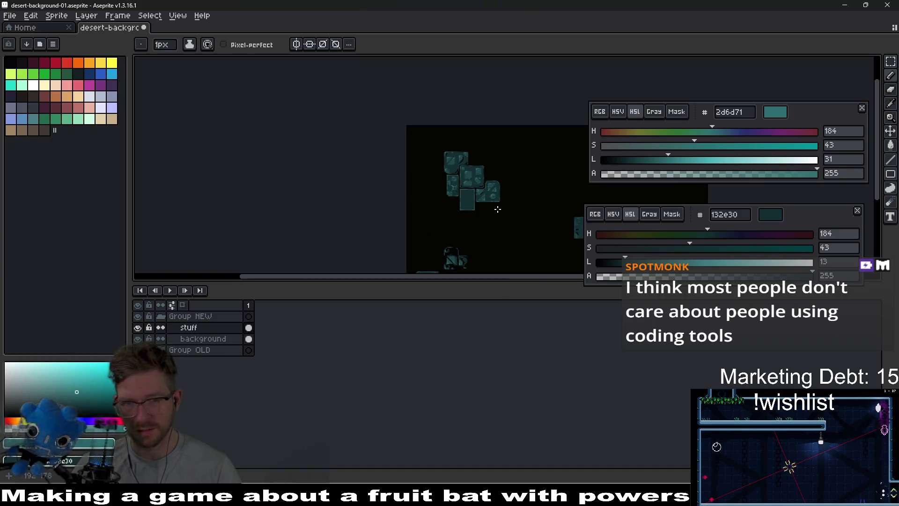
pyautogui.scroll(5, 497, 210)
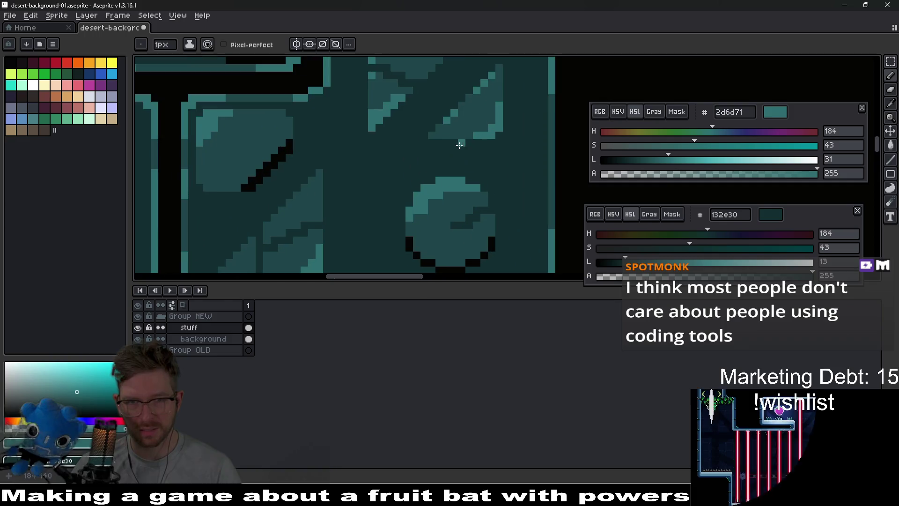
pyautogui.press('e')
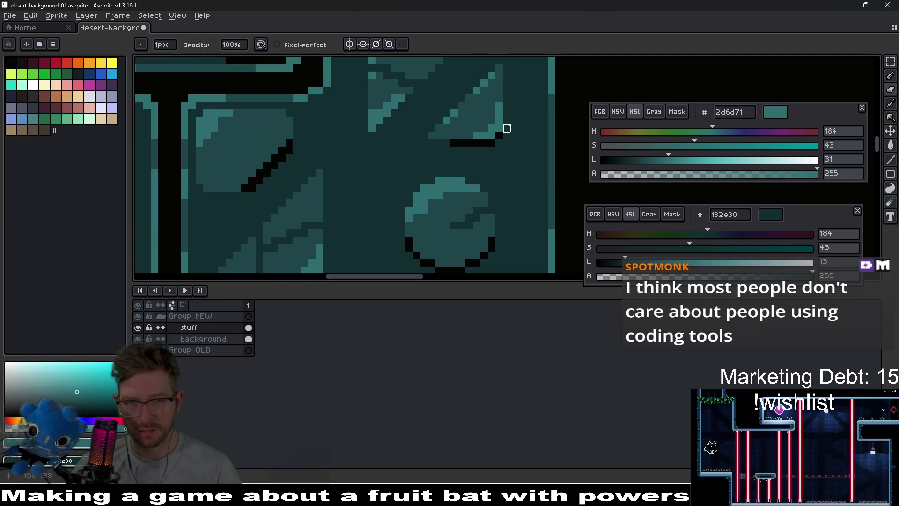
pyautogui.scroll(-3, 516, 145)
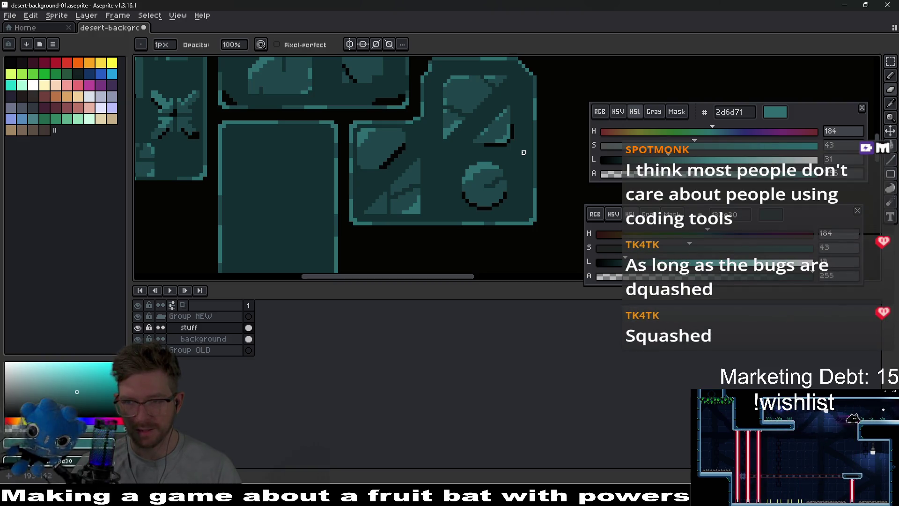
pyautogui.scroll(3, 468, 149)
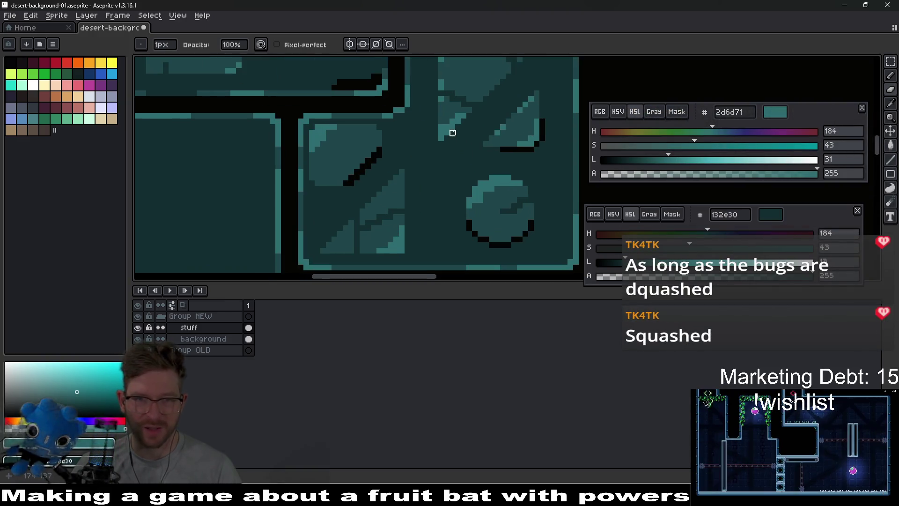
pyautogui.moveTo(495, 88); pyautogui.dragTo(460, 152)
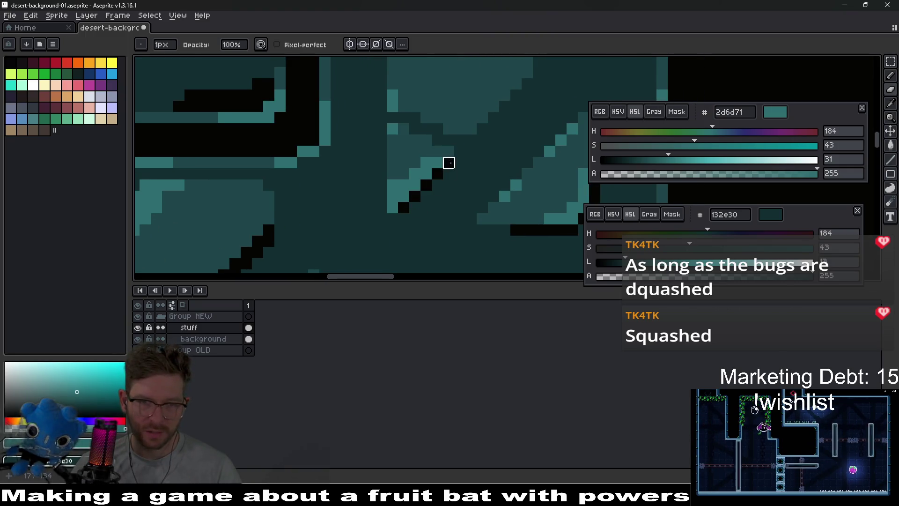
pyautogui.scroll(-4, 448, 162)
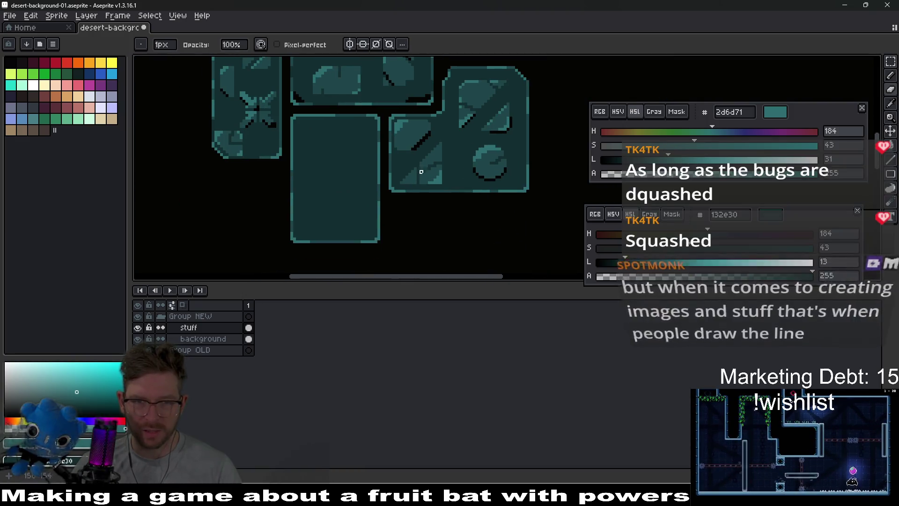
pyautogui.scroll(2, 421, 172)
# Undo the last two eraser strokes on the stone tile
pyautogui.moveTo(472, 151); pyautogui.dragTo(466, 158)
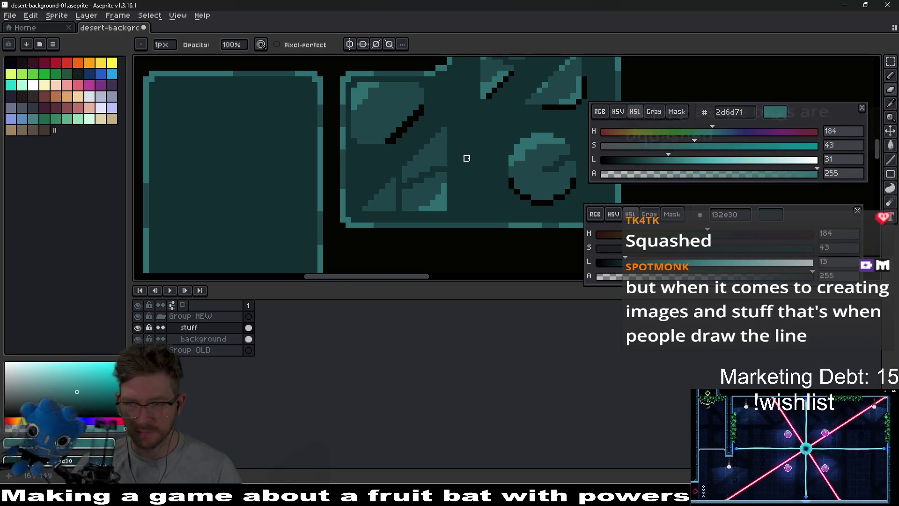
pyautogui.scroll(2, 427, 186)
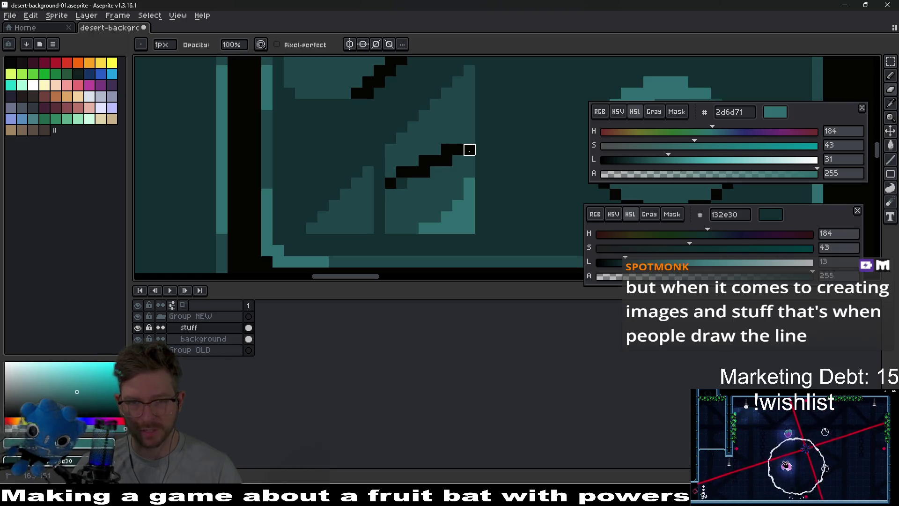
pyautogui.scroll(-4, 468, 190)
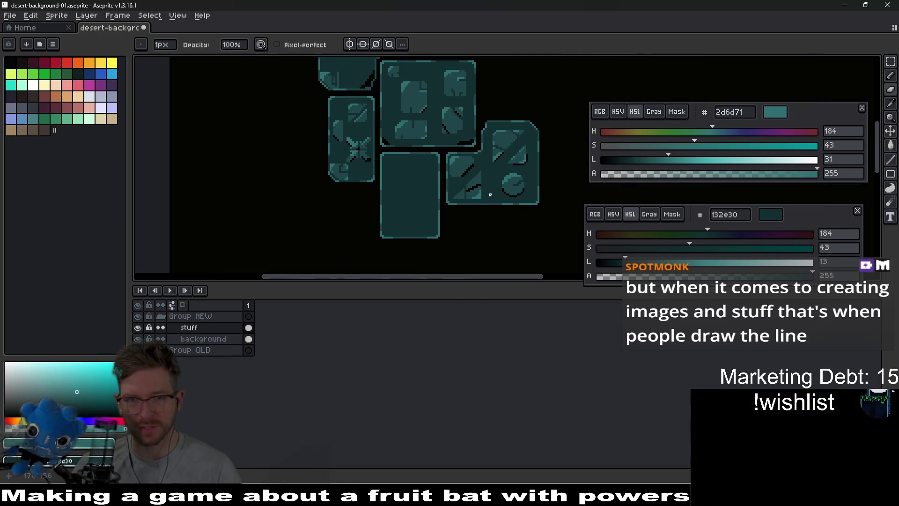
pyautogui.scroll(-1, 497, 197)
pyautogui.scroll(5, 498, 197)
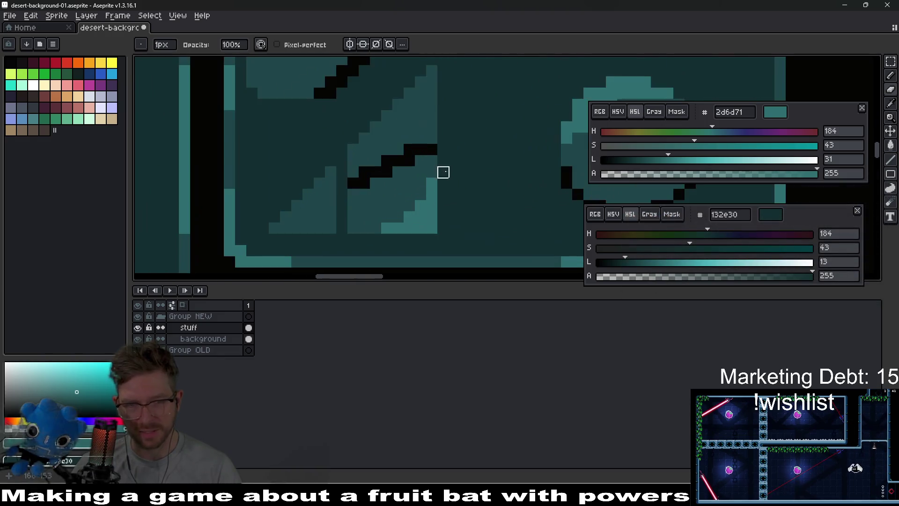
pyautogui.press('v')
pyautogui.hotkey('ctrl', 'z')
pyautogui.hotkey('ctrl', 'z')
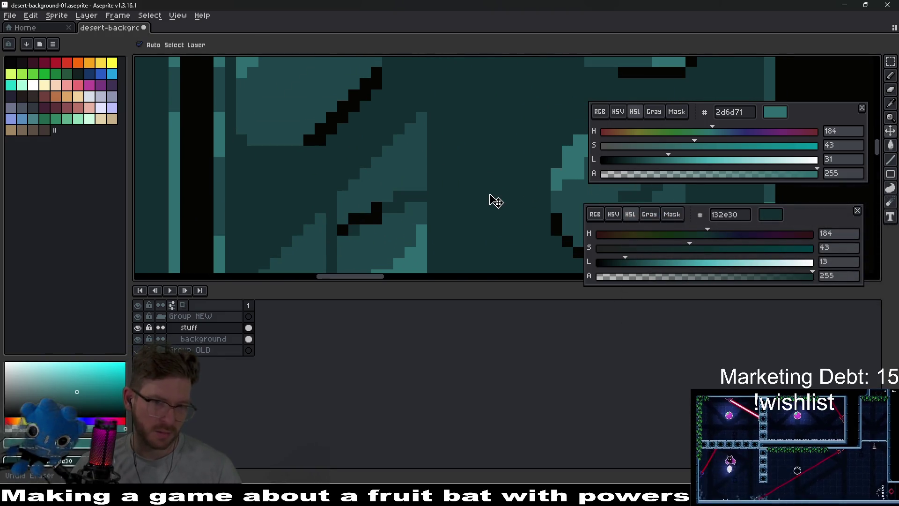
pyautogui.hotkey('ctrl', 'z')
pyautogui.hotkey('ctrl', 'z')
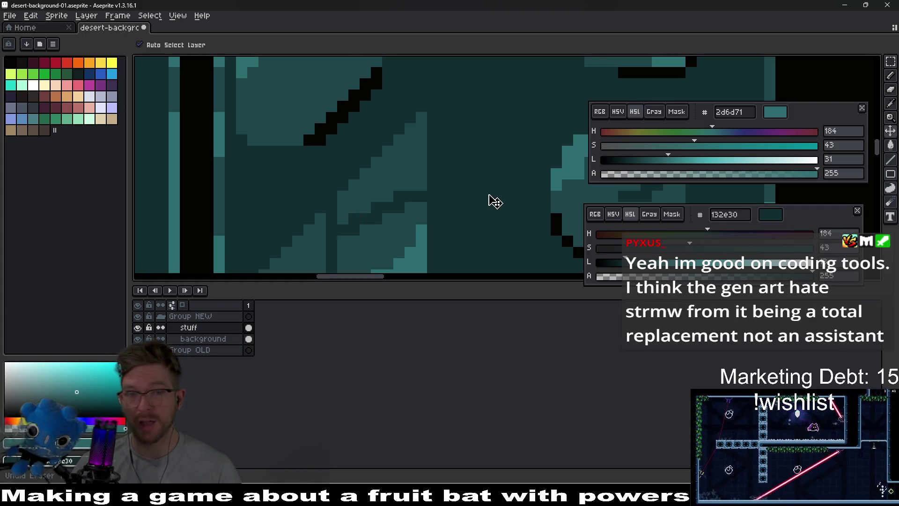
# With the Pencil, draw a black shadow line under the inset triangle
pyautogui.press('b')
pyautogui.moveTo(432, 230); pyautogui.dragTo(439, 177)
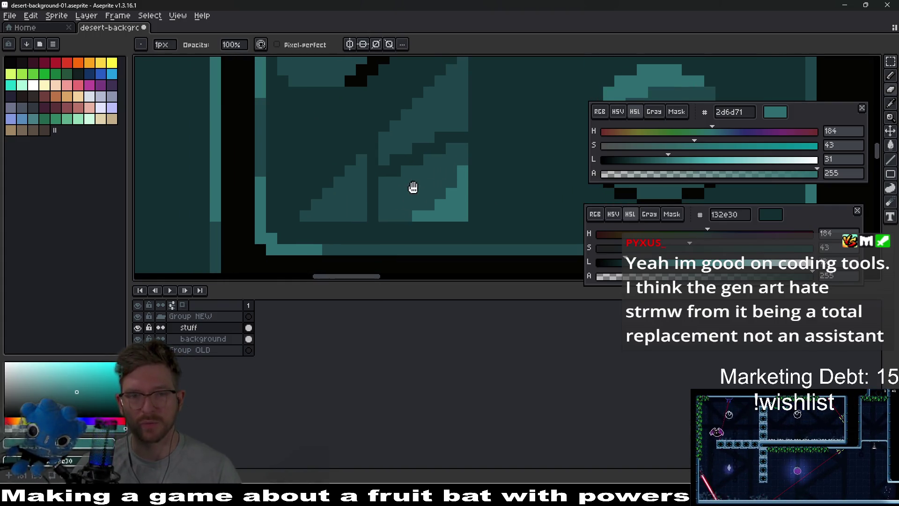
pyautogui.moveTo(388, 203); pyautogui.dragTo(411, 187)
pyautogui.moveTo(327, 228); pyautogui.dragTo(463, 228)
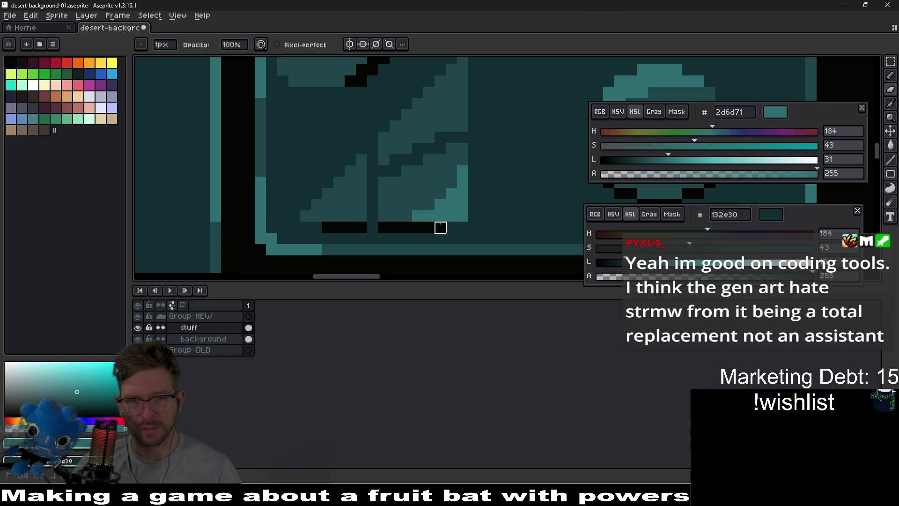
# Touch up the shadow line, repainting some pixels dark teal and blackening one above it
pyautogui.rightClick(384, 227)
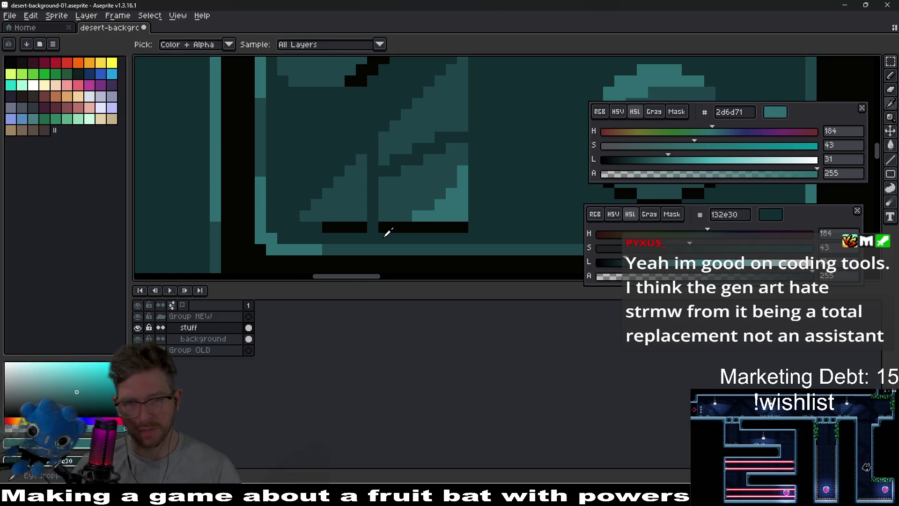
pyautogui.keyDown('alt'); pyautogui.click(380, 228); pyautogui.keyUp('alt')
pyautogui.scroll(-2, 452, 221)
pyautogui.scroll(2, 478, 214)
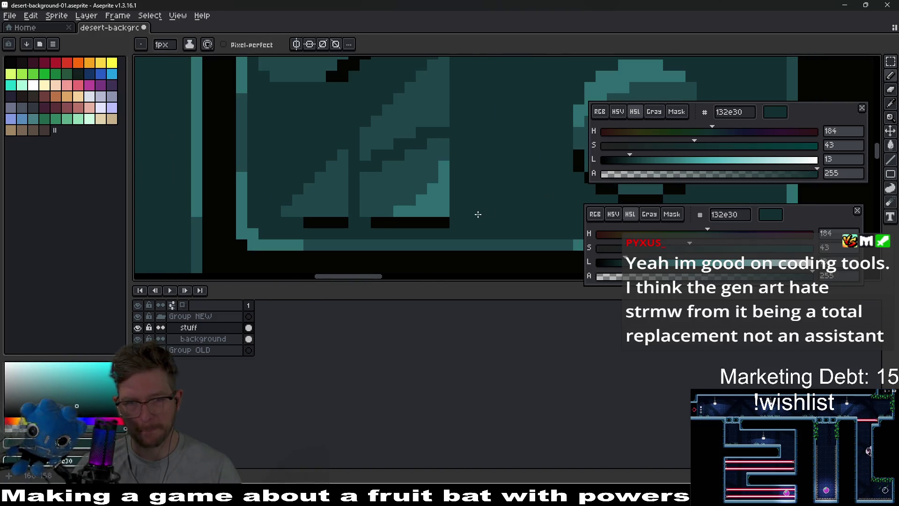
pyautogui.keyDown('alt'); pyautogui.click(444, 222); pyautogui.keyUp('alt')
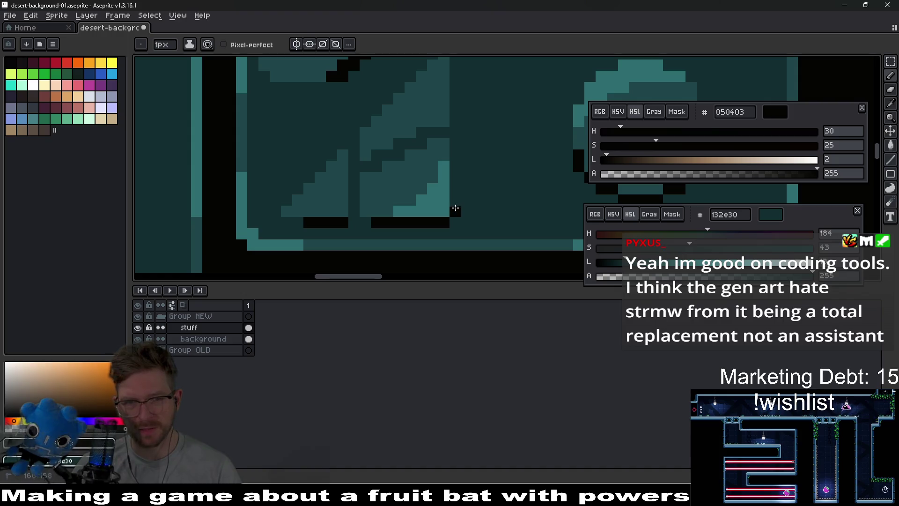
pyautogui.scroll(1, 455, 192)
pyautogui.click(463, 221)
pyautogui.scroll(-2, 473, 216)
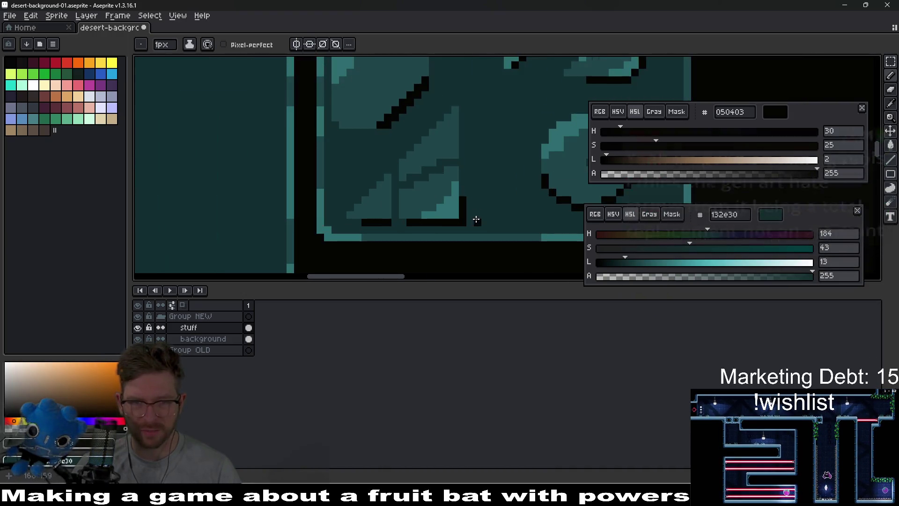
pyautogui.scroll(2, 474, 217)
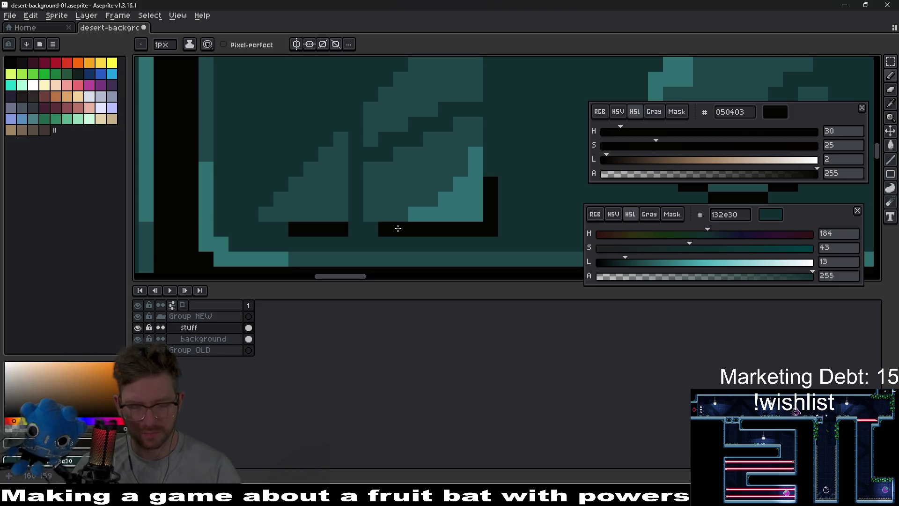
pyautogui.keyDown('alt'); pyautogui.click(364, 227); pyautogui.keyUp('alt')
pyautogui.click(342, 228)
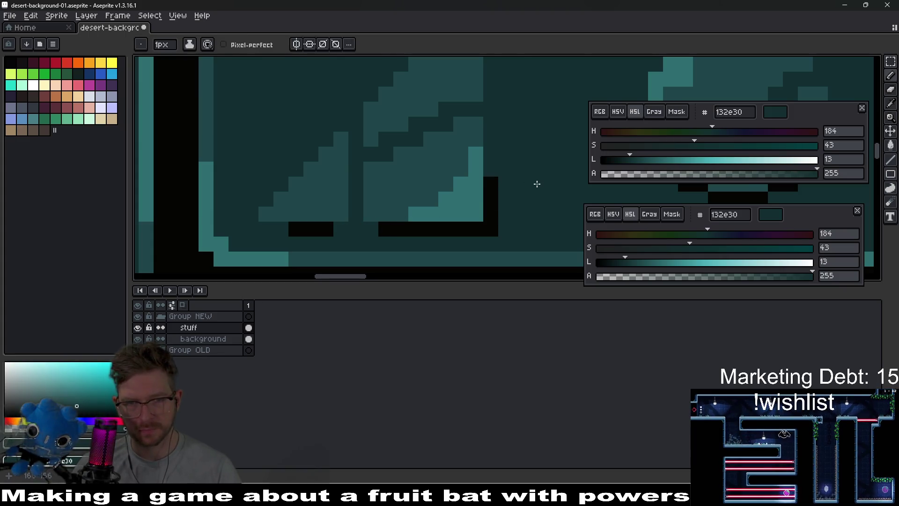
pyautogui.scroll(-3, 537, 184)
pyautogui.scroll(2, 518, 193)
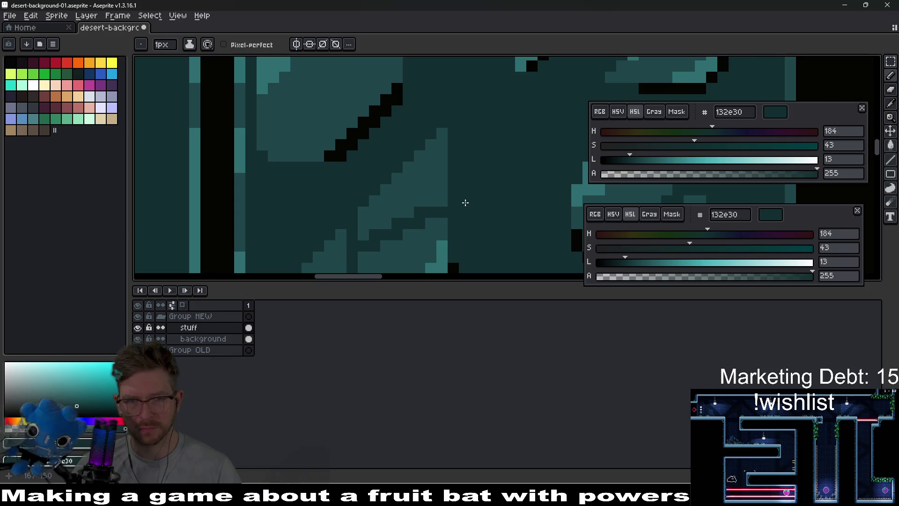
# Erase a small dark crack into the inset triangle
pyautogui.press('alt')
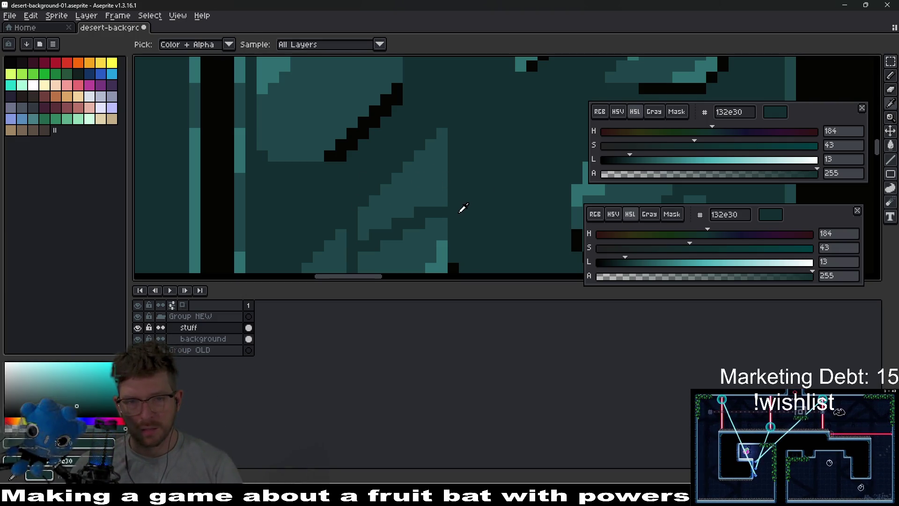
pyautogui.press('e')
pyautogui.moveTo(442, 213); pyautogui.dragTo(420, 212)
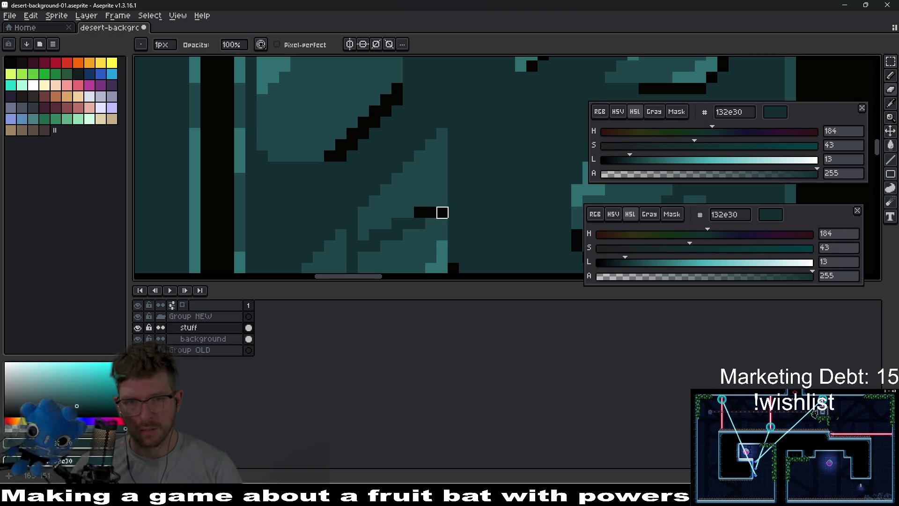
# Undo the last erased crack
pyautogui.scroll(-3, 479, 189)
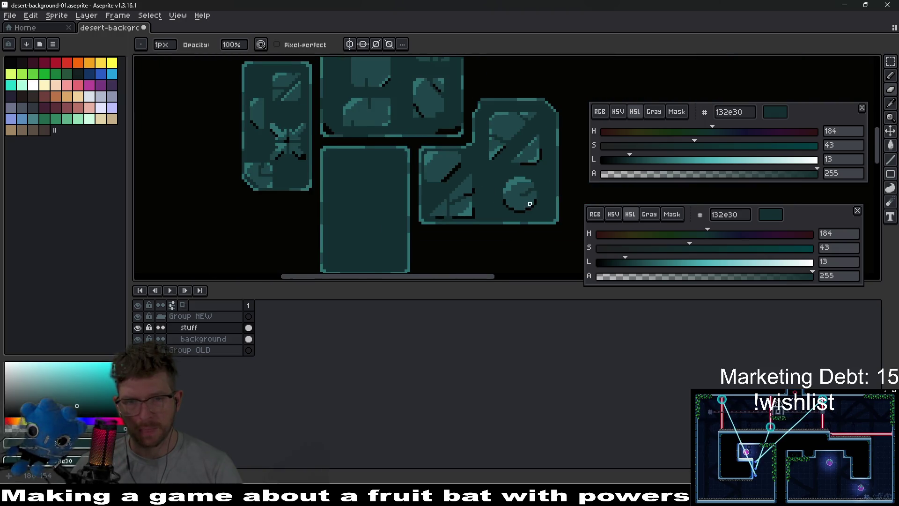
pyautogui.scroll(2, 471, 197)
pyautogui.scroll(-1, 469, 195)
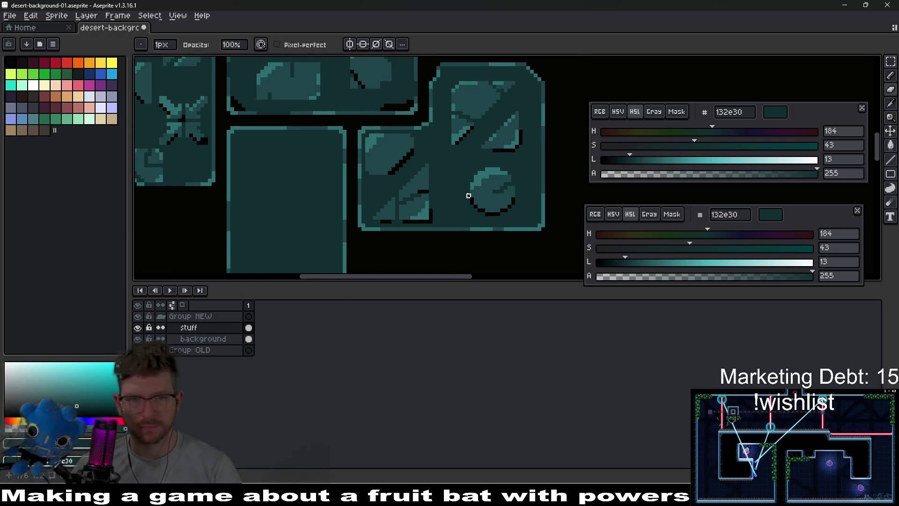
pyautogui.scroll(-1, 469, 196)
pyautogui.scroll(4, 429, 194)
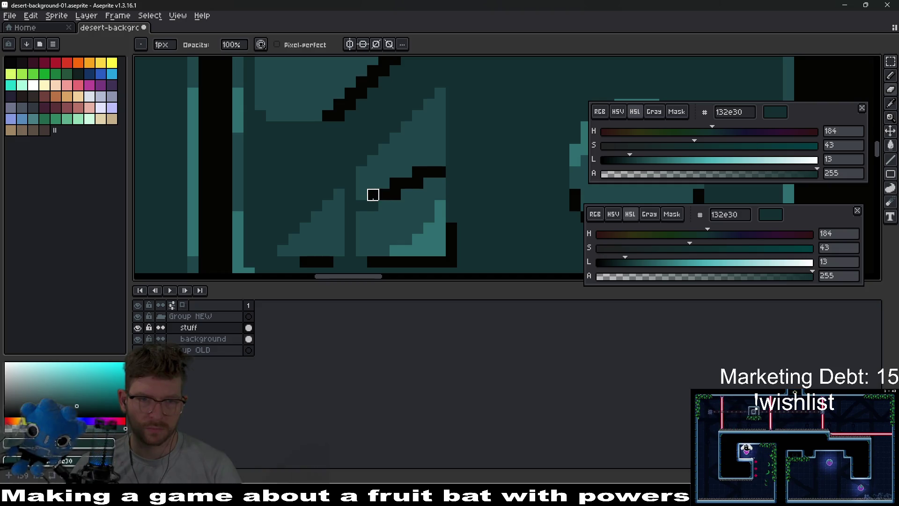
pyautogui.scroll(-3, 418, 184)
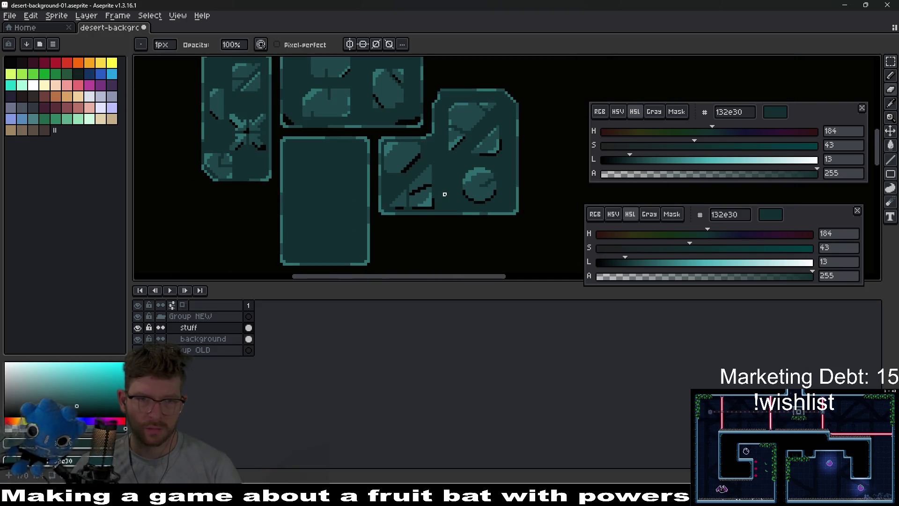
pyautogui.hotkey('ctrl', 'z')
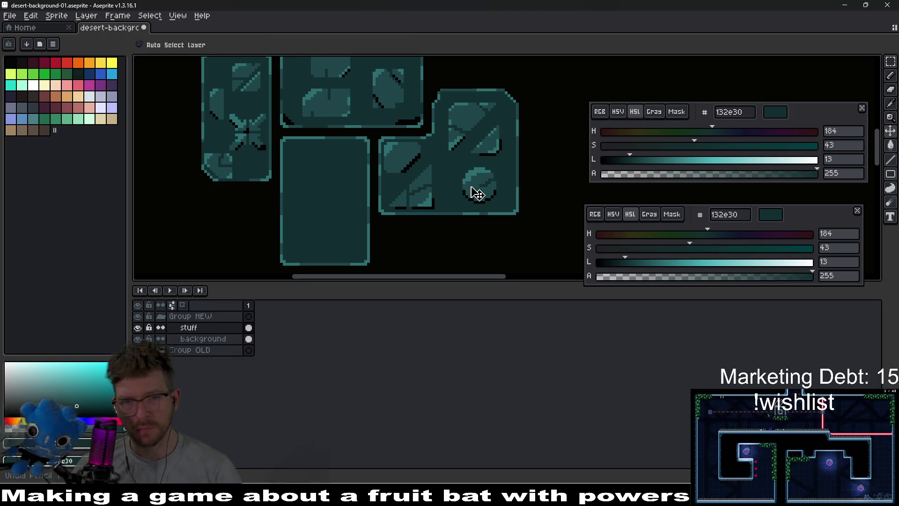
# Draw a dark diagonal pixel crack up and right across the round detail
pyautogui.hscroll(-2, 468, 167)
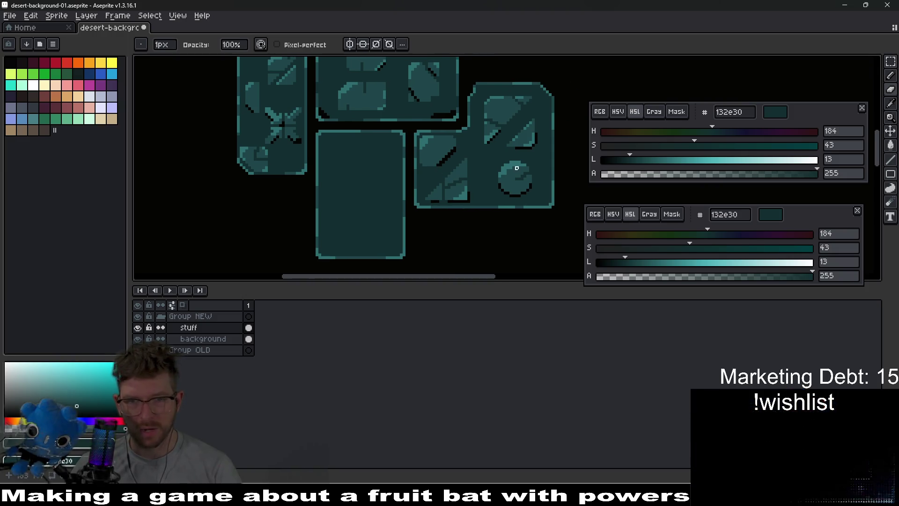
pyautogui.scroll(3, 534, 170)
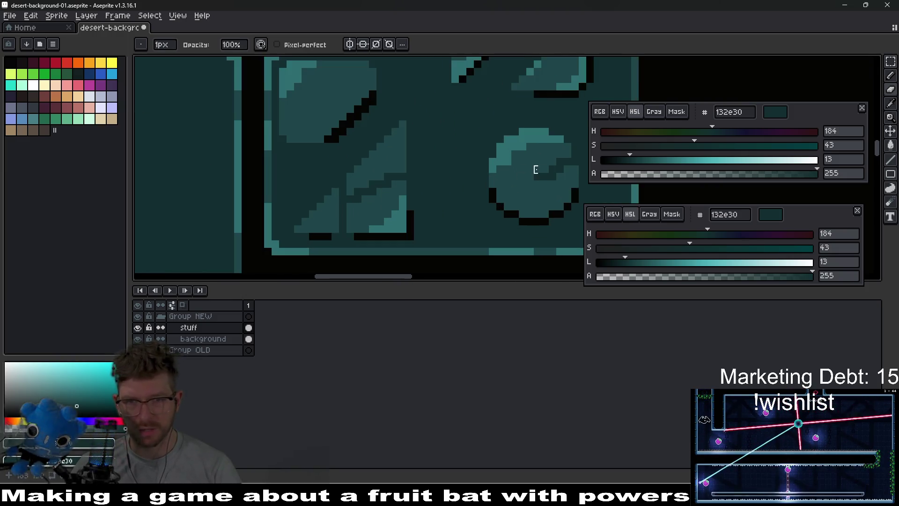
pyautogui.scroll(2, 536, 169)
pyautogui.click(409, 209)
pyautogui.click(424, 209)
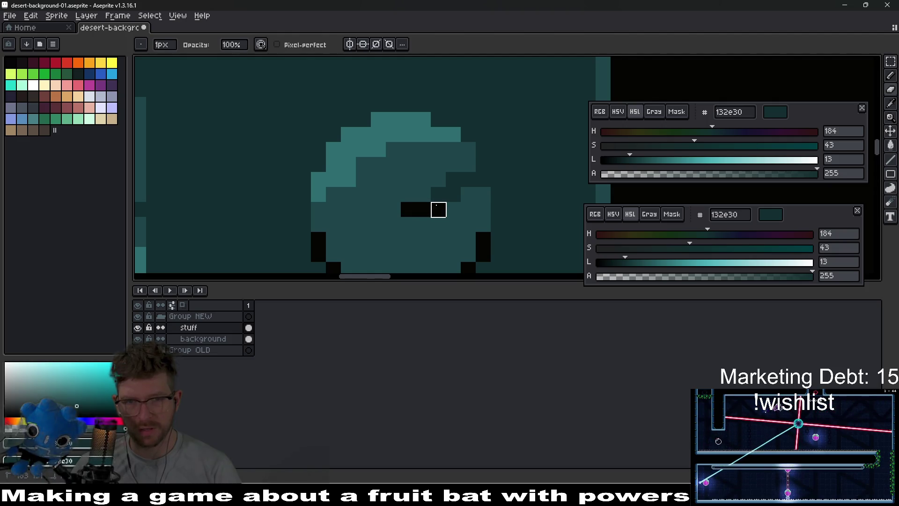
pyautogui.click(454, 195)
pyautogui.click(453, 179)
pyautogui.click(468, 179)
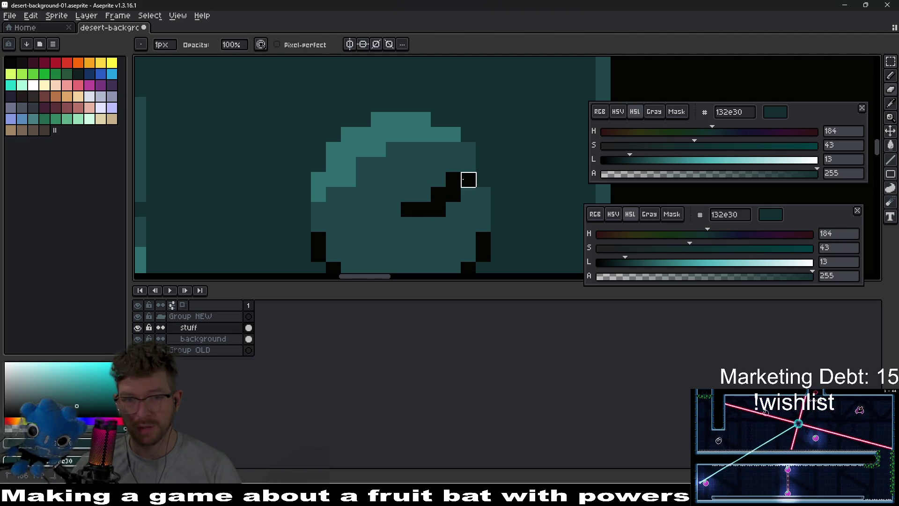
# Add further pencil strokes around the crack on the right-hand tile
pyautogui.scroll(-3, 483, 192)
pyautogui.scroll(-3, 487, 212)
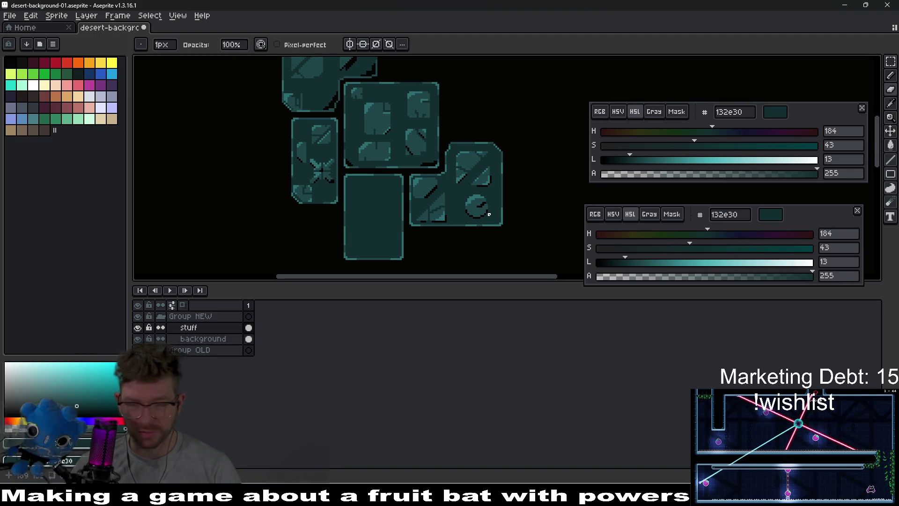
pyautogui.moveTo(485, 215); pyautogui.dragTo(515, 197)
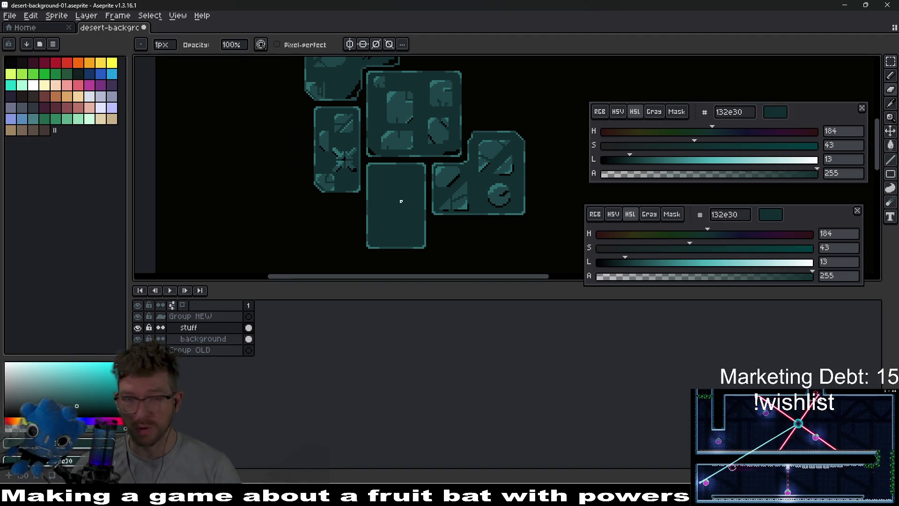
pyautogui.moveTo(396, 207); pyautogui.dragTo(414, 196)
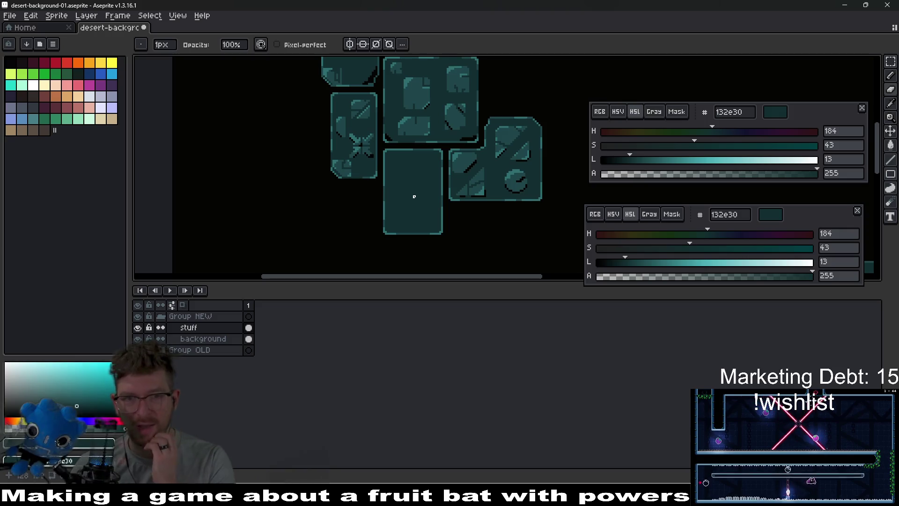
pyautogui.scroll(3, 452, 163)
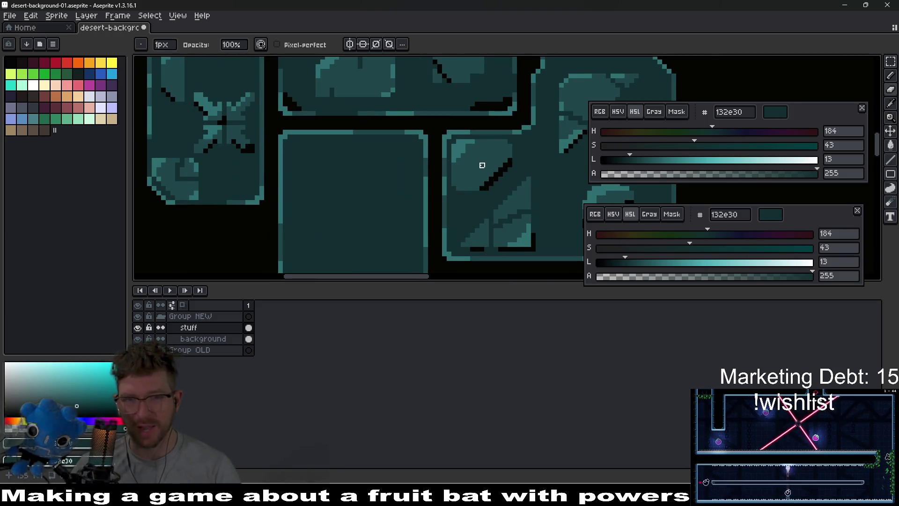
pyautogui.moveTo(482, 165); pyautogui.dragTo(445, 200)
pyautogui.scroll(1, 445, 209)
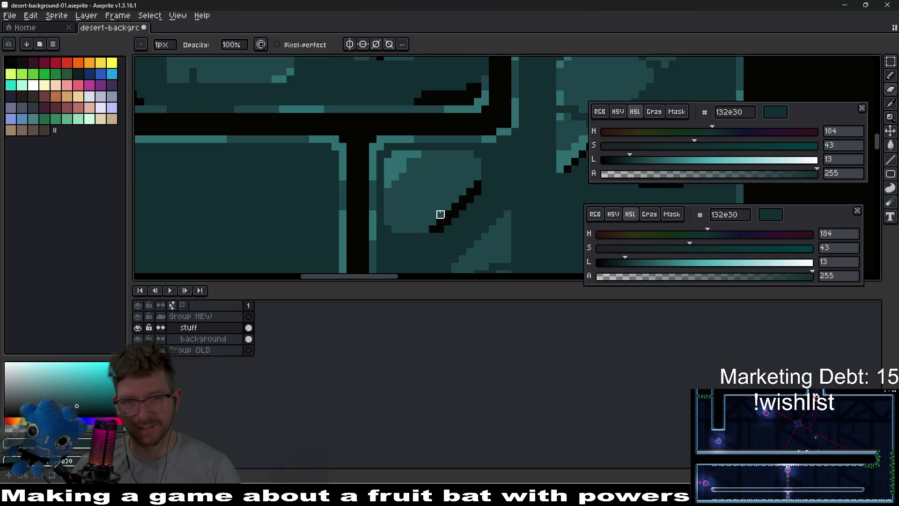
# Sample the light teal from the tile and bring the neighbouring empty tile into view
pyautogui.press('i')
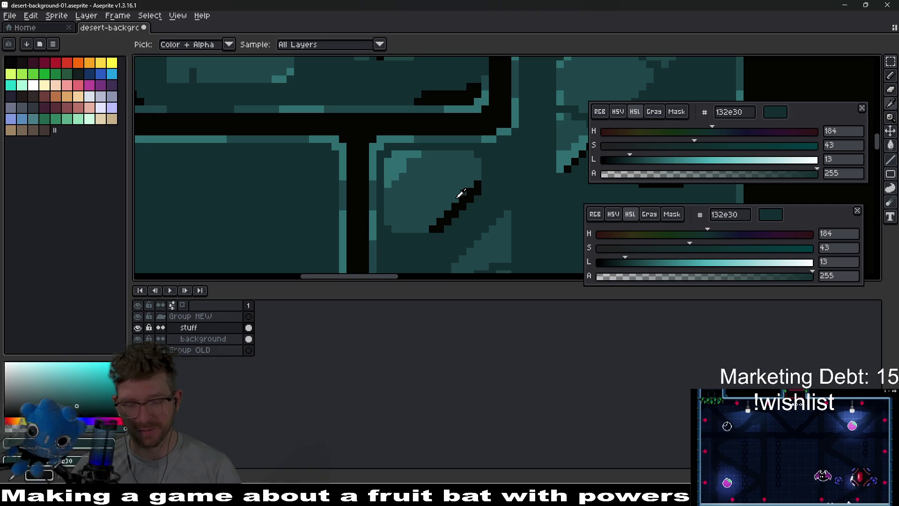
pyautogui.click(392, 161)
pyautogui.press('b')
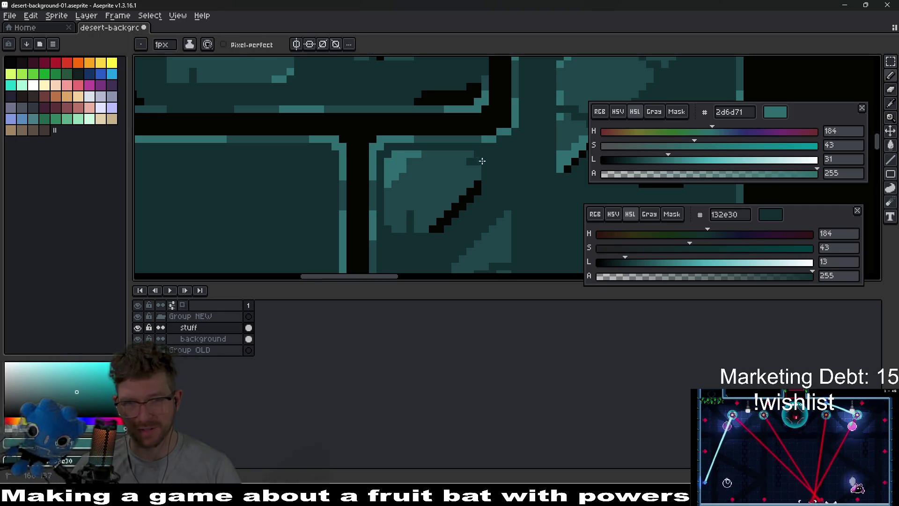
pyautogui.scroll(-3, 537, 190)
pyautogui.scroll(3, 490, 213)
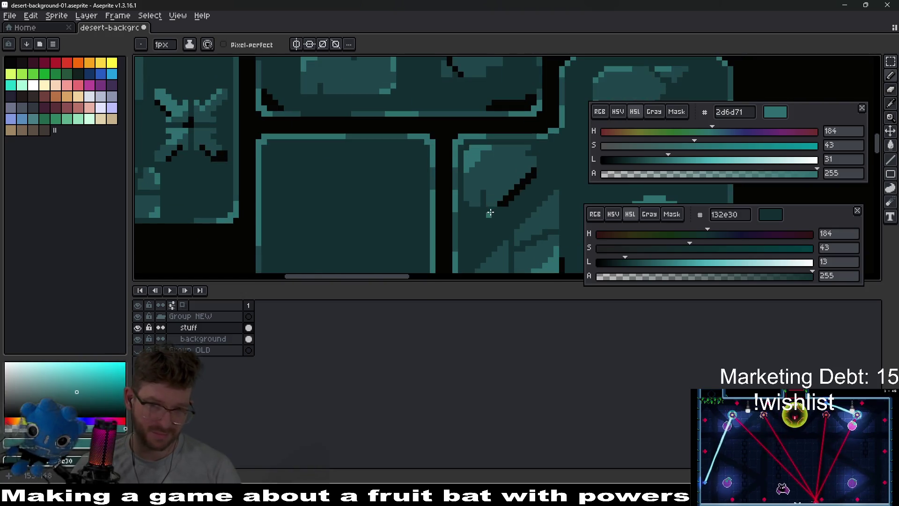
pyautogui.moveTo(459, 161); pyautogui.dragTo(530, 253)
pyautogui.scroll(-2, 519, 234)
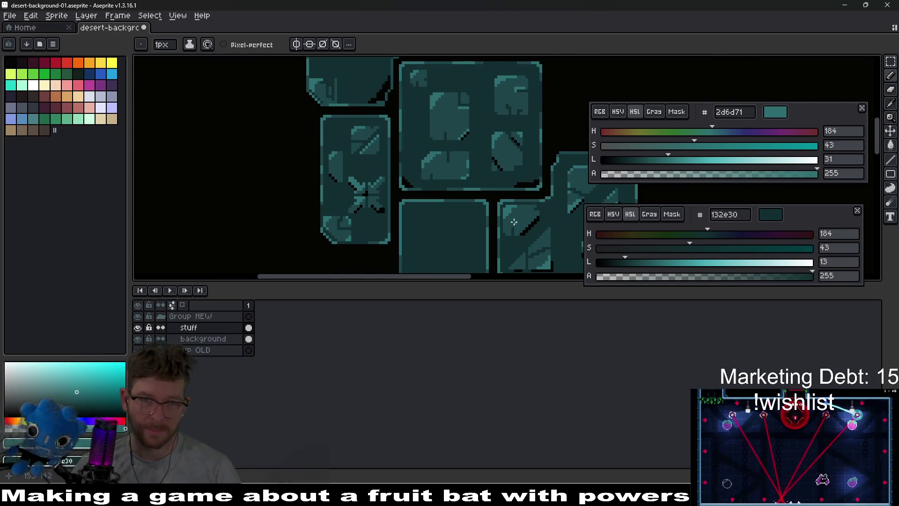
pyautogui.scroll(-1, 462, 192)
pyautogui.scroll(2, 445, 188)
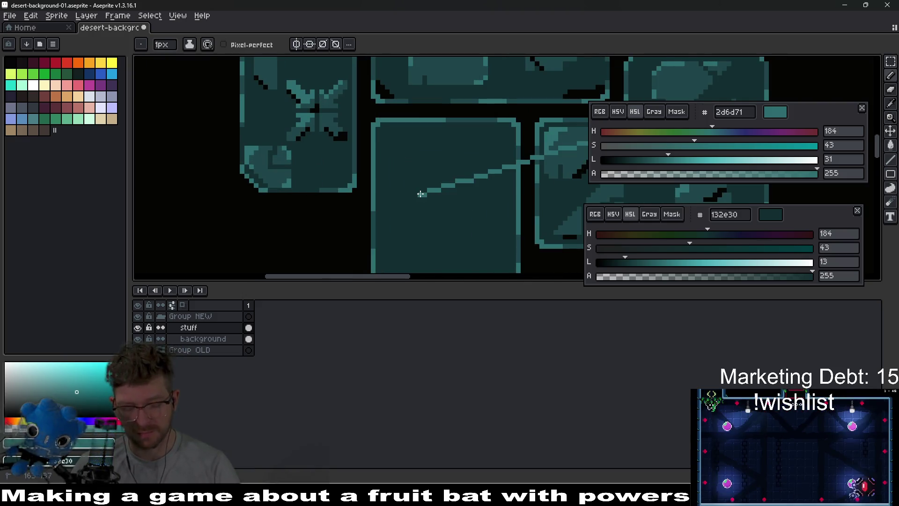
# Select a small rectangle in the empty tile and fill it with lighter teal 1f464a
pyautogui.press('m')
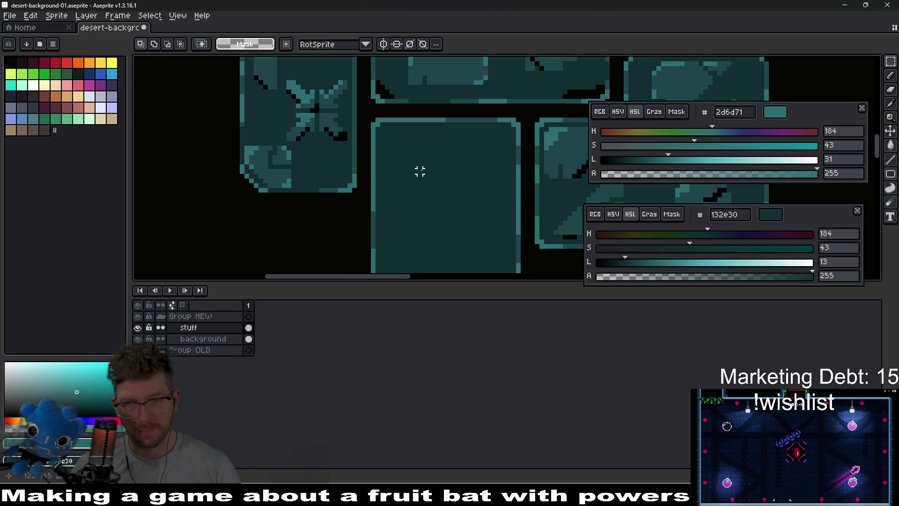
pyautogui.moveTo(420, 161); pyautogui.dragTo(452, 209)
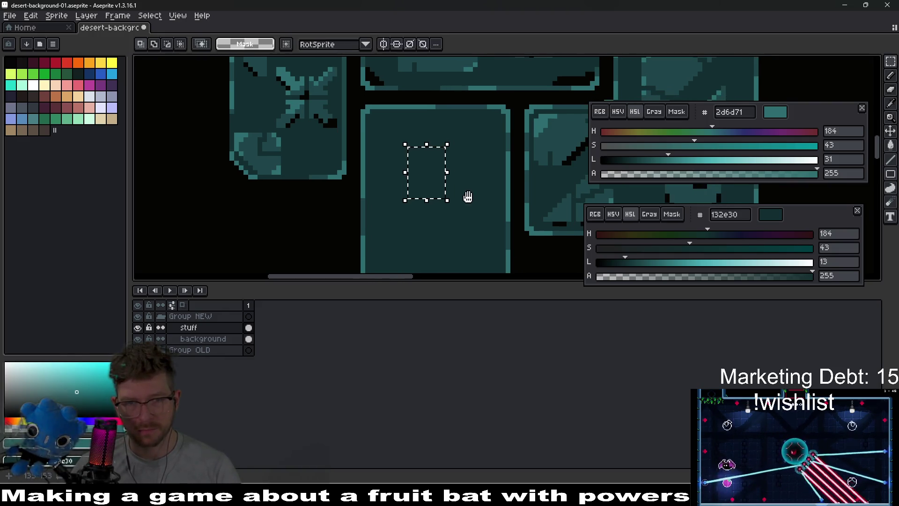
pyautogui.hscroll(3, 467, 196)
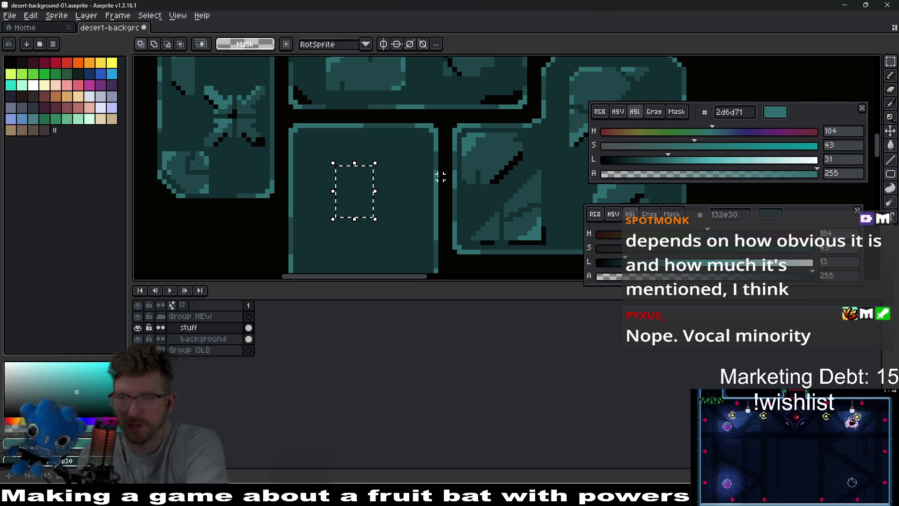
pyautogui.press('i')
pyautogui.click(494, 151)
pyautogui.press('g')
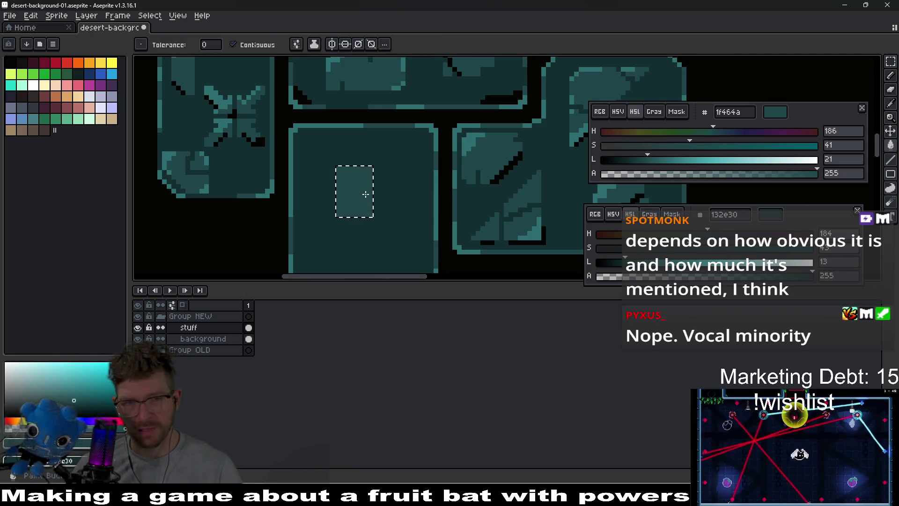
pyautogui.moveTo(363, 206); pyautogui.dragTo(363, 204)
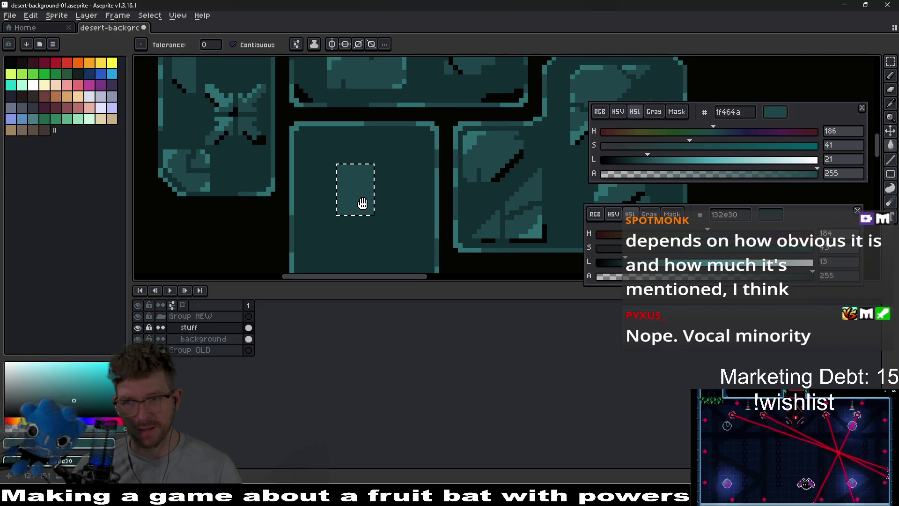
pyautogui.scroll(-4, 363, 203)
pyautogui.scroll(2, 417, 187)
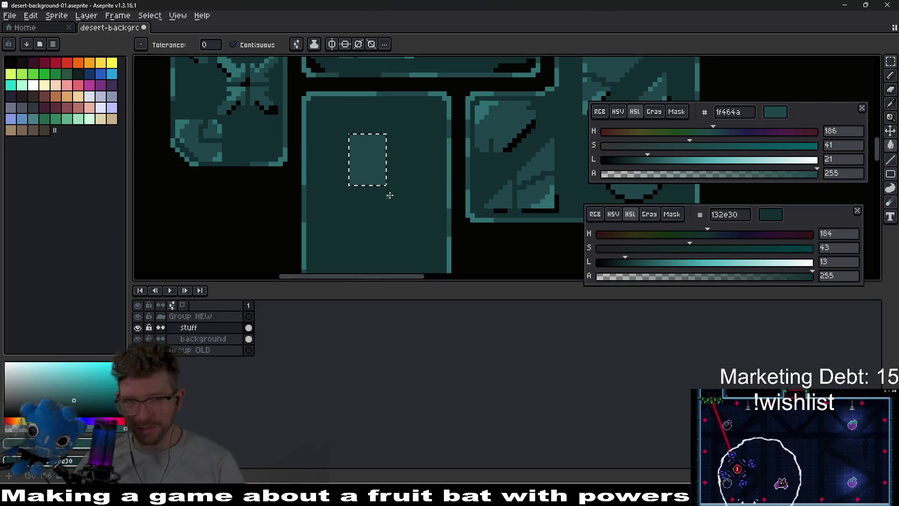
pyautogui.scroll(2, 389, 183)
# Move the light rectangle up and left in the tile and drop it in place
pyautogui.moveTo(394, 177)
pyautogui.mouseDown()
pyautogui.moveTo(381, 154)
pyautogui.moveTo(387, 169)
pyautogui.mouseUp()
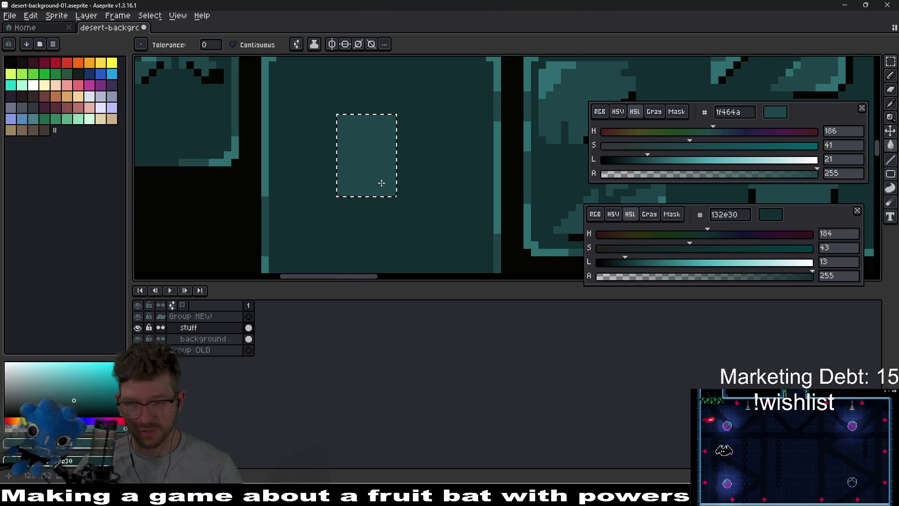
pyautogui.press('m')
pyautogui.moveTo(367, 155); pyautogui.dragTo(342, 124)
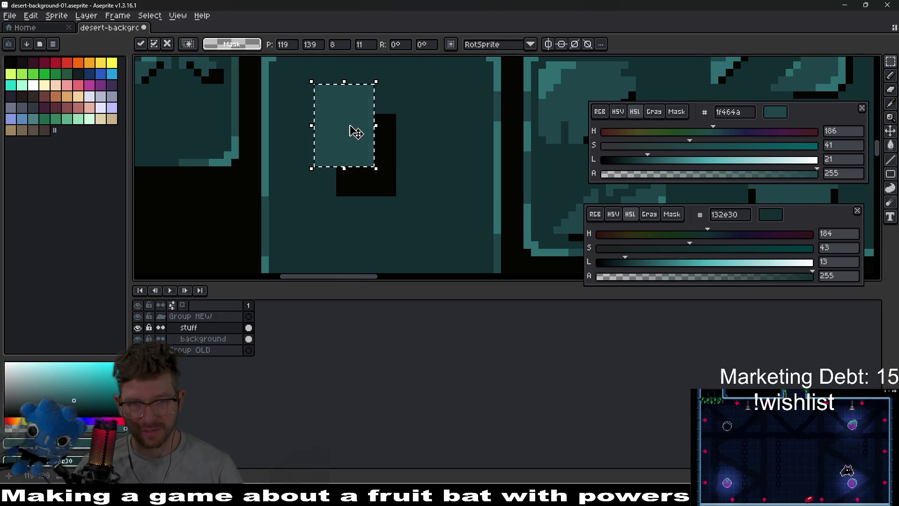
pyautogui.hotkey('ctrl', 'd')
pyautogui.scroll(-2, 405, 148)
pyautogui.scroll(1, 405, 148)
# Fill the black gap left by the move with dark base colour 132e30, then select a circle below
pyautogui.press('g')
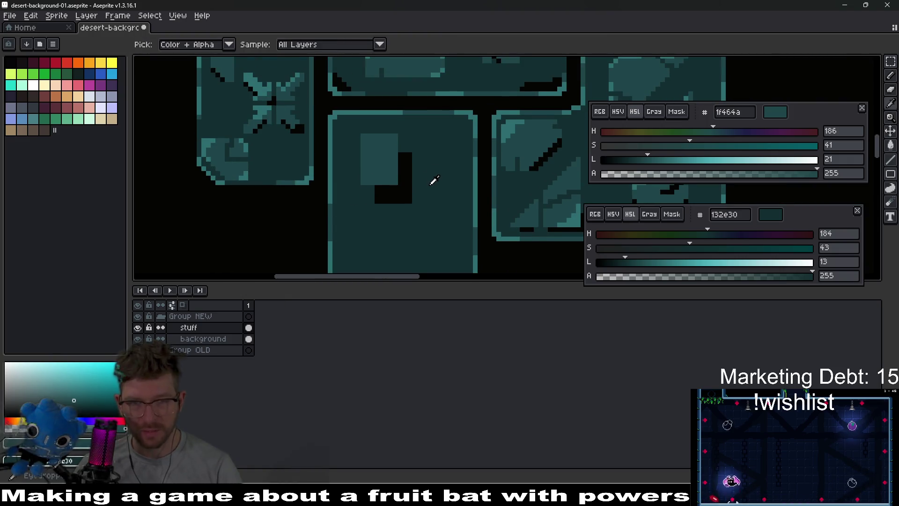
pyautogui.keyDown('alt'); pyautogui.click(412, 188); pyautogui.keyUp('alt')
pyautogui.click(399, 197)
pyautogui.scroll(-3, 398, 198)
pyautogui.scroll(1, 404, 199)
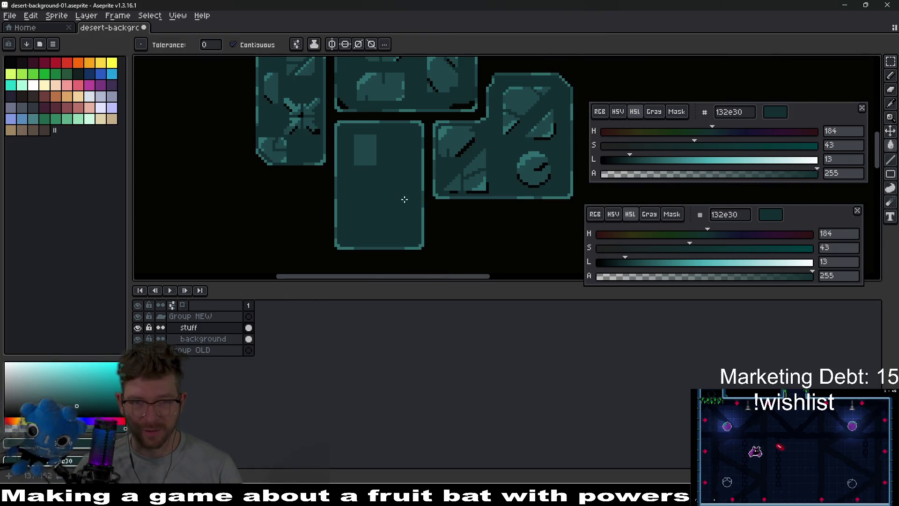
pyautogui.hotkey('shift', 'm')
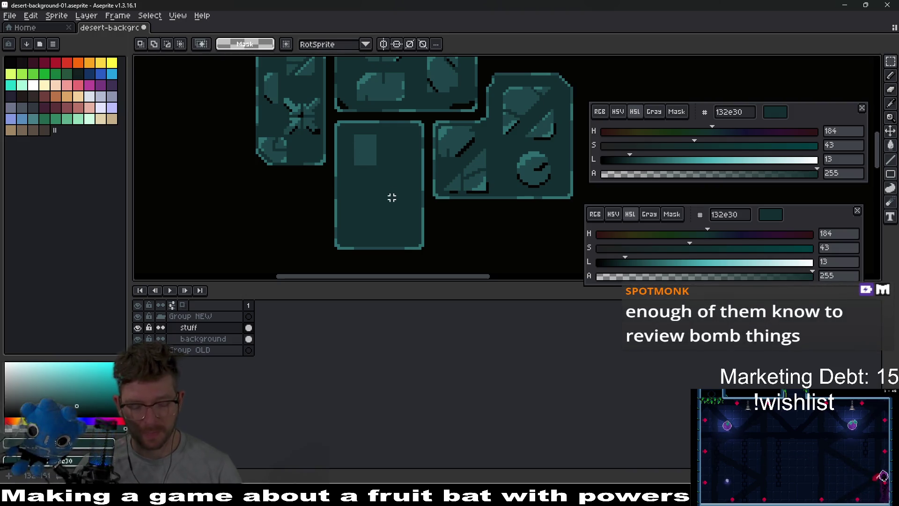
pyautogui.moveTo(350, 206); pyautogui.dragTo(375, 227)
# Fill the circle selection with the rectangle's lighter teal 1f464a and deselect
pyautogui.scroll(1, 370, 222)
pyautogui.press('g')
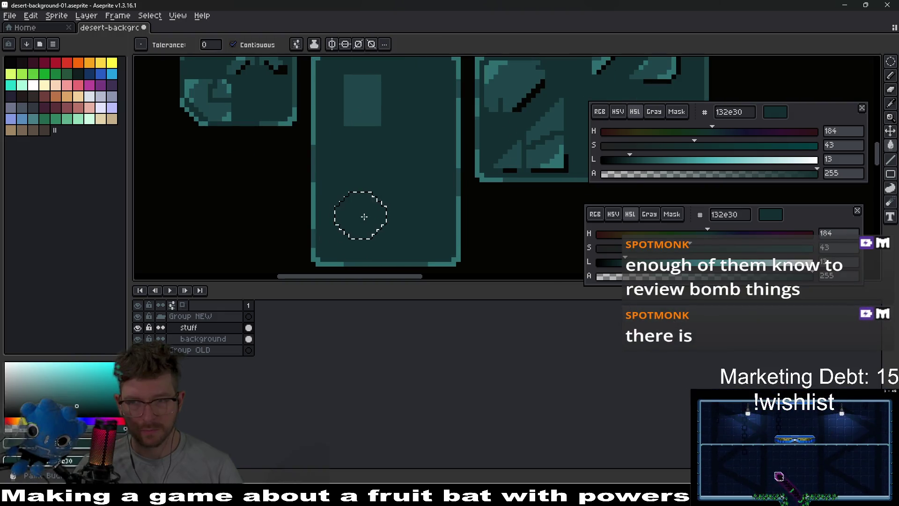
pyautogui.press('i')
pyautogui.click(362, 110)
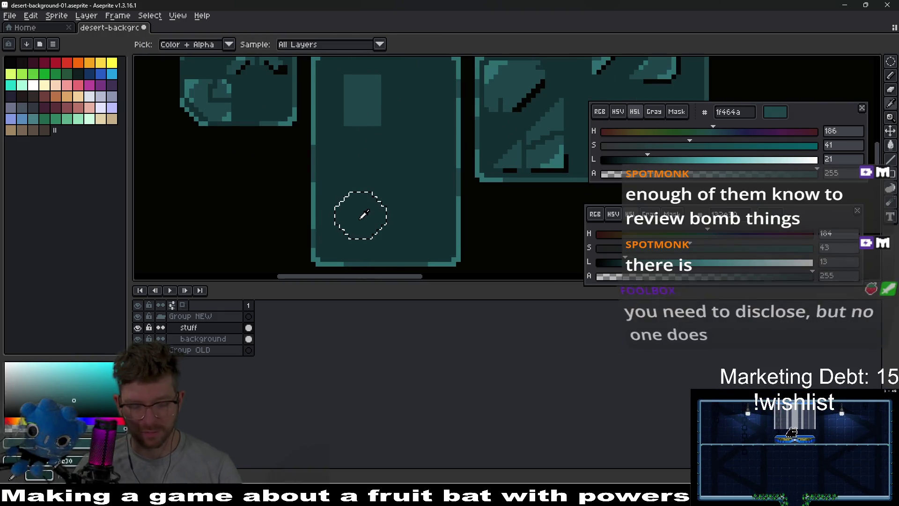
pyautogui.press('g')
pyautogui.click(361, 214)
pyautogui.hotkey('ctrl', 'd')
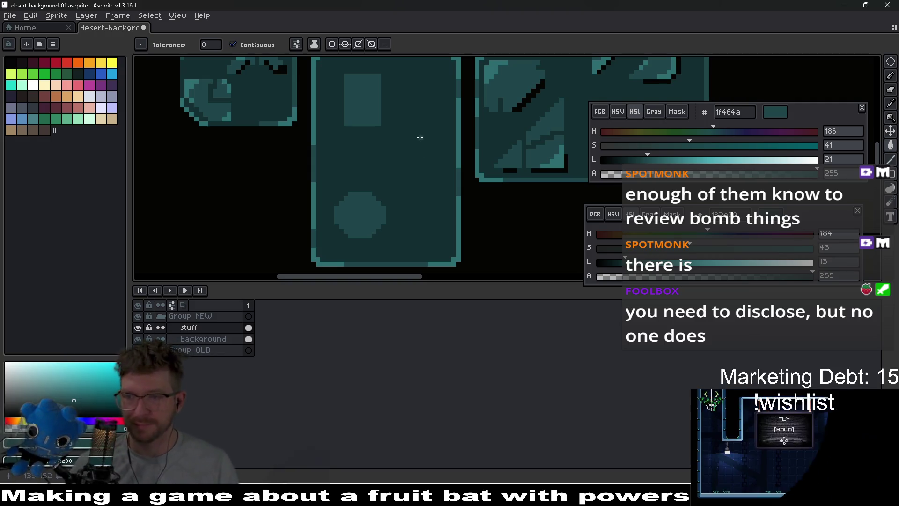
# Pan to the upper part of the tile and sample the dark base colour 132e30
pyautogui.scroll(-3, 412, 167)
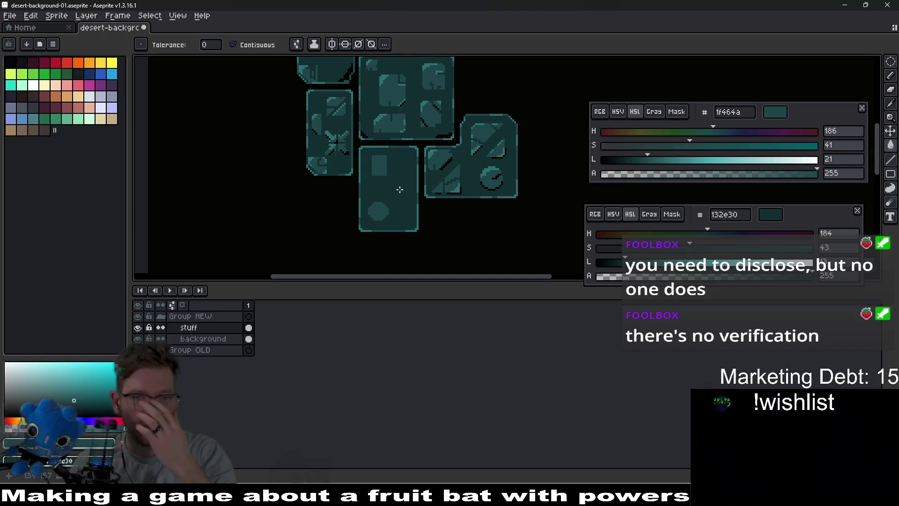
pyautogui.scroll(4, 396, 197)
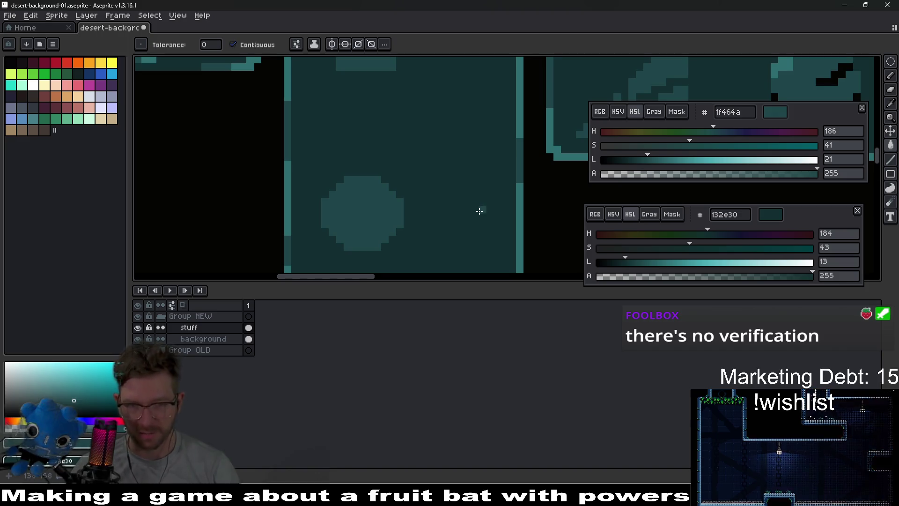
pyautogui.scroll(4, 422, 164)
pyautogui.hscroll(2, 422, 165)
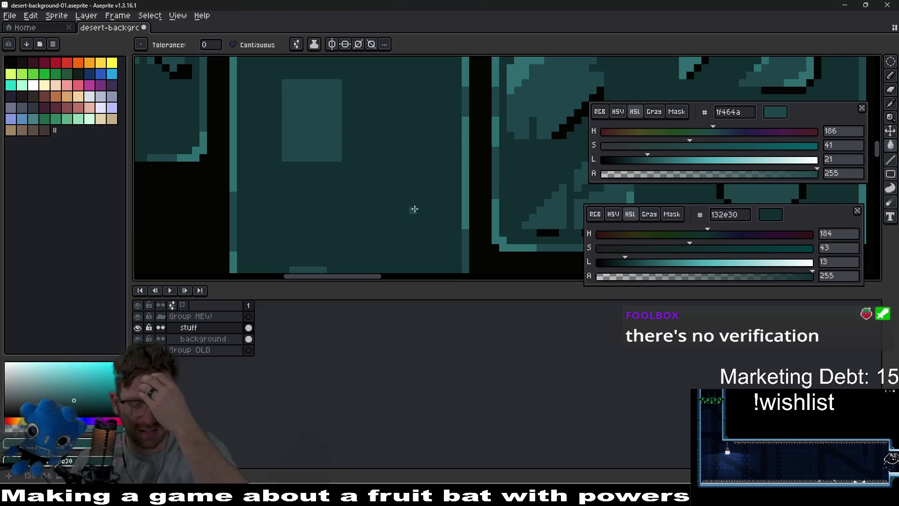
pyautogui.scroll(-2, 398, 206)
pyautogui.hscroll(1, 395, 206)
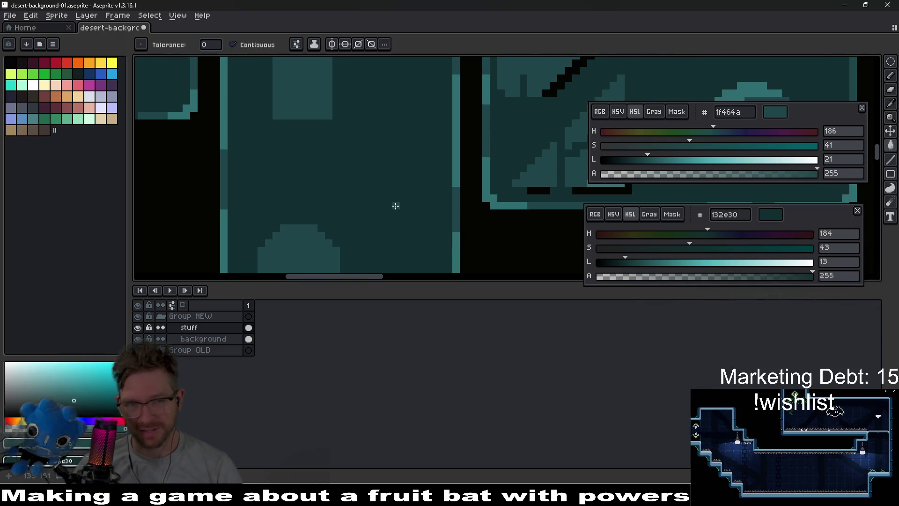
pyautogui.scroll(-3, 396, 206)
pyautogui.scroll(1, 375, 176)
pyautogui.moveTo(370, 184); pyautogui.dragTo(389, 152)
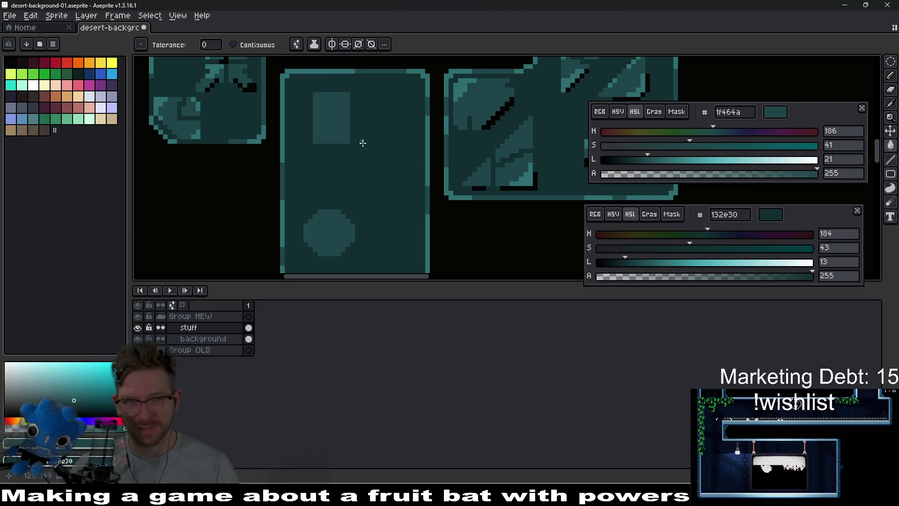
pyautogui.scroll(2, 351, 148)
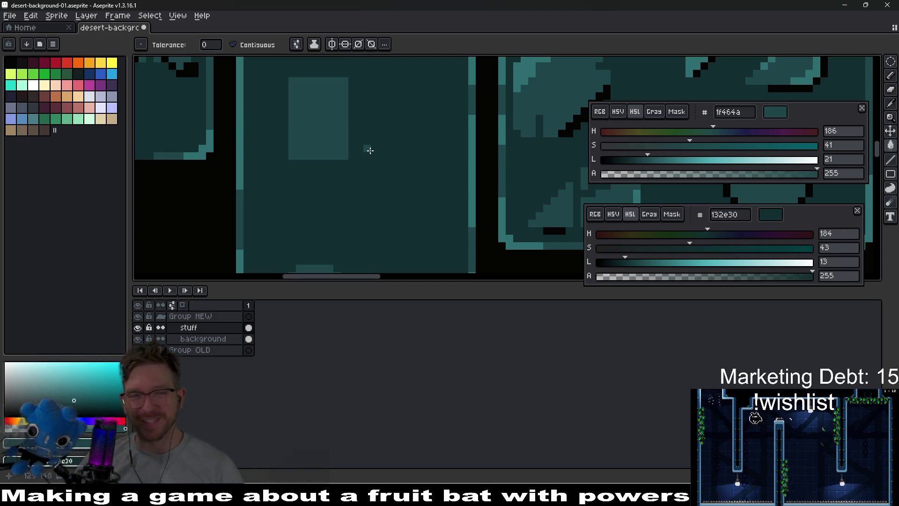
pyautogui.press('i')
pyautogui.click(367, 153)
pyautogui.scroll(2, 365, 155)
# With the Pencil, paint a dark 132e30 notch into the round inset's right side
pyautogui.press('b')
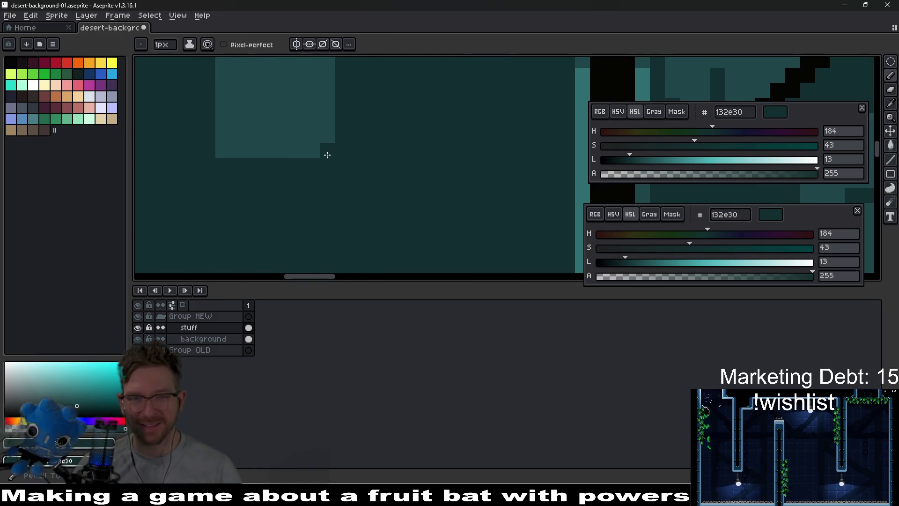
pyautogui.scroll(-3, 422, 162)
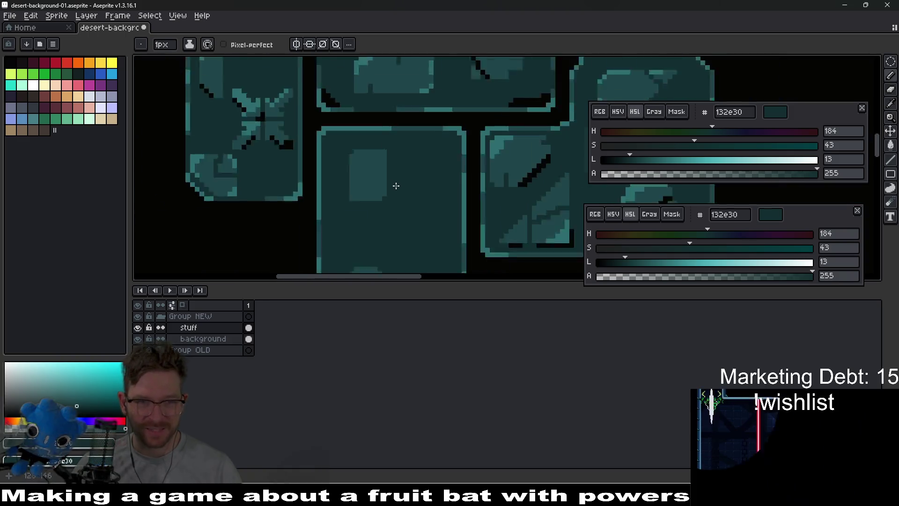
pyautogui.scroll(1, 389, 179)
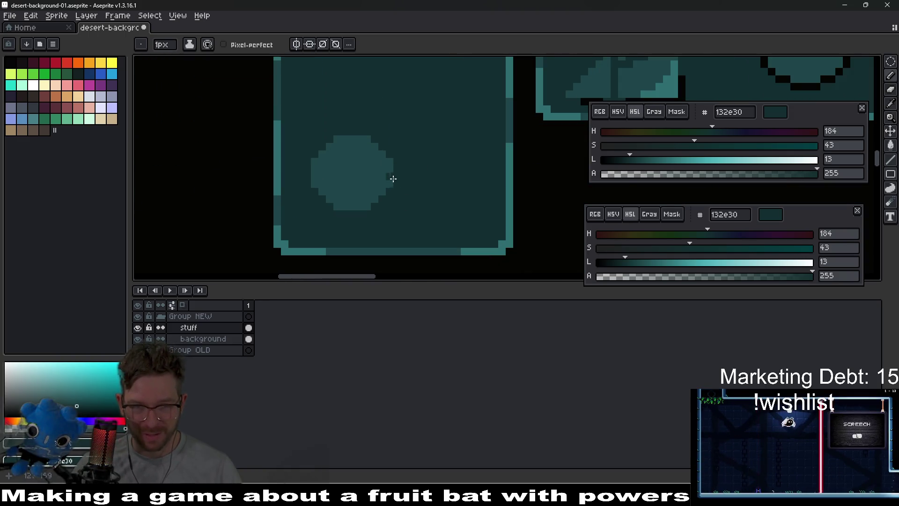
pyautogui.scroll(2, 393, 178)
pyautogui.moveTo(393, 173)
pyautogui.mouseDown()
pyautogui.moveTo(331, 177)
pyautogui.moveTo(316, 241)
pyautogui.mouseUp()
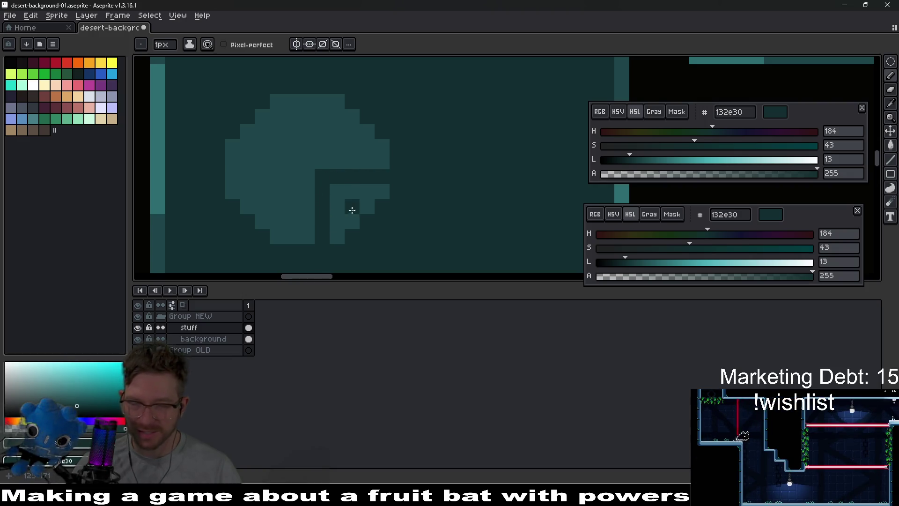
pyautogui.scroll(-3, 360, 208)
pyautogui.scroll(1, 368, 212)
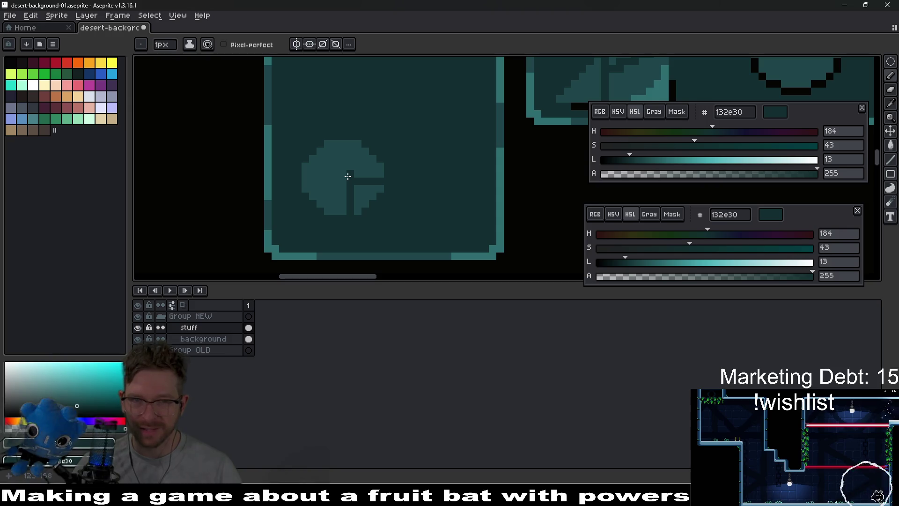
# Extend the circle's dark split line up to its top
pyautogui.moveTo(349, 173); pyautogui.dragTo(350, 144)
pyautogui.scroll(-2, 423, 184)
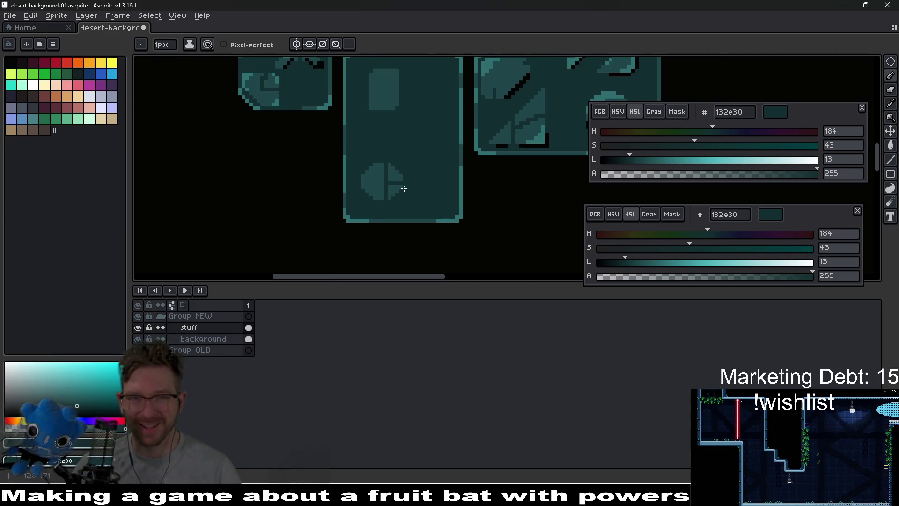
pyautogui.scroll(-2, 405, 189)
pyautogui.scroll(4, 412, 191)
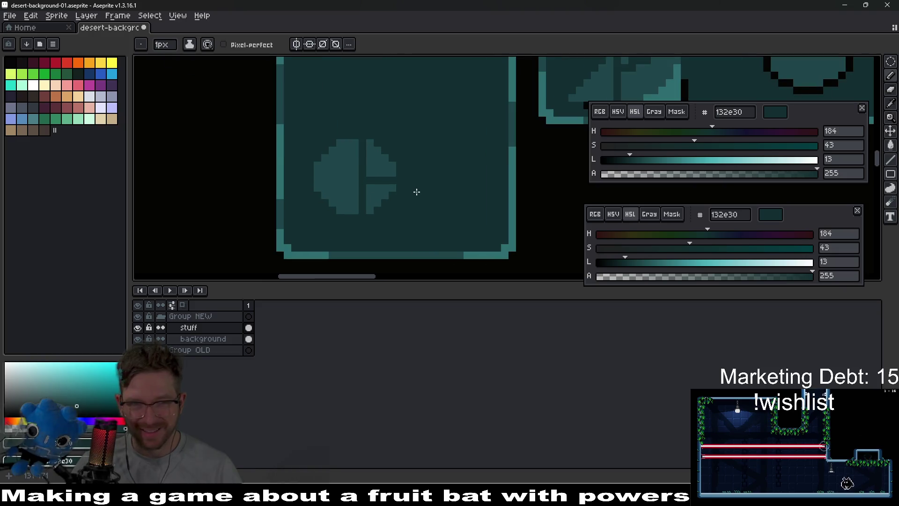
pyautogui.scroll(2, 404, 197)
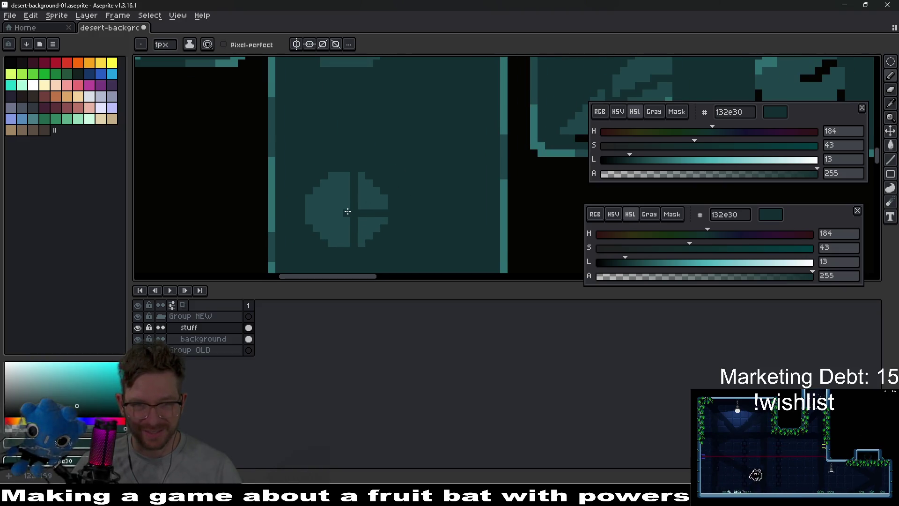
pyautogui.scroll(-3, 410, 207)
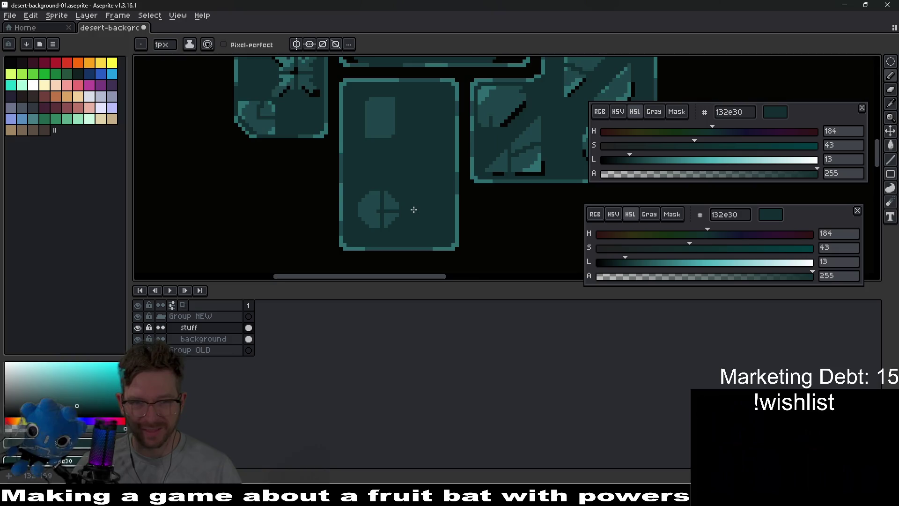
pyautogui.scroll(2, 417, 214)
pyautogui.scroll(4, 405, 207)
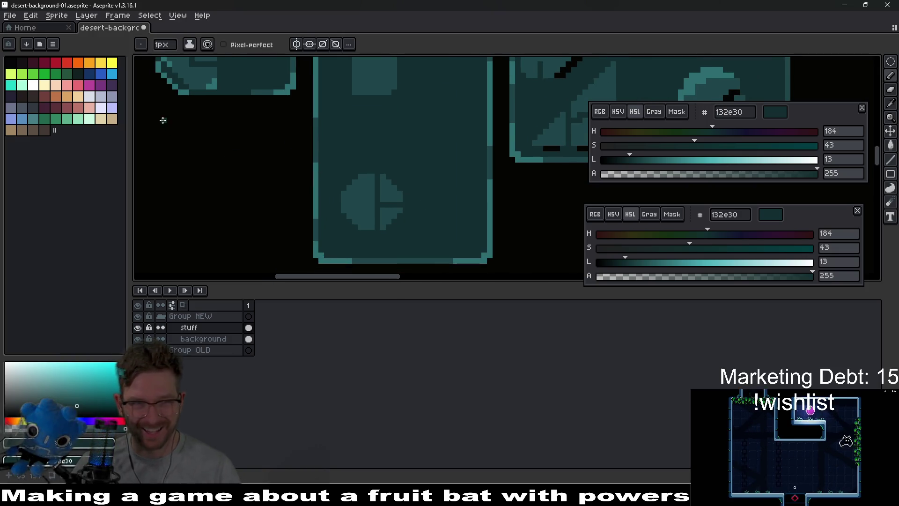
# Erase pixels diagonally along the circle's lower curve and in a row beneath it for a black shadow
pyautogui.press('e')
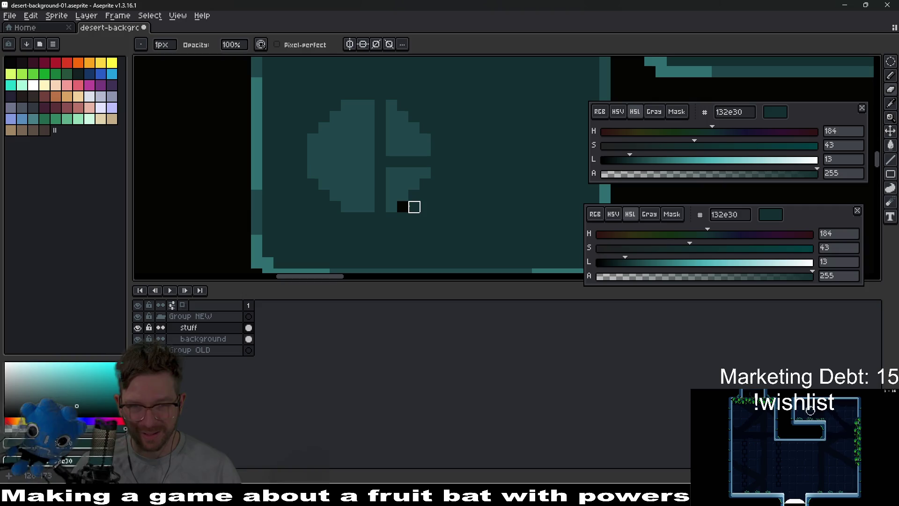
pyautogui.click(413, 195)
pyautogui.scroll(-4, 423, 185)
pyautogui.scroll(3, 437, 193)
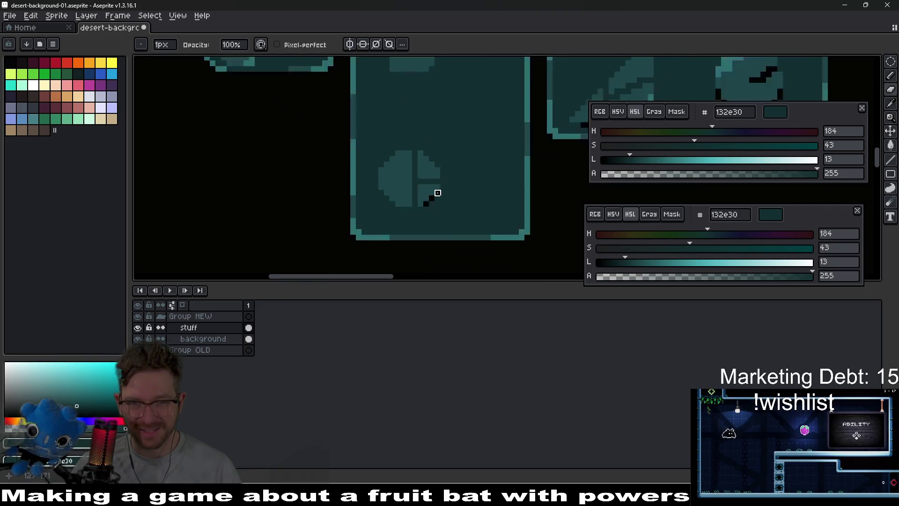
pyautogui.scroll(1, 438, 193)
pyautogui.click(437, 193)
pyautogui.click(415, 213)
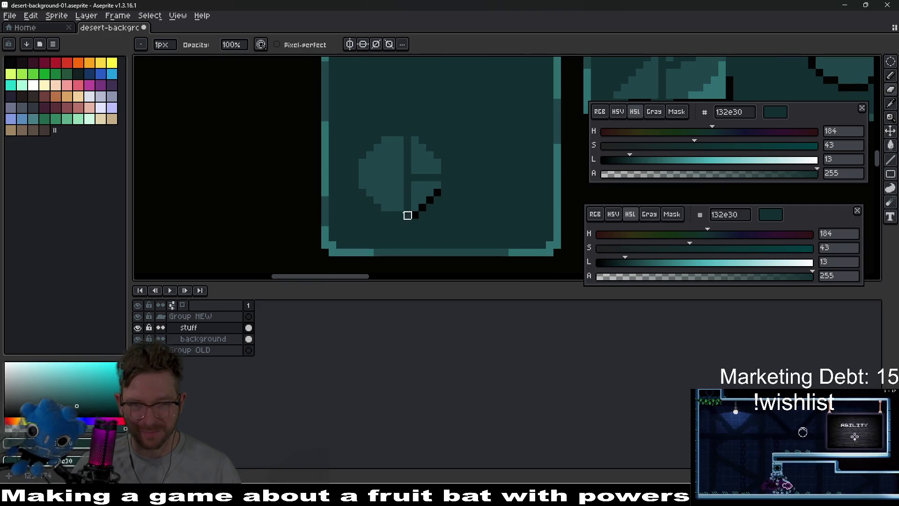
pyautogui.moveTo(400, 215); pyautogui.dragTo(377, 213)
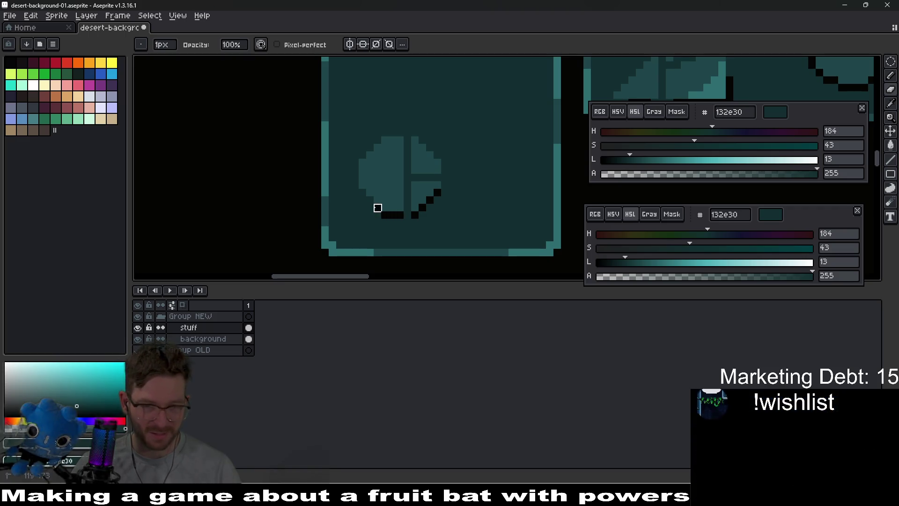
pyautogui.scroll(-4, 440, 201)
pyautogui.scroll(5, 444, 195)
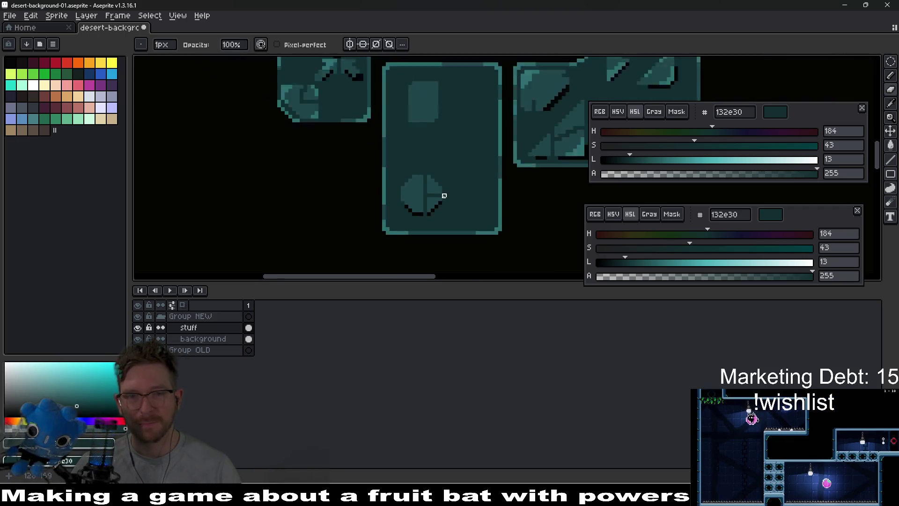
pyautogui.scroll(-4, 407, 201)
pyautogui.scroll(3, 454, 166)
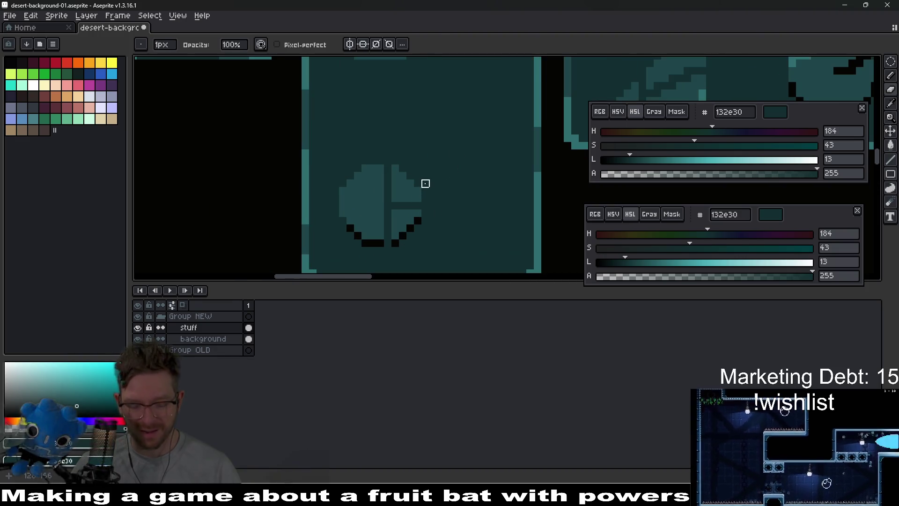
# Shift the circle's right half one pixel up-right and deselect
pyautogui.press('m')
pyautogui.moveTo(395, 168)
pyautogui.mouseDown()
pyautogui.moveTo(417, 207)
pyautogui.moveTo(429, 200)
pyautogui.mouseUp()
pyautogui.hotkey('ctrl', 'd')
pyautogui.scroll(1, 432, 205)
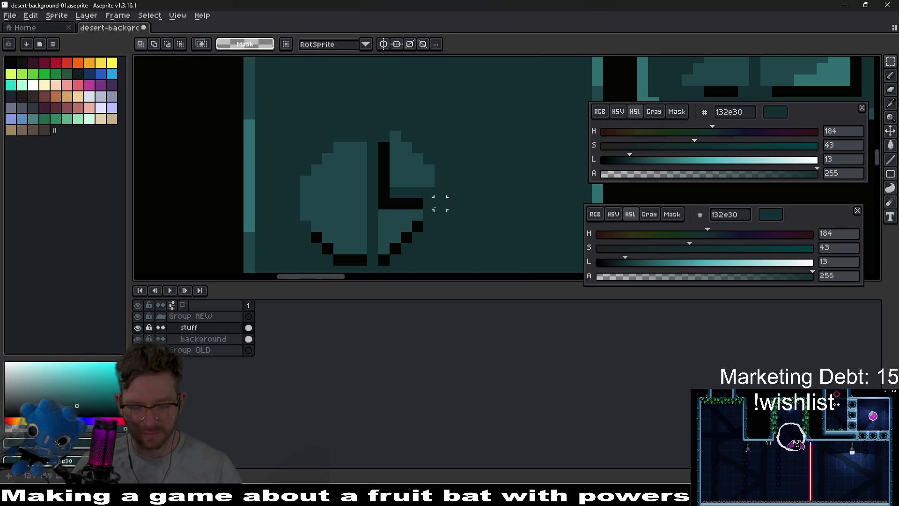
# Paint over the dark horizontal gap with the tile's sampled teal
pyautogui.press('i')
pyautogui.press('b')
pyautogui.moveTo(421, 205)
pyautogui.mouseDown()
pyautogui.moveTo(387, 202)
pyautogui.moveTo(384, 141)
pyautogui.mouseUp()
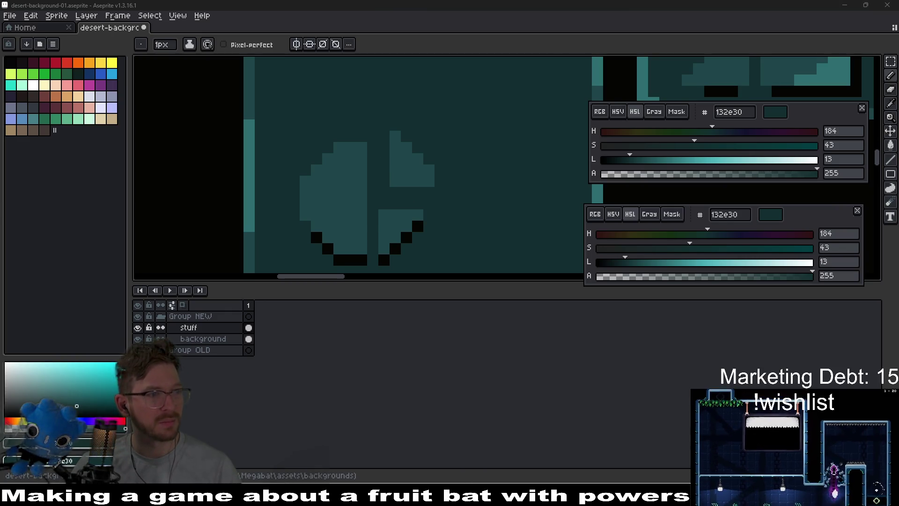
pyautogui.scroll(-4, 463, 225)
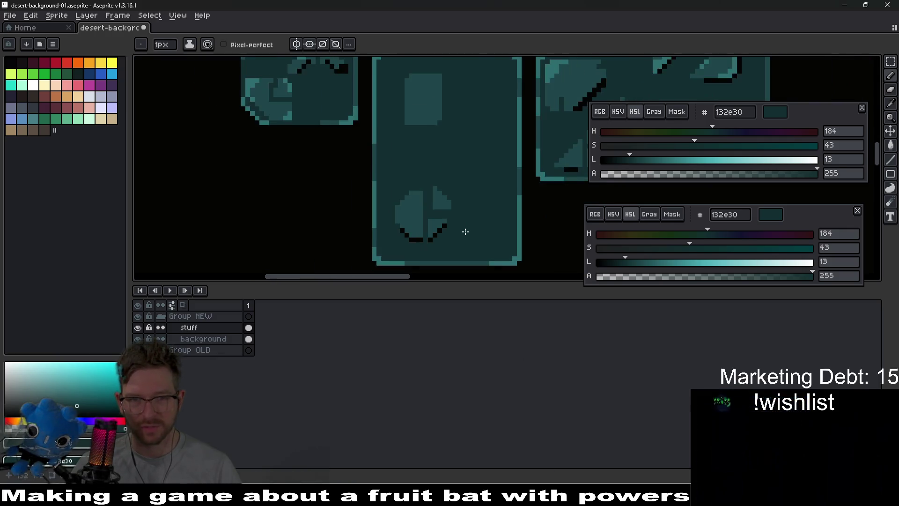
pyautogui.scroll(2, 463, 223)
pyautogui.scroll(1, 421, 206)
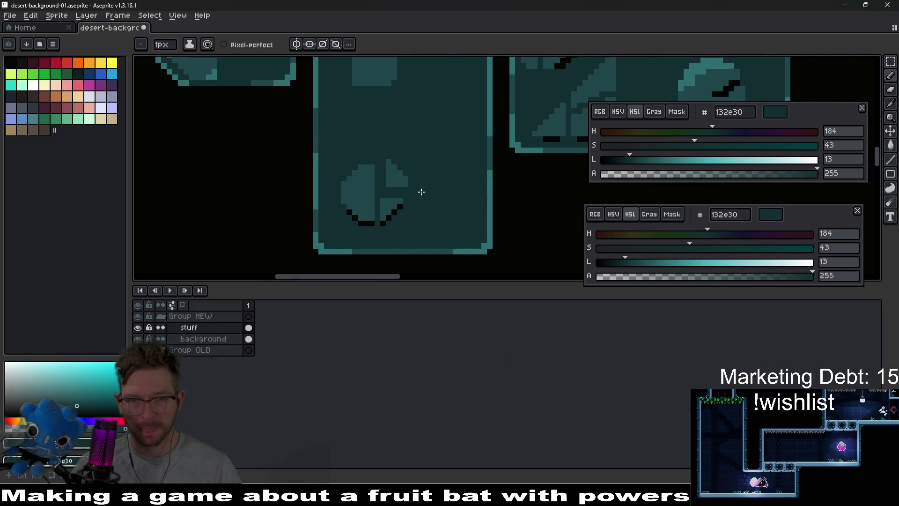
pyautogui.scroll(-1, 424, 213)
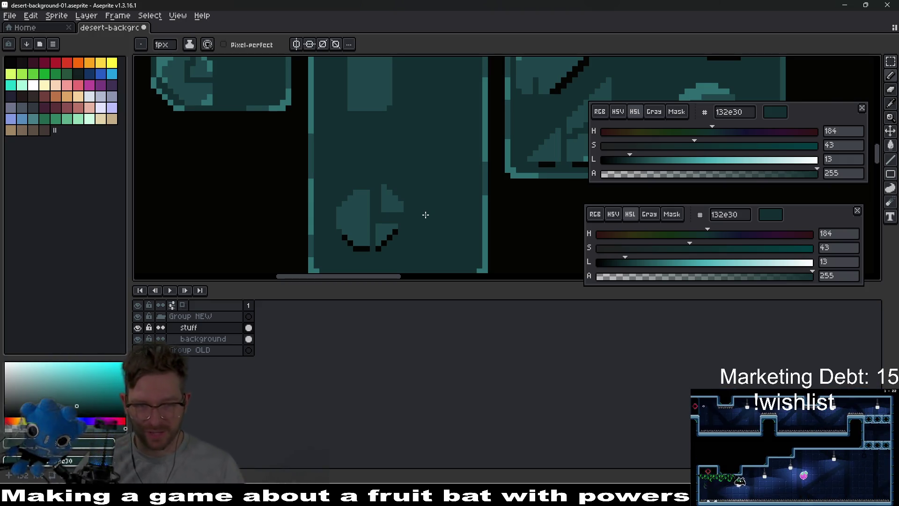
pyautogui.scroll(1, 425, 214)
pyautogui.scroll(-1, 406, 215)
# Nudge the small shape to the right and commit it
pyautogui.press('m')
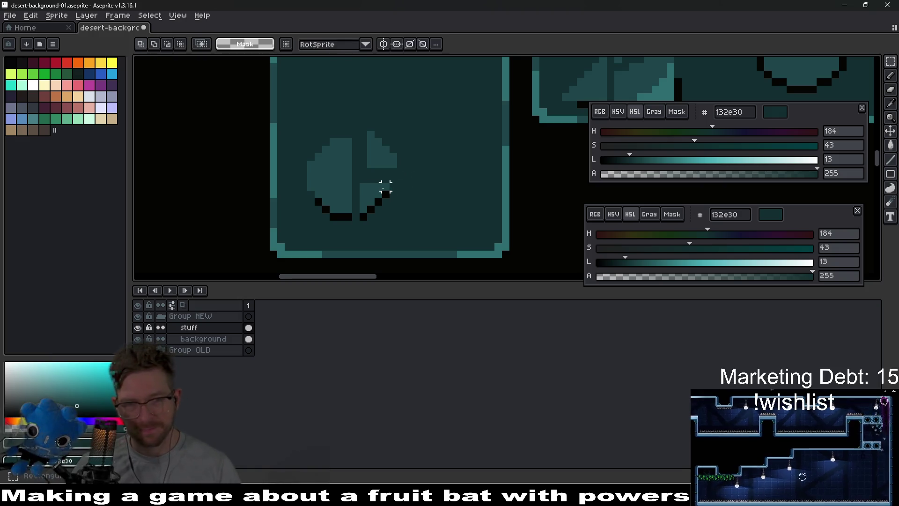
pyautogui.moveTo(363, 187)
pyautogui.mouseDown()
pyautogui.moveTo(393, 219)
pyautogui.moveTo(381, 202)
pyautogui.moveTo(390, 210)
pyautogui.mouseUp()
pyautogui.hotkey('ctrl', 'd')
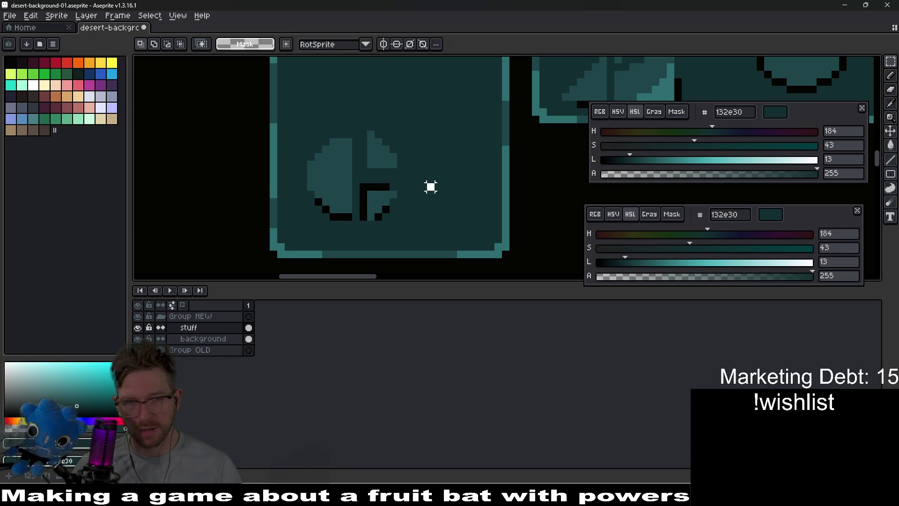
pyautogui.scroll(1, 429, 187)
# Draw a dark straight-line notch into the circle
pyautogui.press('i')
pyautogui.press('l')
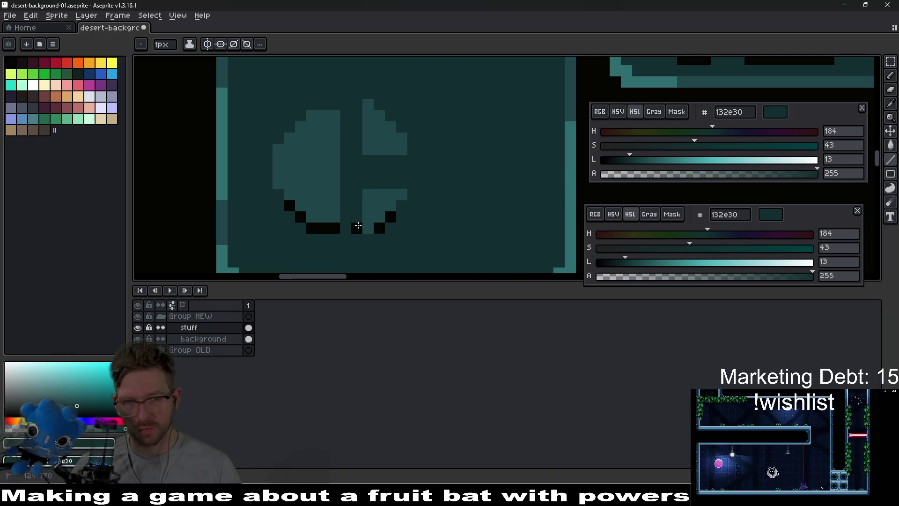
pyautogui.moveTo(376, 211); pyautogui.dragTo(382, 200)
pyautogui.scroll(-2, 400, 197)
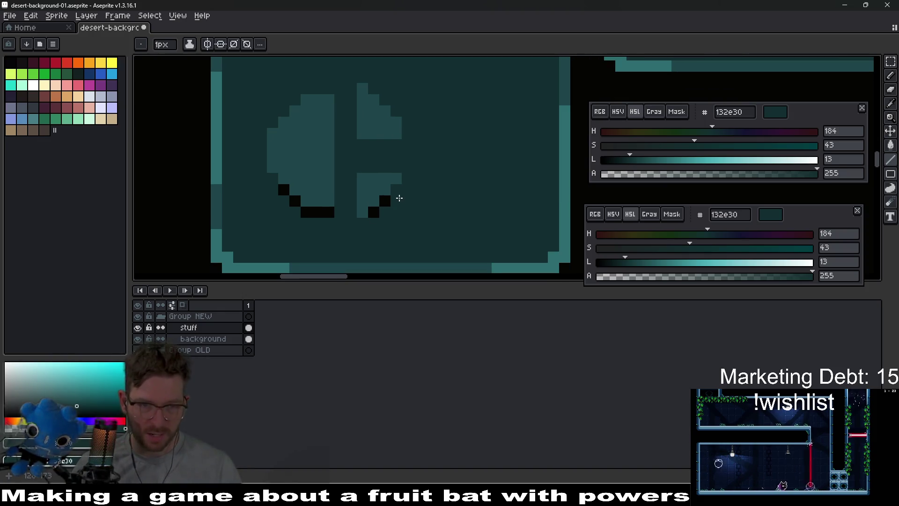
pyautogui.scroll(-2, 398, 198)
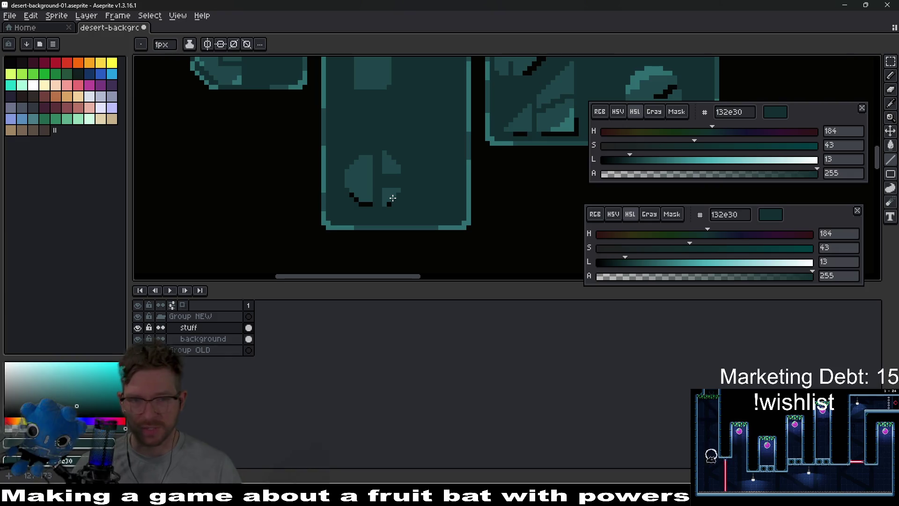
pyautogui.scroll(2, 393, 198)
pyautogui.scroll(2, 402, 206)
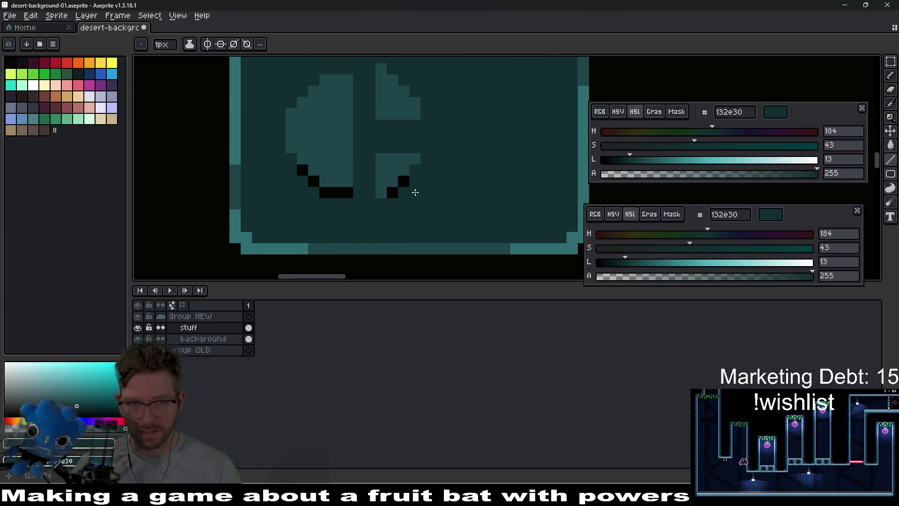
# Undo the recent transform edits and clear the selection
pyautogui.hotkey('ctrl', 'z')
pyautogui.hotkey('ctrl', 'z')
pyautogui.hotkey('ctrl', 'z')
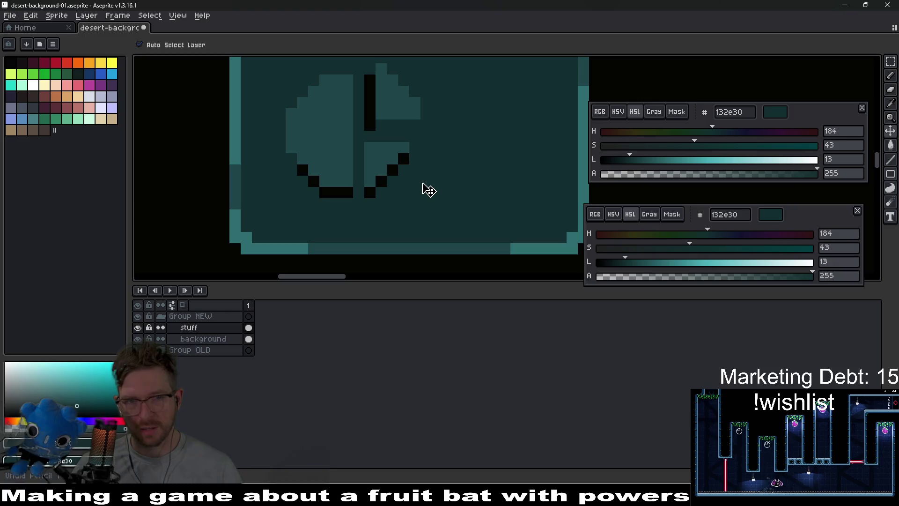
pyautogui.press('b')
pyautogui.hotkey('ctrl', 'd')
pyautogui.scroll(3, 411, 192)
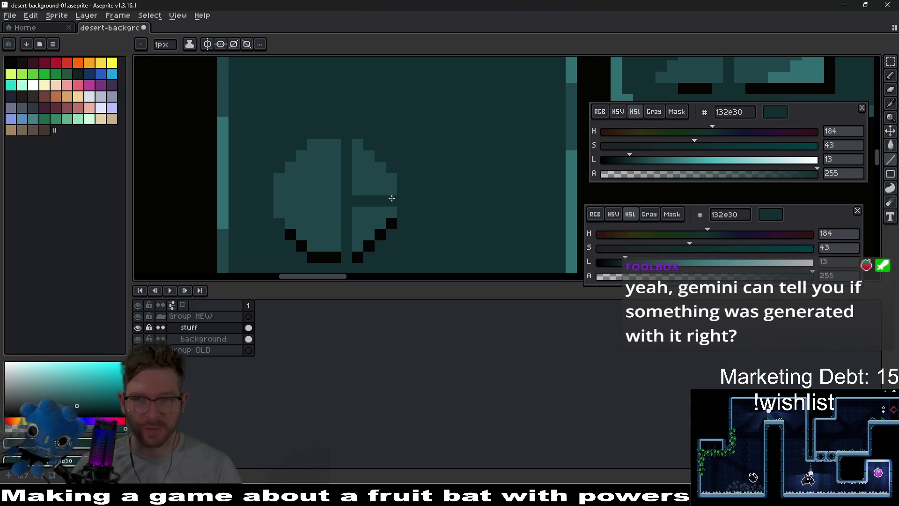
# Add a near-black 050403 shadow pixel on the circle's lower-left, removing one stray pixel
pyautogui.moveTo(391, 198); pyautogui.dragTo(419, 186)
pyautogui.moveTo(355, 198); pyautogui.dragTo(385, 186)
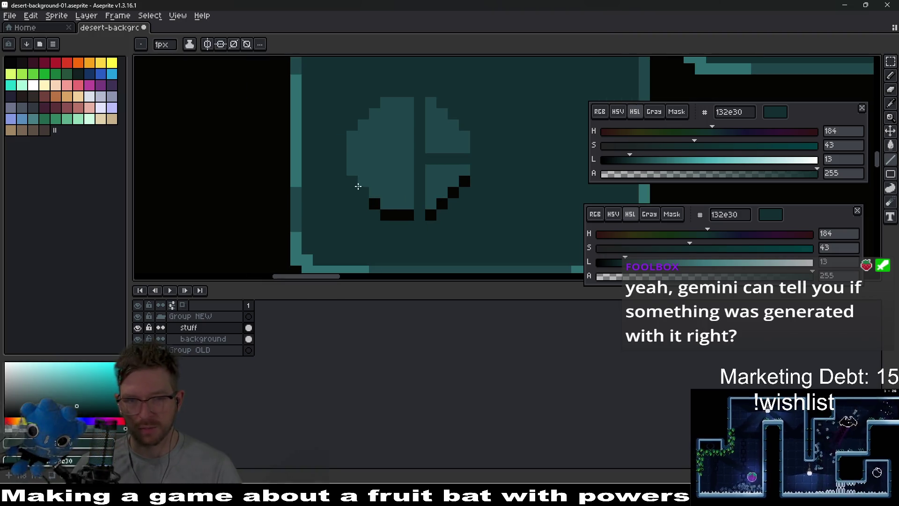
pyautogui.click(408, 215)
pyautogui.moveTo(376, 205); pyautogui.dragTo(435, 201)
pyautogui.click(436, 200)
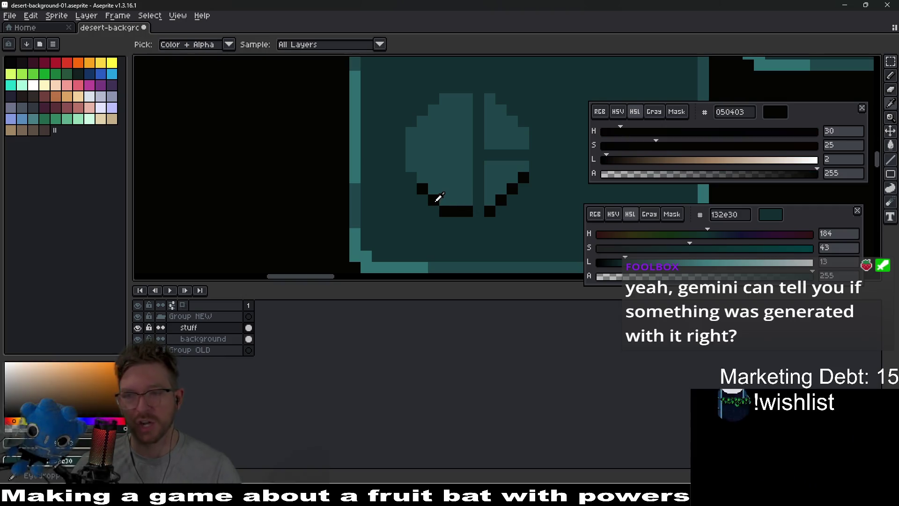
pyautogui.click(414, 182)
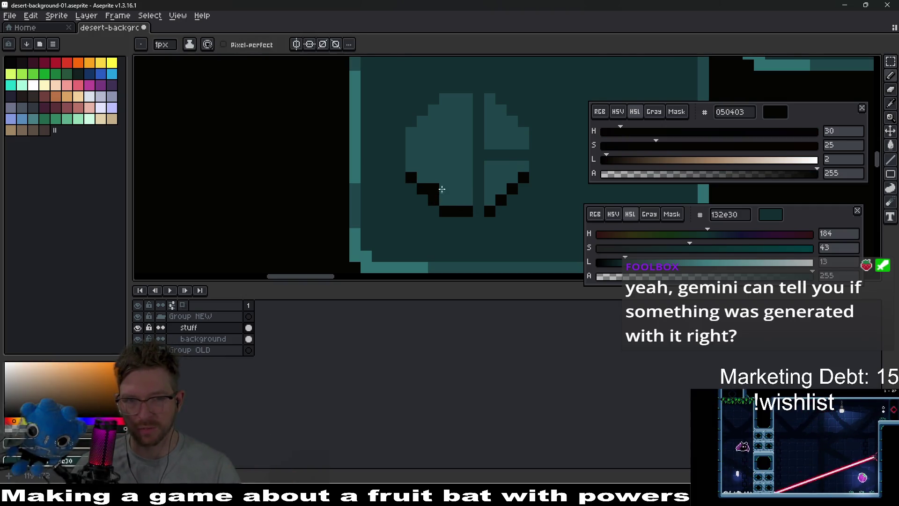
pyautogui.hotkey('ctrl', 'z')
pyautogui.scroll(-3, 469, 187)
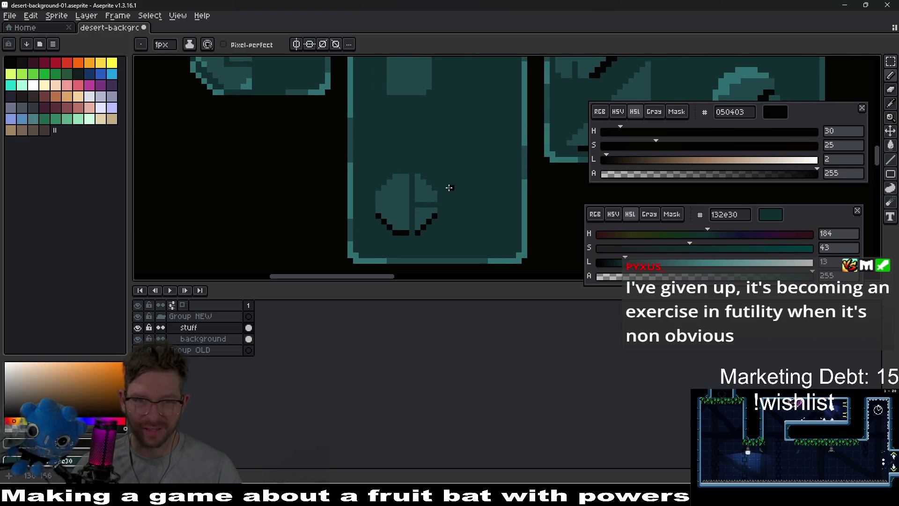
pyautogui.scroll(-1, 461, 173)
pyautogui.scroll(2, 458, 136)
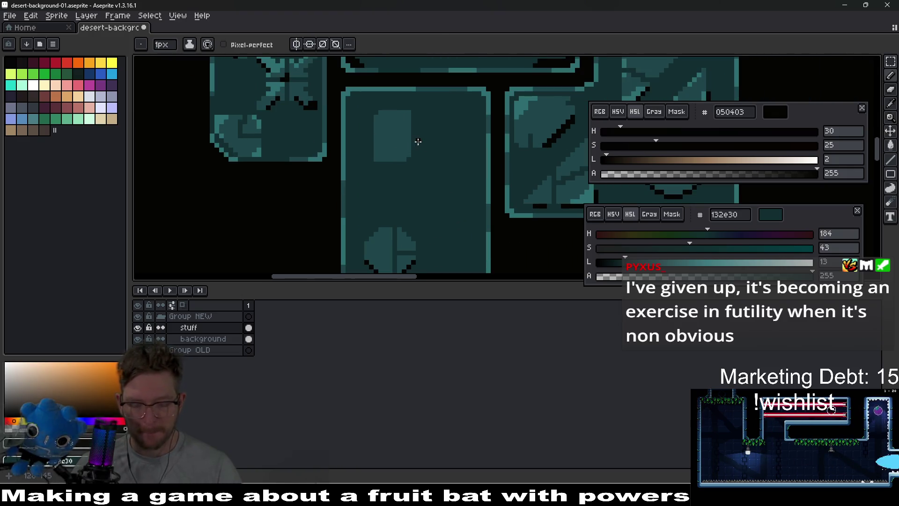
# Move the tile's upper inset rectangle and deselect it
pyautogui.press('m')
pyautogui.moveTo(365, 101)
pyautogui.mouseDown()
pyautogui.moveTo(399, 152)
pyautogui.moveTo(447, 197)
pyautogui.mouseUp()
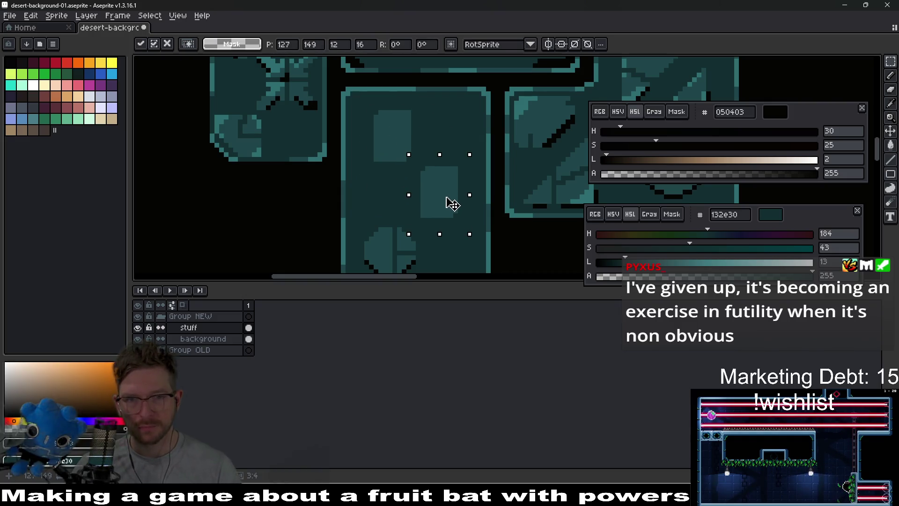
pyautogui.press('Return')
pyautogui.hotkey('ctrl', 'd')
pyautogui.scroll(2, 443, 188)
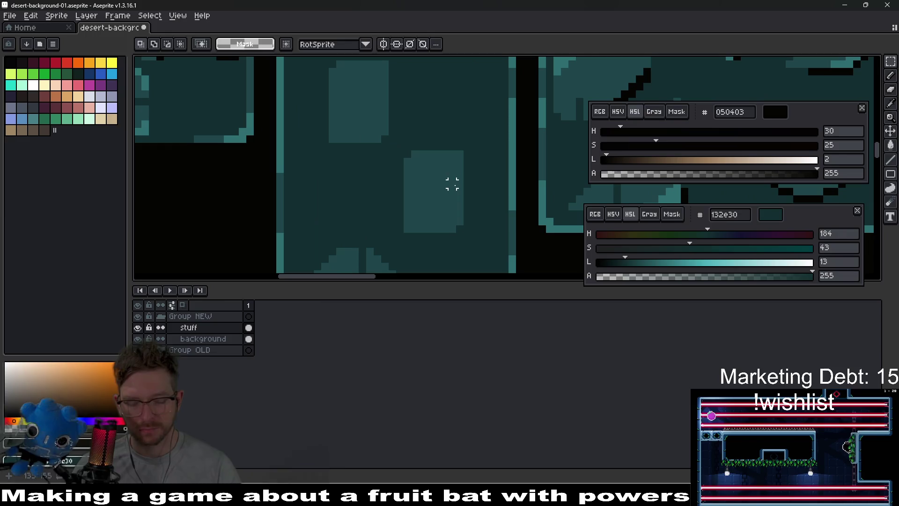
pyautogui.scroll(2, 450, 182)
# Extend the square inset one pixel right in lighter teal 1f464a
pyautogui.press('i')
pyautogui.click(427, 177)
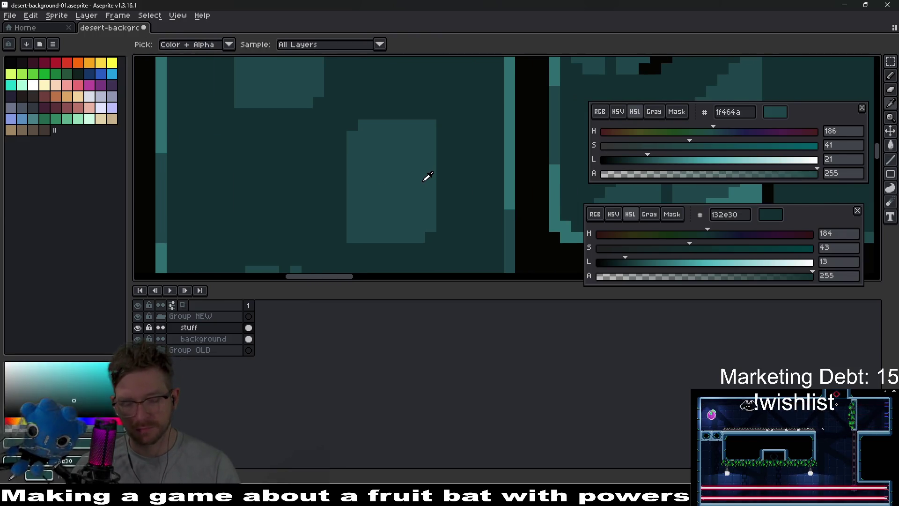
pyautogui.press('l')
pyautogui.moveTo(439, 125)
pyautogui.mouseDown()
pyautogui.moveTo(443, 234)
pyautogui.moveTo(453, 129)
pyautogui.mouseUp()
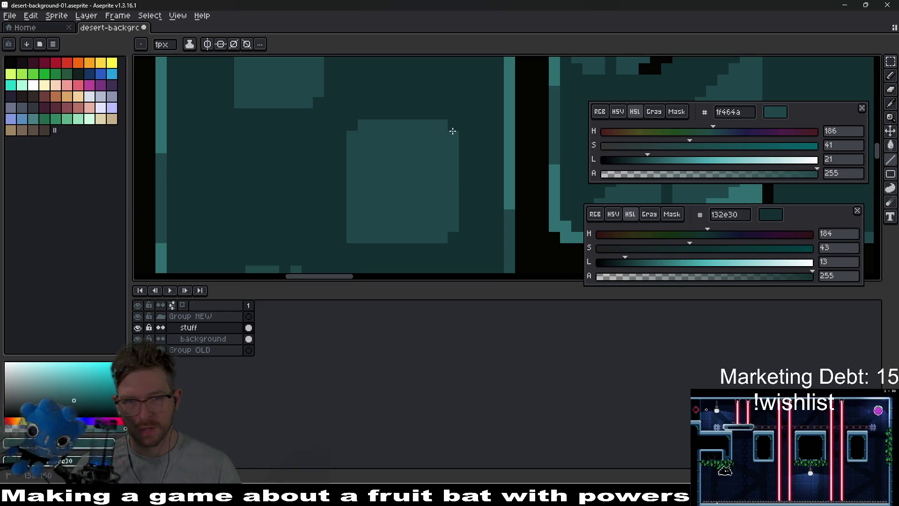
pyautogui.scroll(-2, 453, 128)
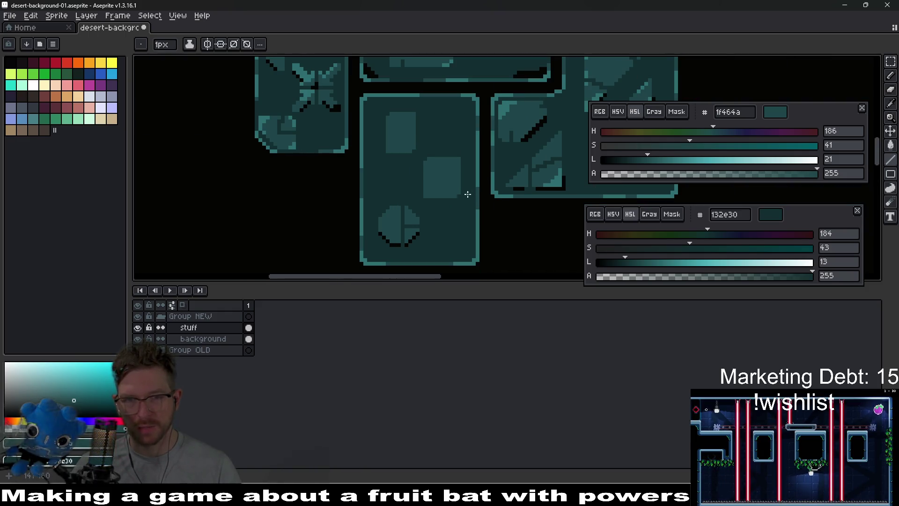
pyautogui.scroll(1, 452, 196)
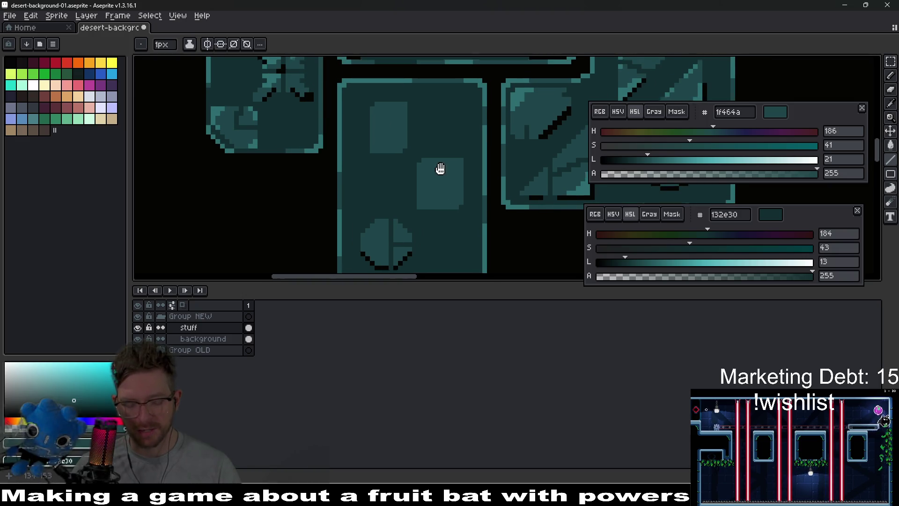
# Move the square teal block up slightly
pyautogui.press('m')
pyautogui.moveTo(408, 157)
pyautogui.mouseDown()
pyautogui.moveTo(464, 209)
pyautogui.moveTo(455, 181)
pyautogui.mouseUp()
pyautogui.click(453, 196)
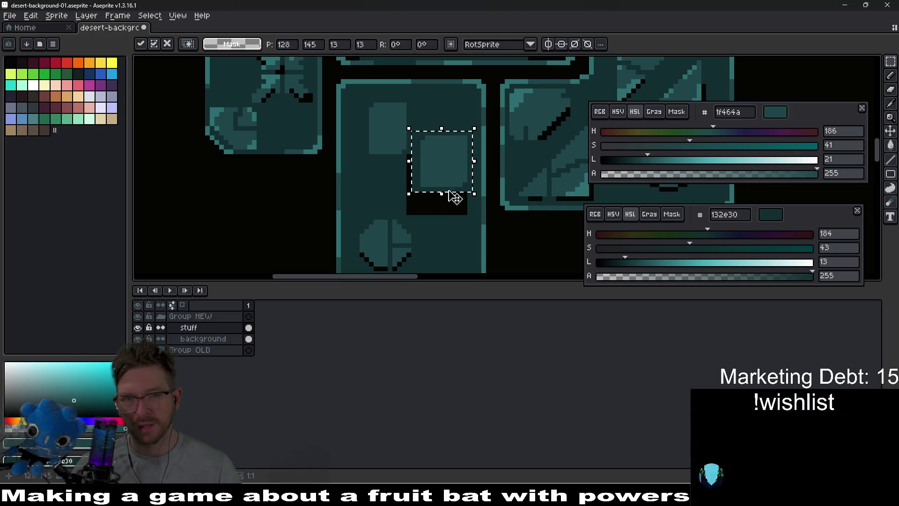
pyautogui.scroll(1, 446, 213)
# Fill the gap beneath the block with the tile's dark teal 132e30
pyautogui.press('i')
pyautogui.click(421, 195)
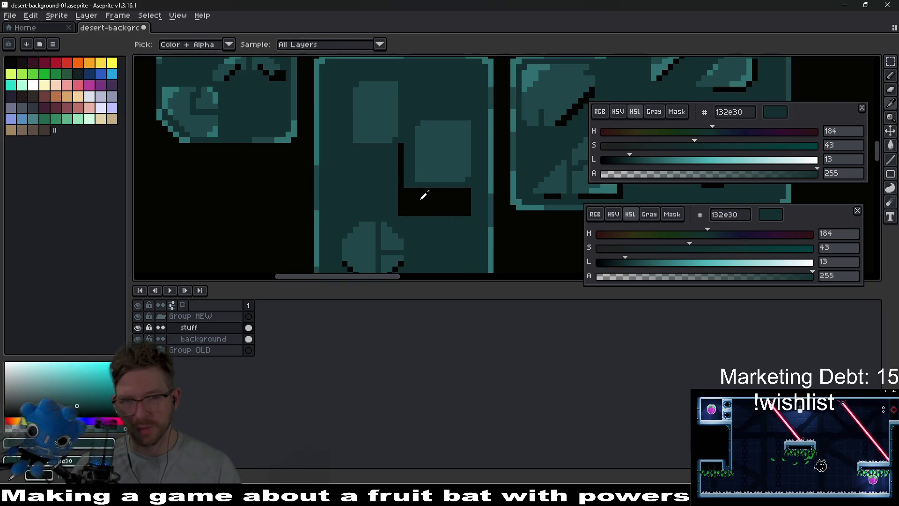
pyautogui.press('g')
pyautogui.click(443, 203)
pyautogui.scroll(-1, 444, 205)
pyautogui.scroll(-4, 443, 205)
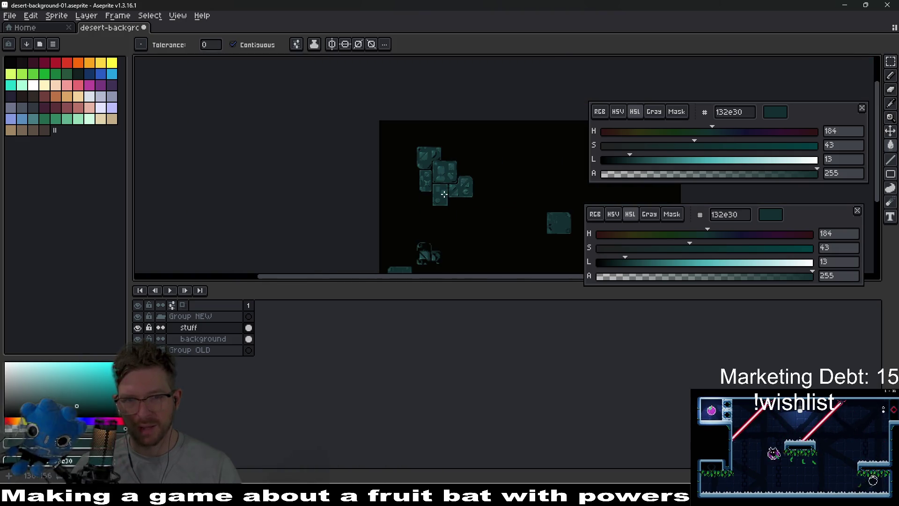
# Nudge the square inset further upward and commit the move
pyautogui.scroll(3, 445, 196)
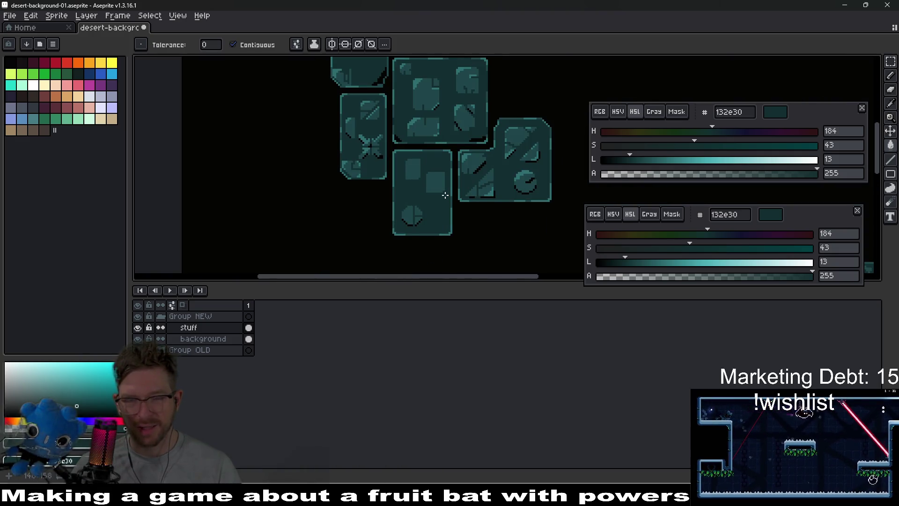
pyautogui.scroll(2, 445, 195)
pyautogui.press('m')
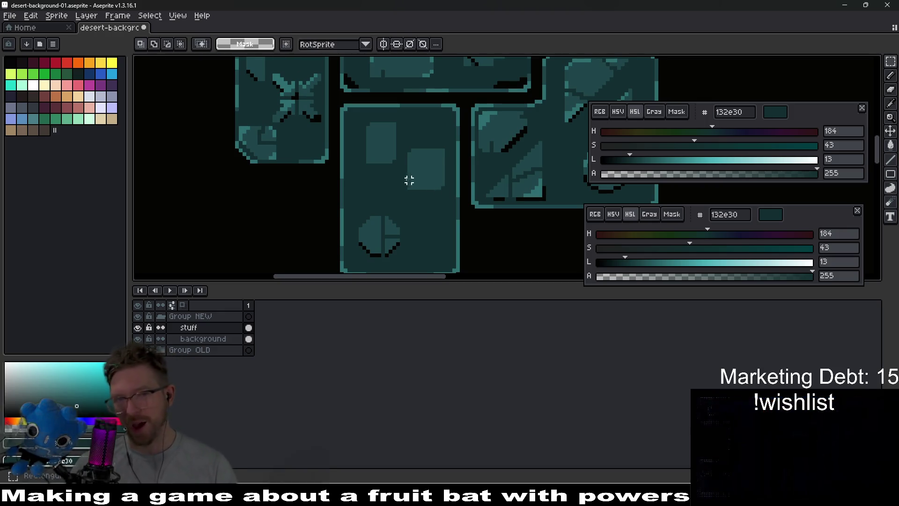
pyautogui.scroll(1, 408, 144)
pyautogui.moveTo(401, 142); pyautogui.dragTo(458, 203)
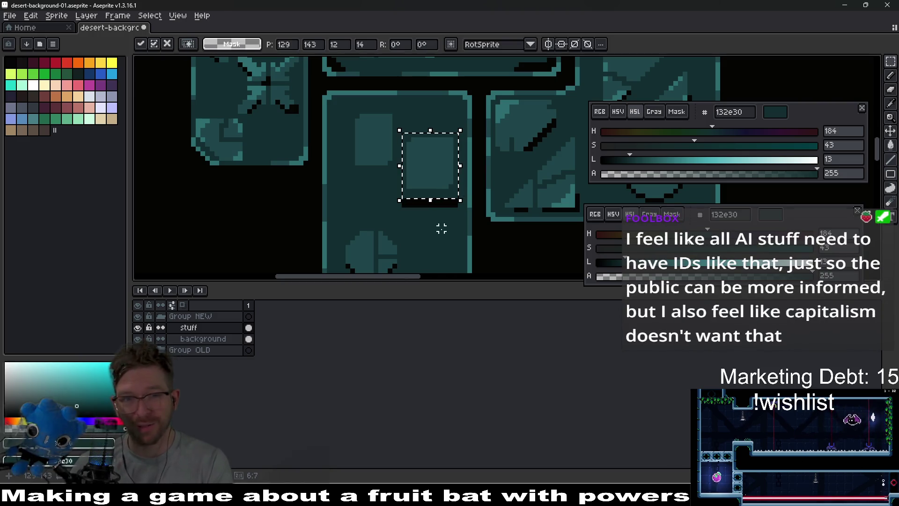
pyautogui.press('Return')
pyautogui.scroll(1, 422, 204)
# Fill the black bar below the inset with the tile's teal
pyautogui.press('i')
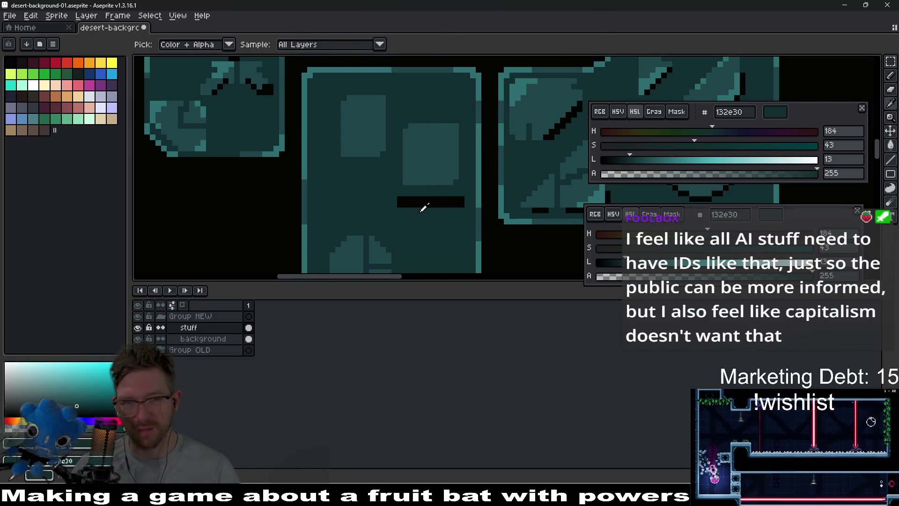
pyautogui.press('g')
pyautogui.click(425, 203)
pyautogui.scroll(-1, 427, 202)
pyautogui.scroll(-1, 427, 203)
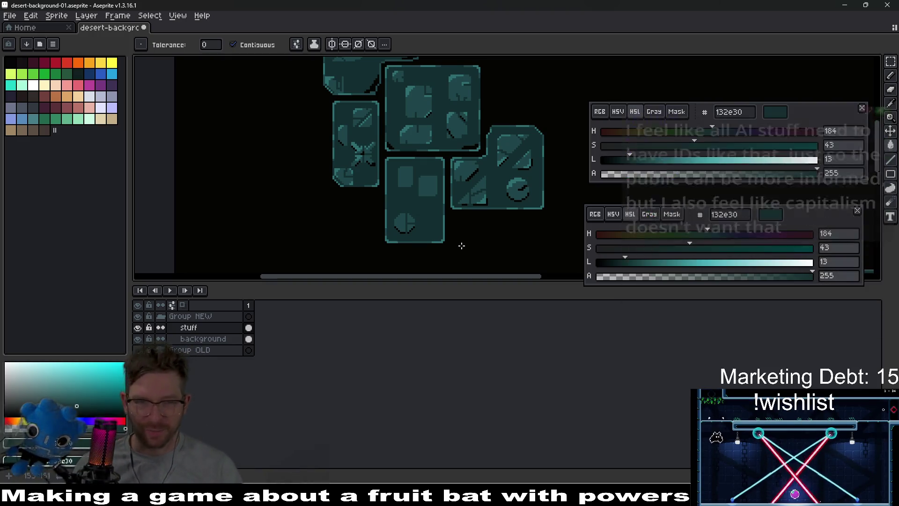
pyautogui.scroll(2, 428, 206)
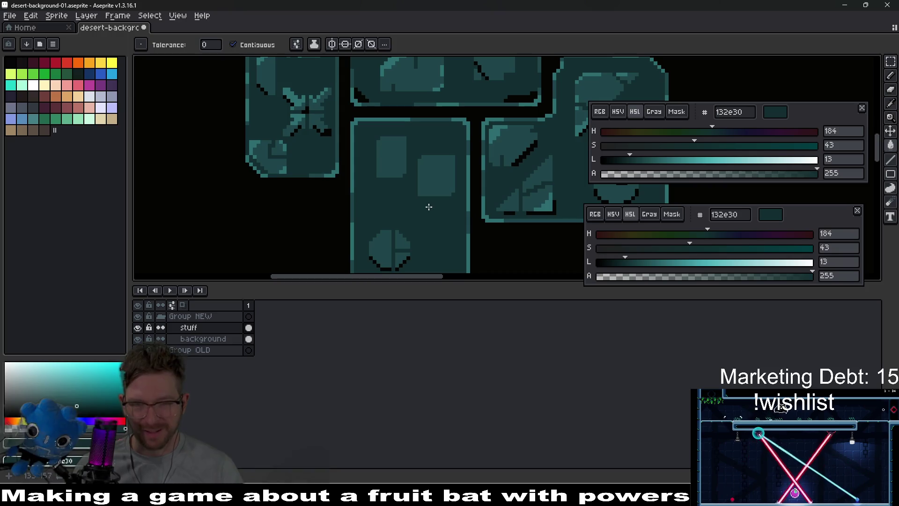
# Erase a diagonal notch into the tile's lower-right corner, clearing leftover teal below it
pyautogui.scroll(-4, 462, 215)
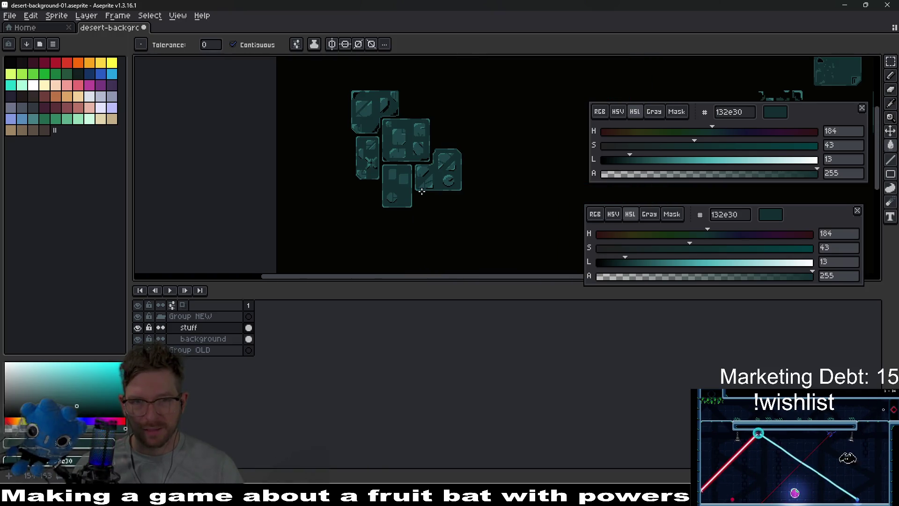
pyautogui.scroll(5, 464, 197)
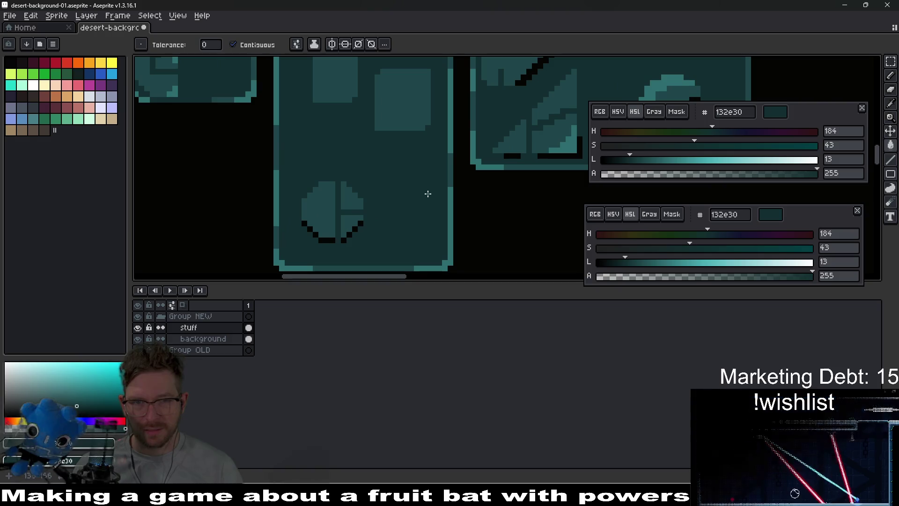
pyautogui.press('e')
pyautogui.moveTo(457, 213)
pyautogui.mouseDown()
pyautogui.moveTo(403, 167)
pyautogui.moveTo(451, 237)
pyautogui.moveTo(412, 254)
pyautogui.moveTo(411, 226)
pyautogui.mouseUp()
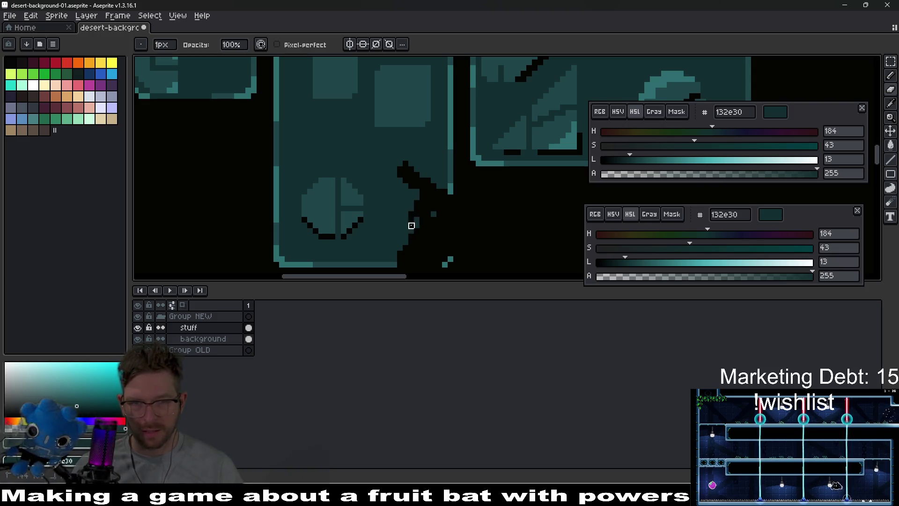
pyautogui.moveTo(450, 270); pyautogui.dragTo(443, 240)
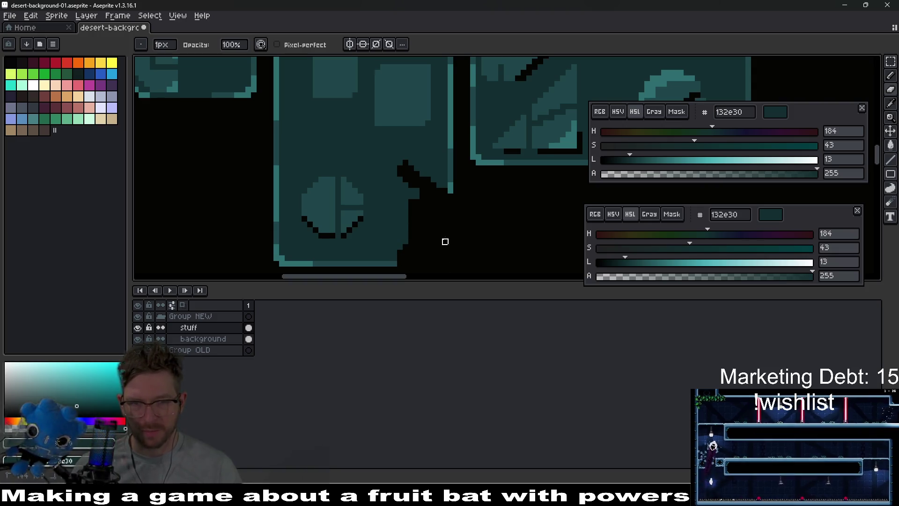
# Repaint stray notch pixels in the tile's teal
pyautogui.press('i')
pyautogui.press('b')
pyautogui.moveTo(405, 163)
pyautogui.mouseDown()
pyautogui.moveTo(396, 173)
pyautogui.moveTo(413, 213)
pyautogui.moveTo(433, 185)
pyautogui.moveTo(428, 196)
pyautogui.mouseUp()
pyautogui.scroll(-1, 465, 206)
# Fill out the notch's stepped diagonal edge with teal pixels
pyautogui.scroll(-2, 464, 206)
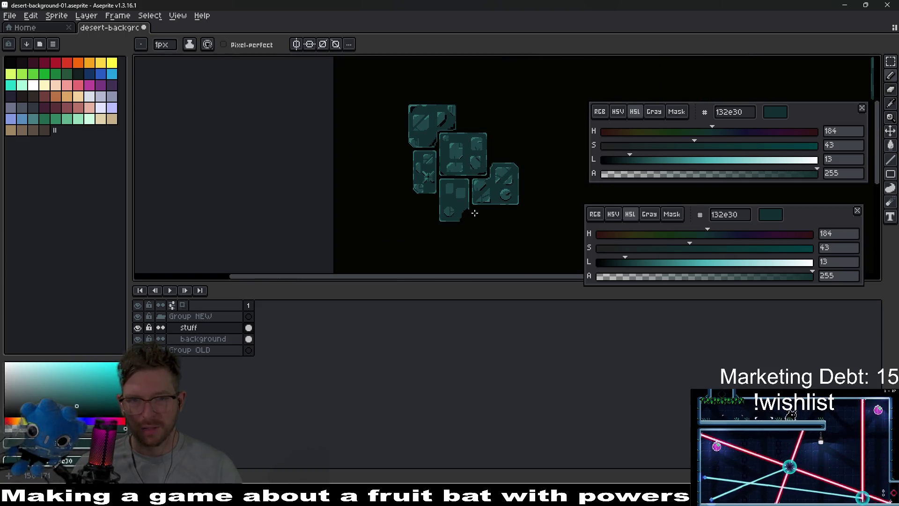
pyautogui.scroll(2, 470, 209)
pyautogui.scroll(2, 434, 209)
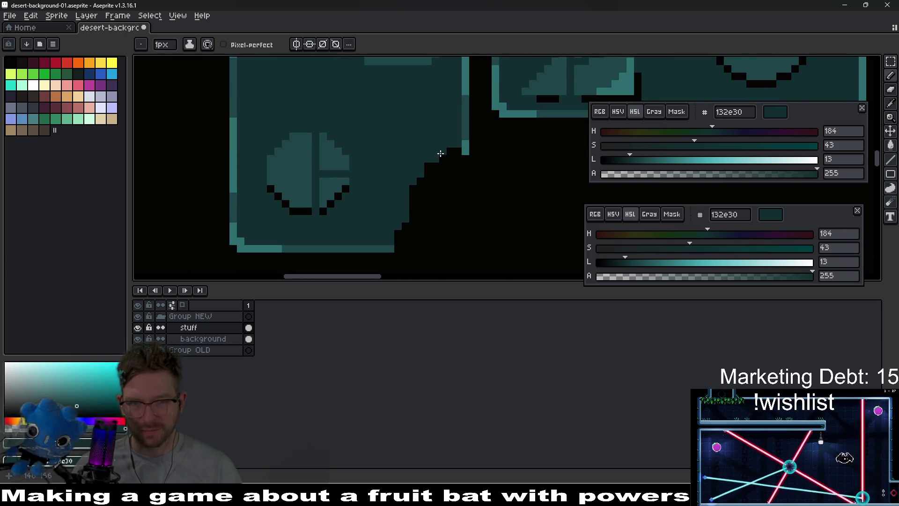
pyautogui.moveTo(438, 150); pyautogui.dragTo(414, 201)
pyautogui.moveTo(443, 153); pyautogui.dragTo(402, 225)
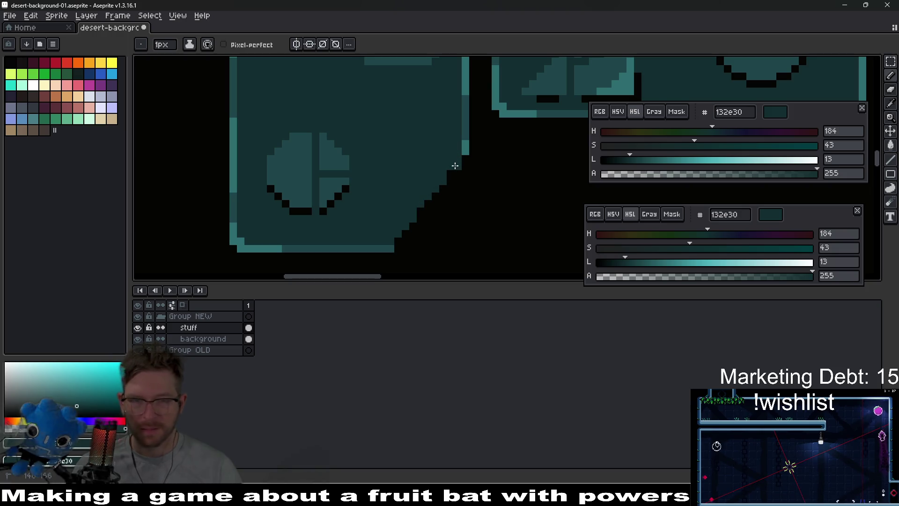
# Draw a lighter teal 1f464a highlight along the notch edge
pyautogui.scroll(1, 458, 178)
pyautogui.press('i')
pyautogui.click(469, 130)
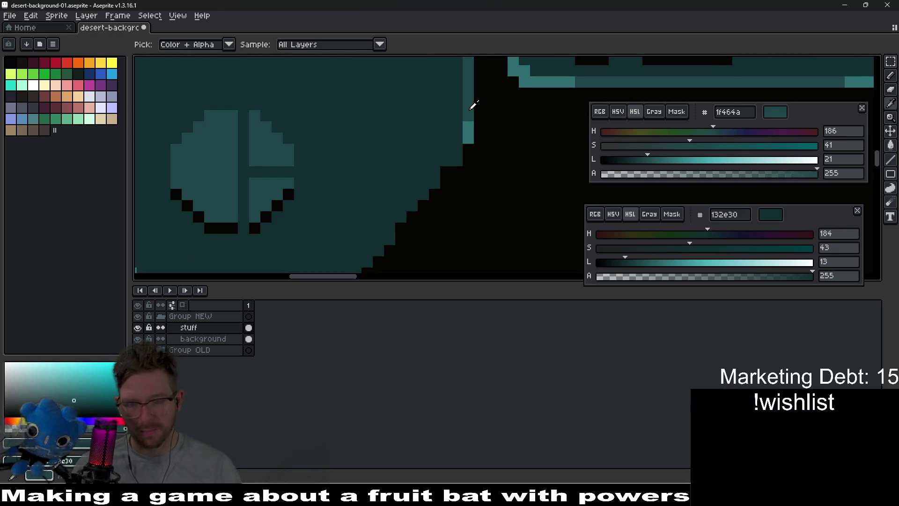
pyautogui.press('b')
pyautogui.moveTo(473, 140)
pyautogui.mouseDown()
pyautogui.moveTo(473, 132)
pyautogui.moveTo(474, 214)
pyautogui.moveTo(477, 187)
pyautogui.moveTo(435, 178)
pyautogui.moveTo(429, 217)
pyautogui.moveTo(384, 222)
pyautogui.mouseUp()
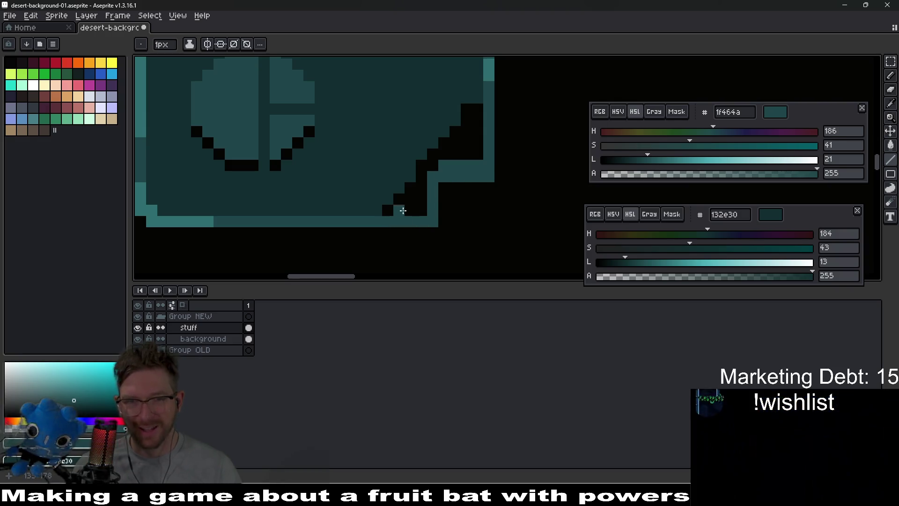
# Erase stray pixels at the corner and right edge
pyautogui.press('e')
pyautogui.click(433, 222)
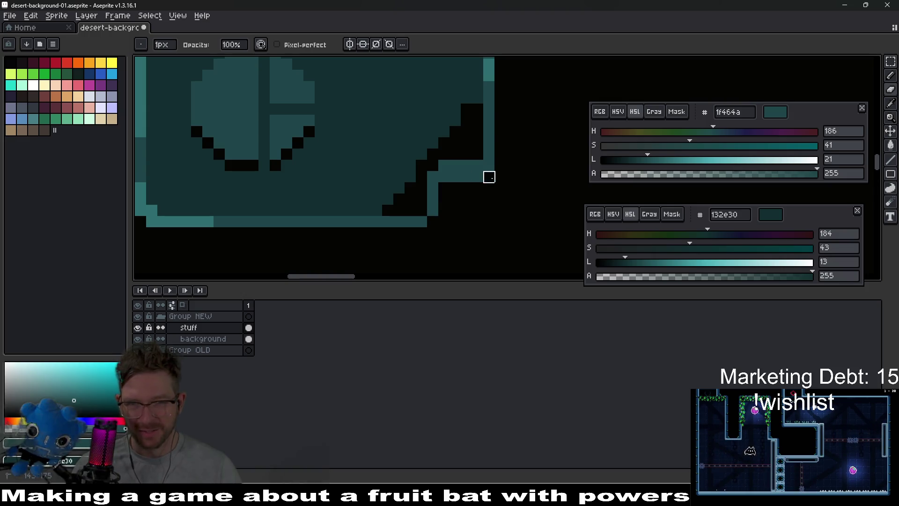
pyautogui.click(488, 176)
pyautogui.moveTo(463, 159); pyautogui.dragTo(444, 181)
# Fill the notch area with the tile's dark teal 132e30
pyautogui.press('i')
pyautogui.click(425, 140)
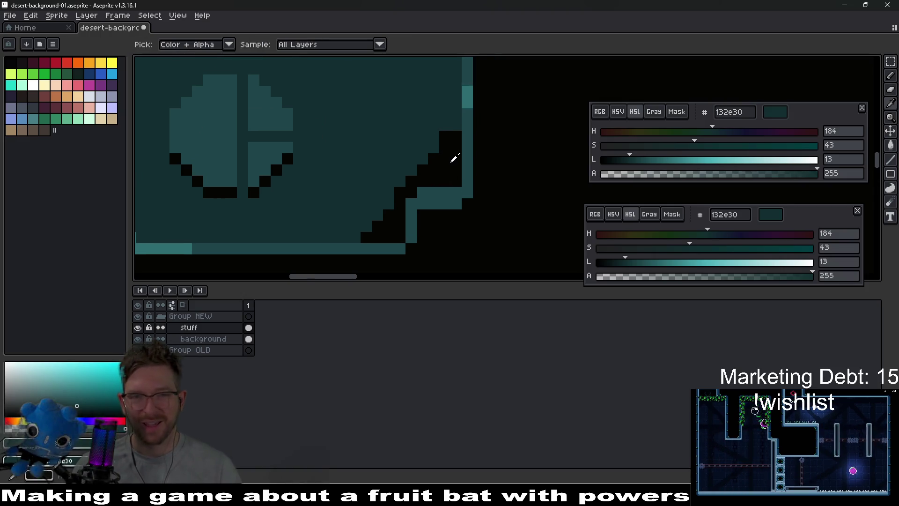
pyautogui.press('g')
pyautogui.click(450, 162)
# Pick the tile's dark body teal from the canvas for the 1px Pencil
pyautogui.scroll(-5, 405, 190)
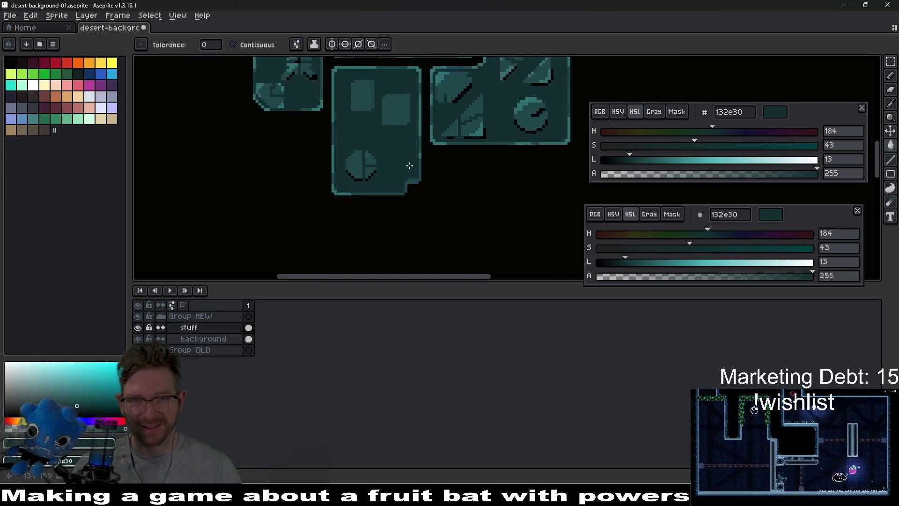
pyautogui.scroll(4, 411, 179)
pyautogui.press('i')
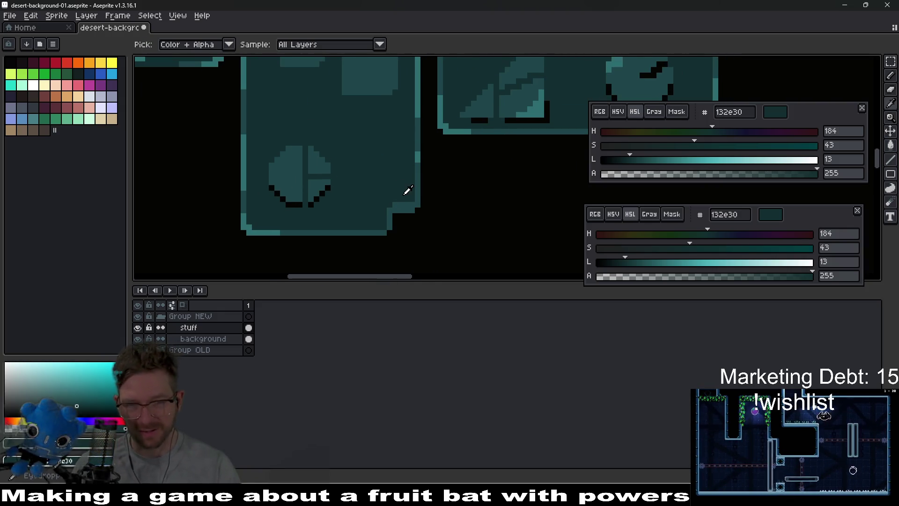
pyautogui.scroll(2, 407, 196)
pyautogui.press('b')
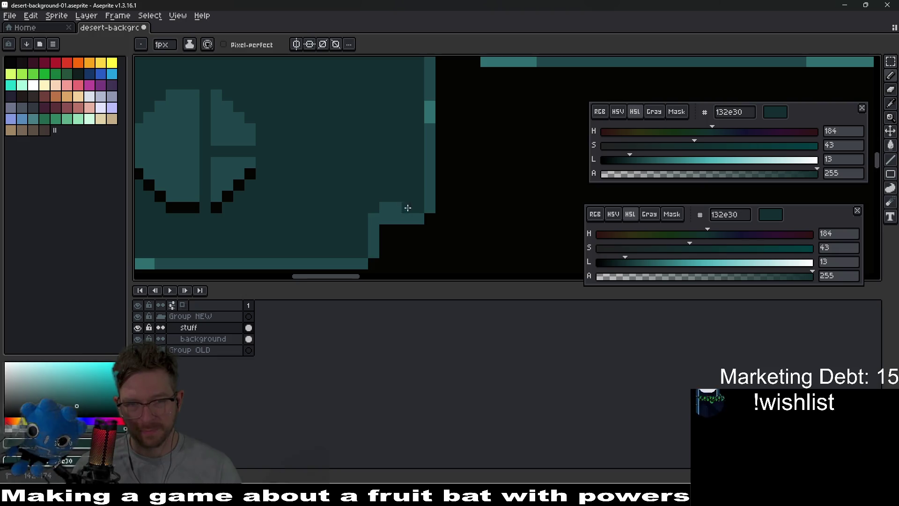
pyautogui.scroll(-4, 377, 219)
pyautogui.scroll(1, 409, 220)
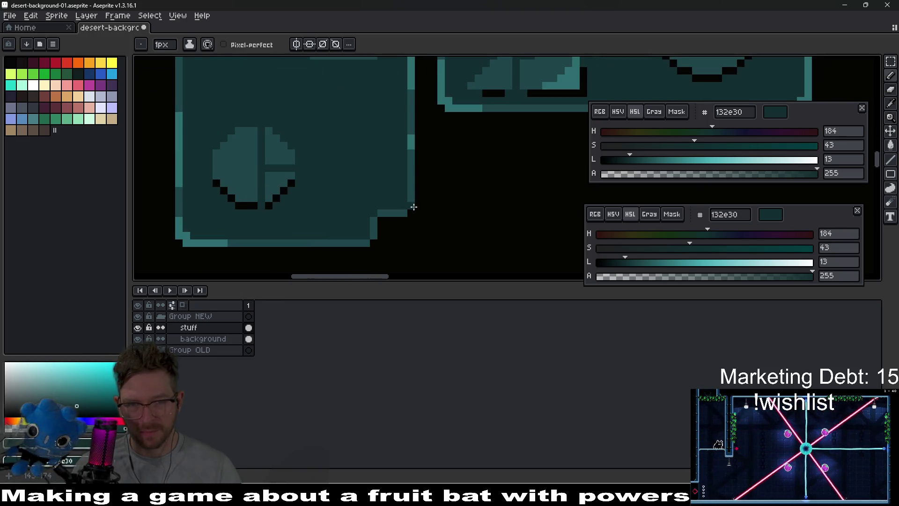
pyautogui.scroll(-3, 441, 222)
pyautogui.scroll(1, 420, 211)
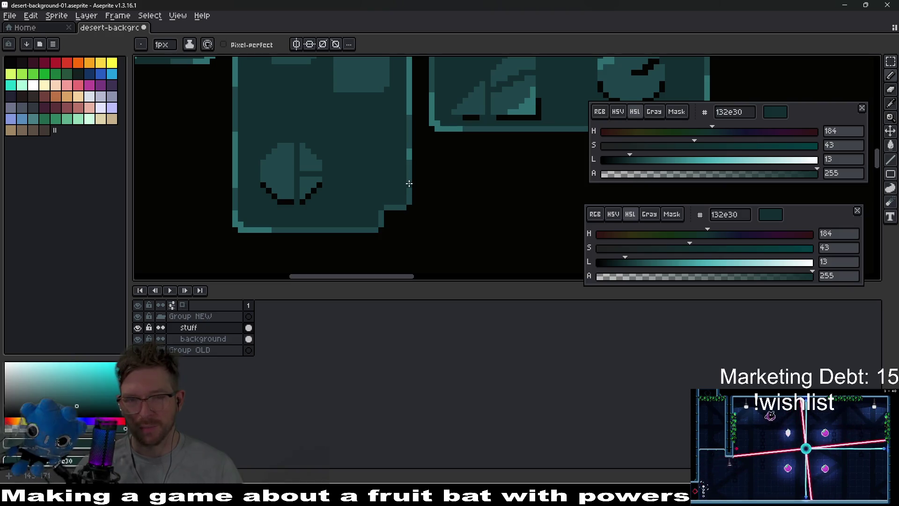
pyautogui.moveTo(409, 184); pyautogui.dragTo(405, 203)
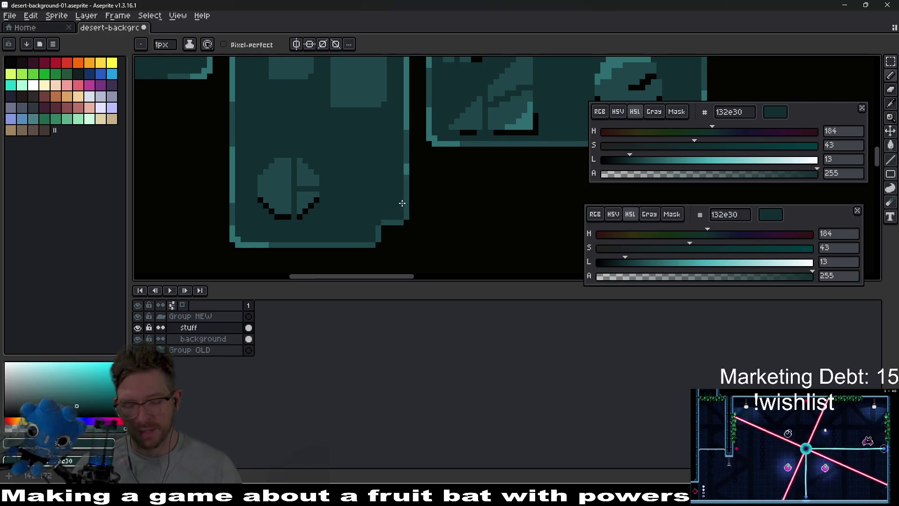
pyautogui.scroll(2, 406, 202)
pyautogui.keyDown('alt'); pyautogui.click(407, 208); pyautogui.keyUp('alt')
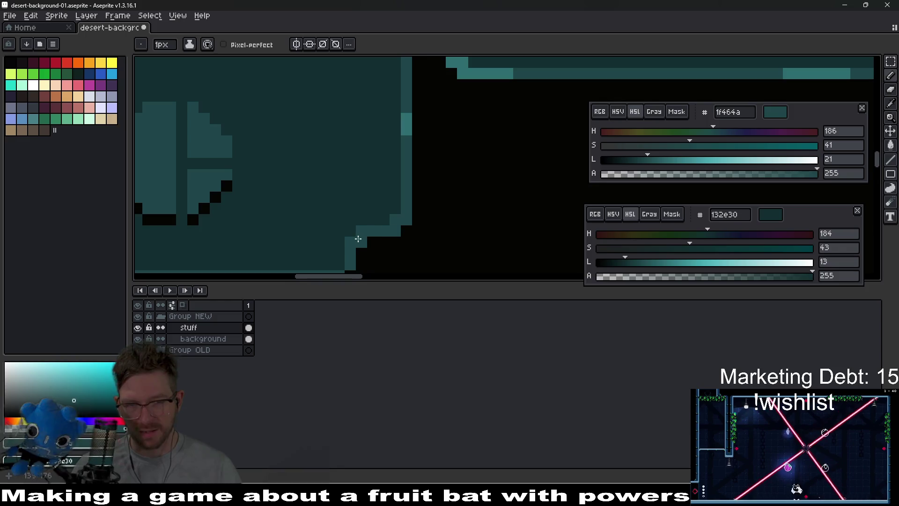
# Paint and darken pixels along the corner's step edge, then sample the darkest teal
pyautogui.moveTo(358, 239); pyautogui.dragTo(397, 186)
pyautogui.click(380, 218)
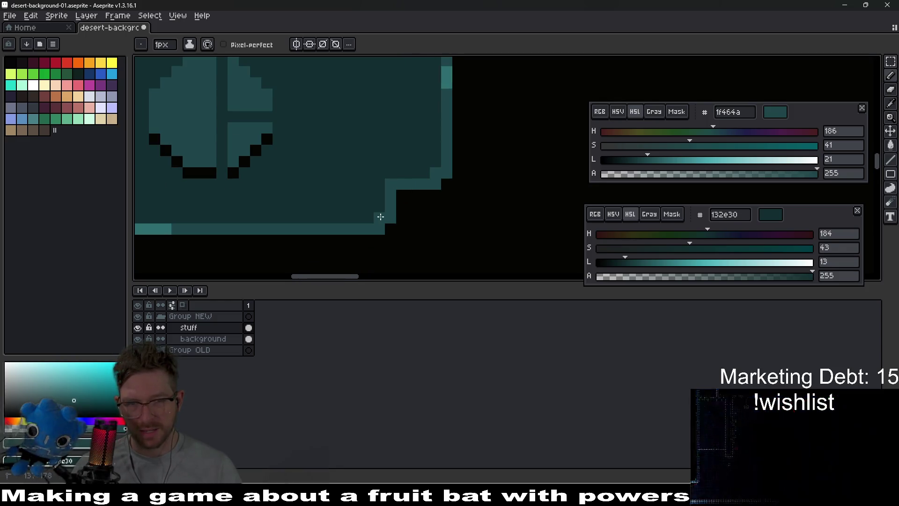
pyautogui.press('e')
pyautogui.click(390, 184)
pyautogui.scroll(-2, 469, 206)
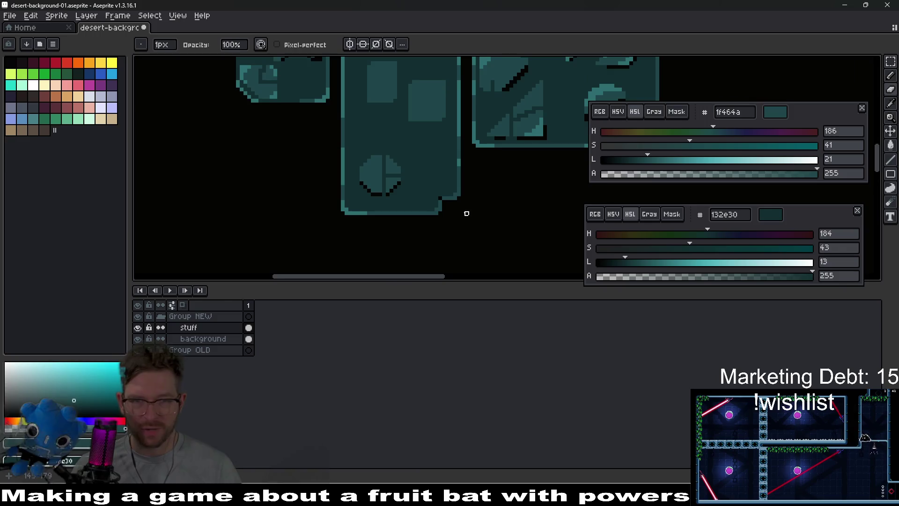
pyautogui.scroll(1, 466, 213)
pyautogui.keyDown('alt'); pyautogui.click(452, 177); pyautogui.keyUp('alt')
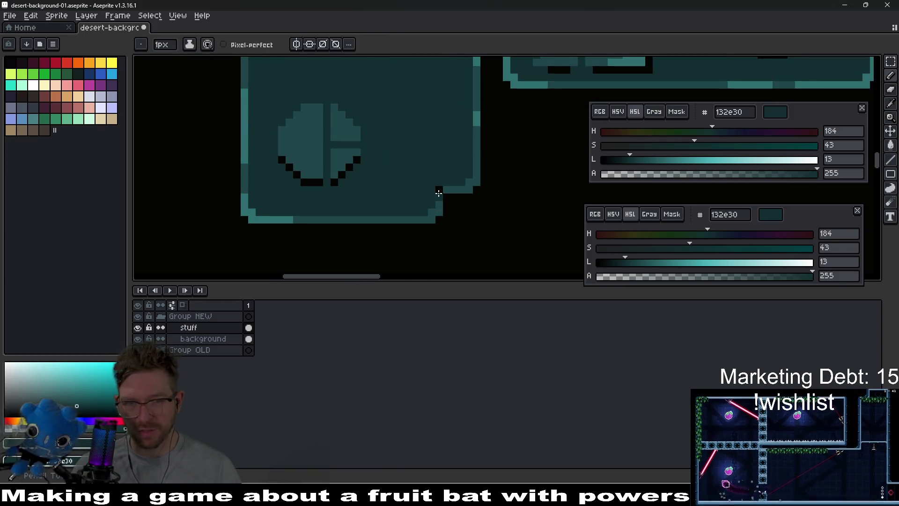
pyautogui.scroll(-1, 464, 187)
pyautogui.scroll(2, 463, 187)
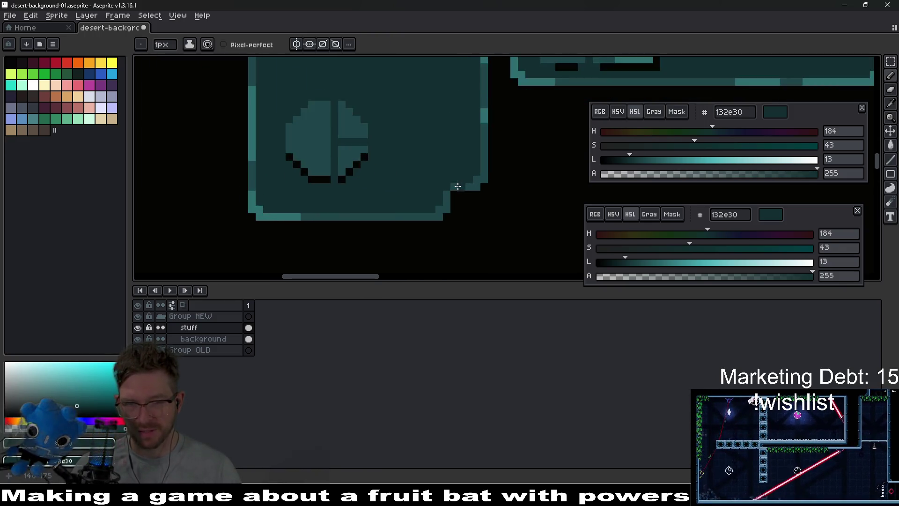
# Resample the tile's dark body teal with Alt and recentre on the notched corner
pyautogui.press('alt')
pyautogui.keyDown('alt'); pyautogui.click(458, 185); pyautogui.keyUp('alt')
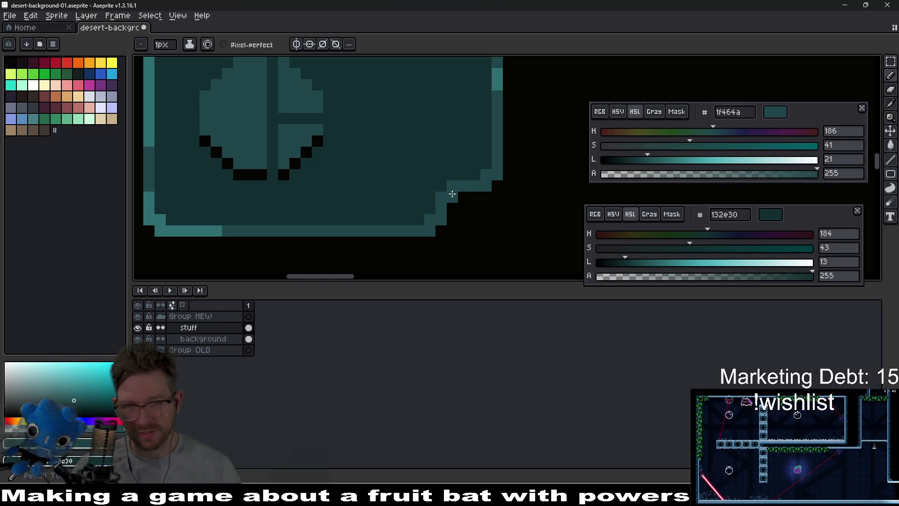
pyautogui.scroll(-3, 450, 202)
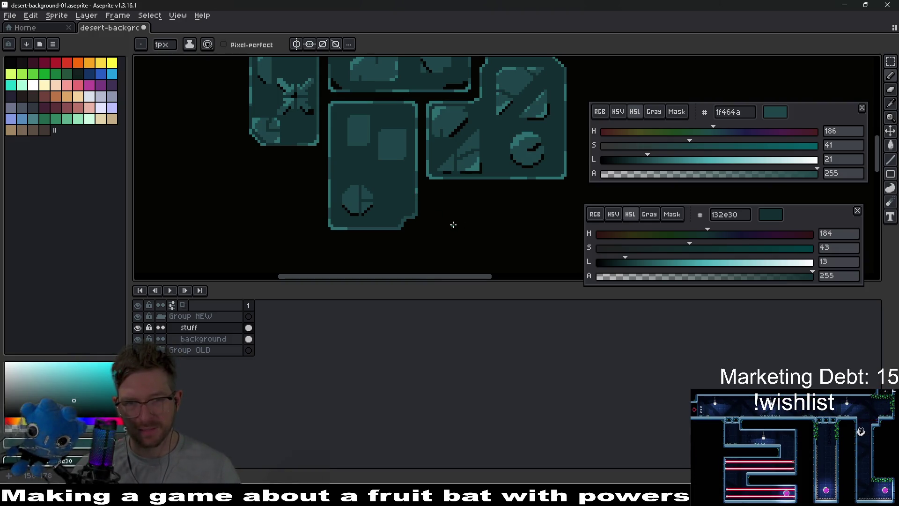
pyautogui.moveTo(476, 201); pyautogui.dragTo(449, 211)
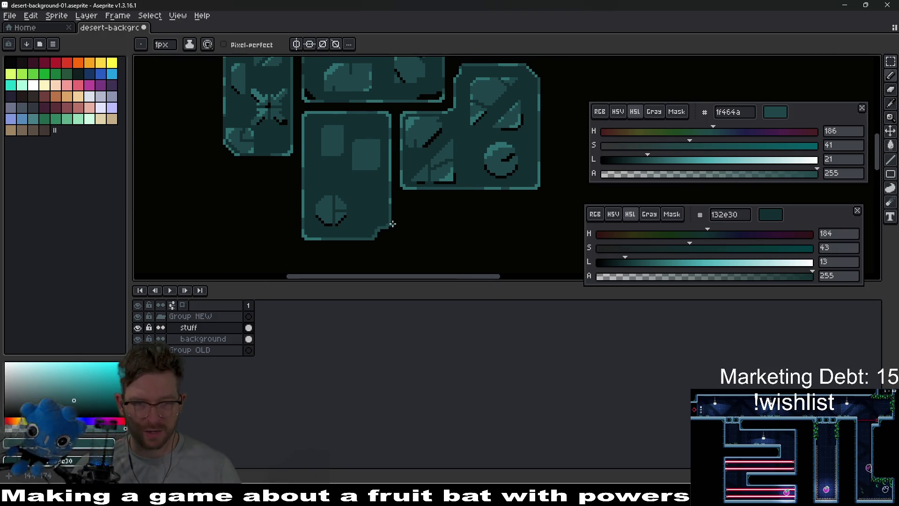
pyautogui.scroll(2, 388, 237)
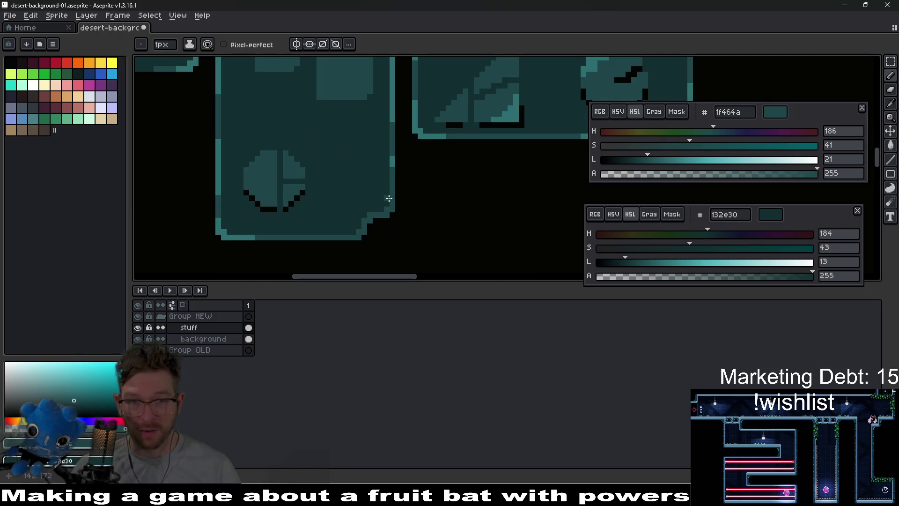
pyautogui.scroll(1, 416, 176)
# Draw light teal 2d6d71 pixels along the notched corner's stair-step edge
pyautogui.press('i')
pyautogui.click(408, 151)
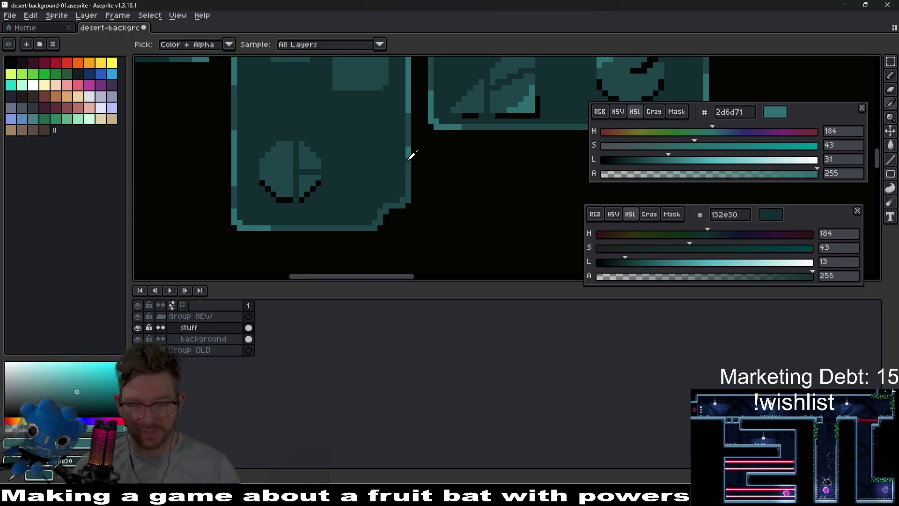
pyautogui.press('b')
pyautogui.scroll(3, 388, 196)
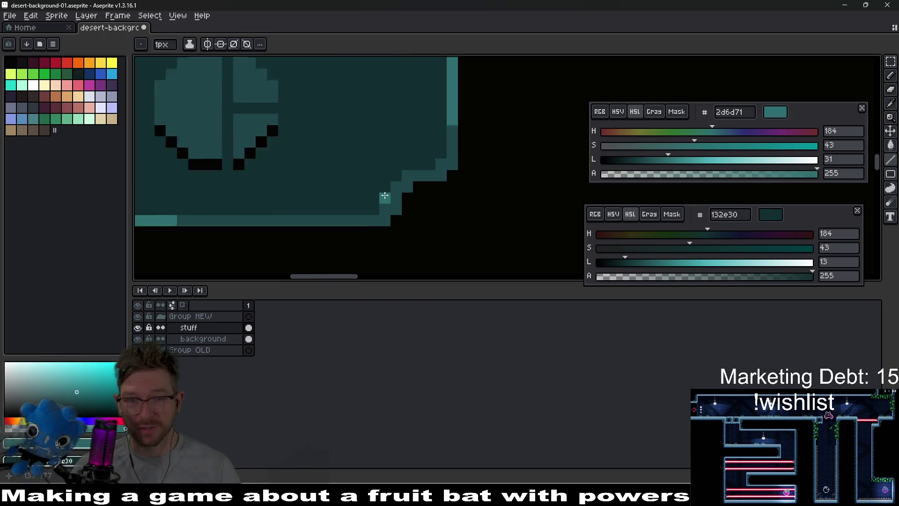
pyautogui.moveTo(399, 193)
pyautogui.mouseDown()
pyautogui.moveTo(436, 169)
pyautogui.moveTo(454, 170)
pyautogui.mouseUp()
pyautogui.click(460, 154)
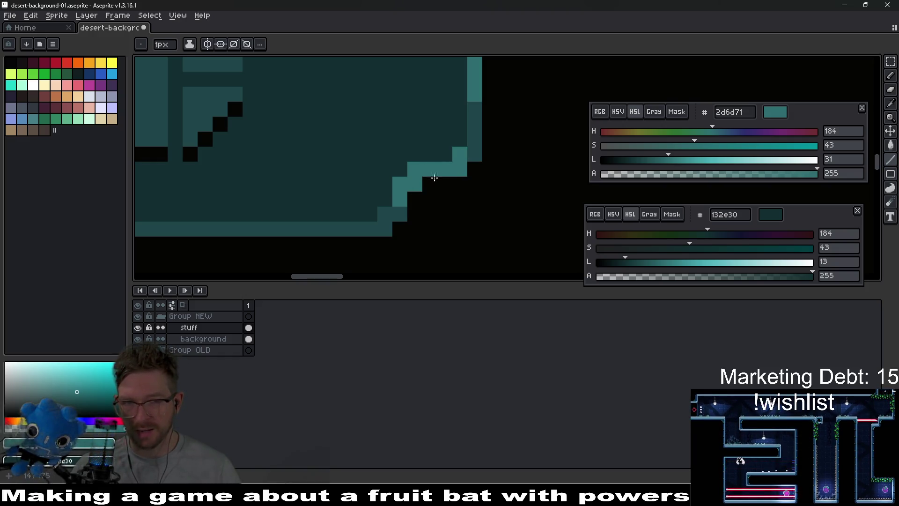
pyautogui.moveTo(385, 214); pyautogui.dragTo(386, 226)
pyautogui.scroll(-3, 452, 216)
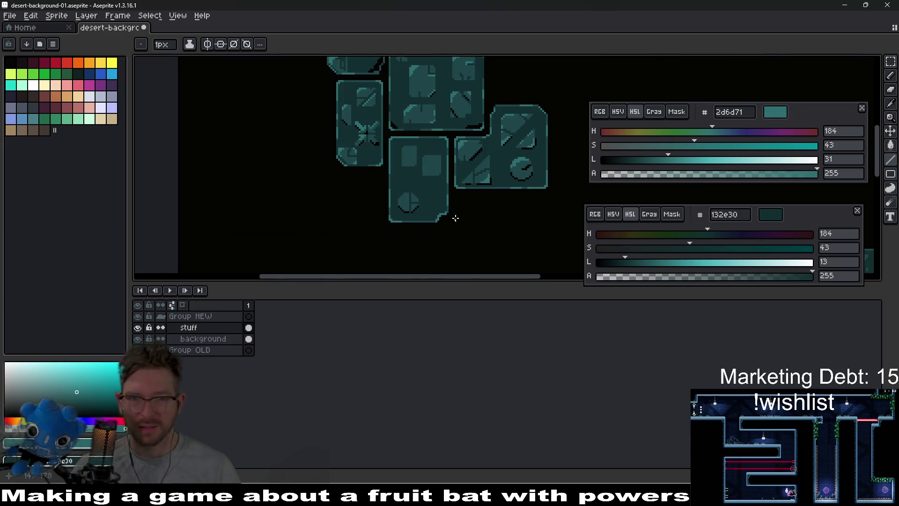
# Undo the light teal step strokes and repaint a stray pixel in body teal
pyautogui.scroll(3, 452, 213)
pyautogui.hotkey('ctrl', 'z')
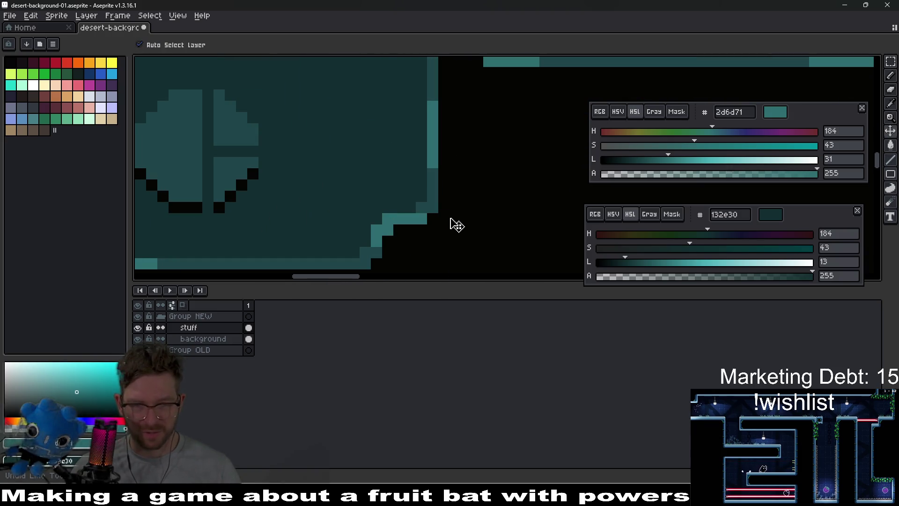
pyautogui.hotkey('ctrl', 'z')
pyautogui.hotkey('ctrl', 'z')
pyautogui.hotkey('ctrl', 'z')
pyautogui.press('b')
pyautogui.moveTo(421, 243)
pyautogui.mouseDown()
pyautogui.moveTo(427, 211)
pyautogui.moveTo(422, 220)
pyautogui.mouseUp()
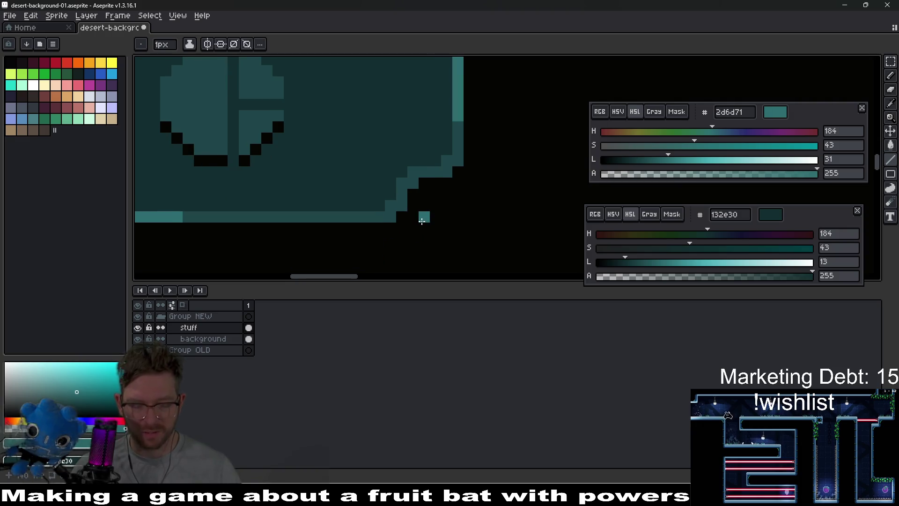
pyautogui.hotkey('ctrl', 'z')
pyautogui.keyDown('alt'); pyautogui.click(393, 215); pyautogui.keyUp('alt')
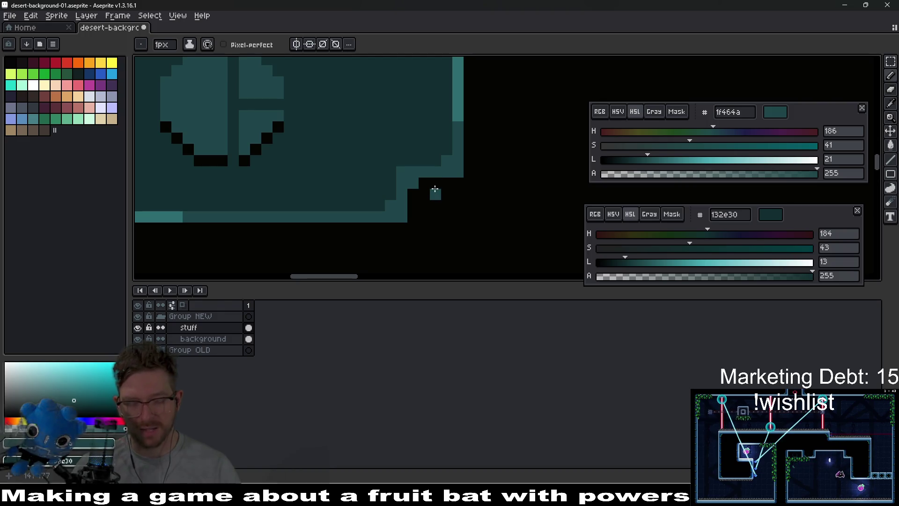
# Eyedrop teal 1f464a and erase the stray teal pixel beside the corner
pyautogui.press('alt')
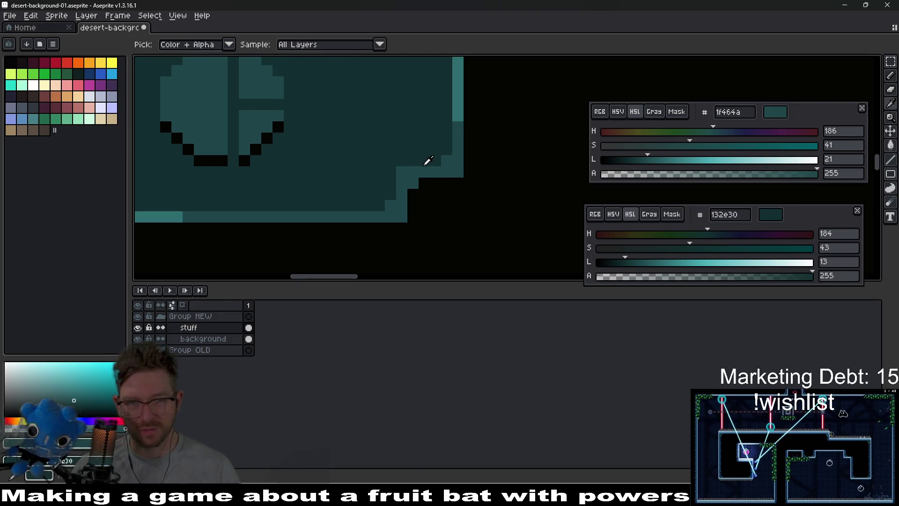
pyautogui.rightClick(414, 183)
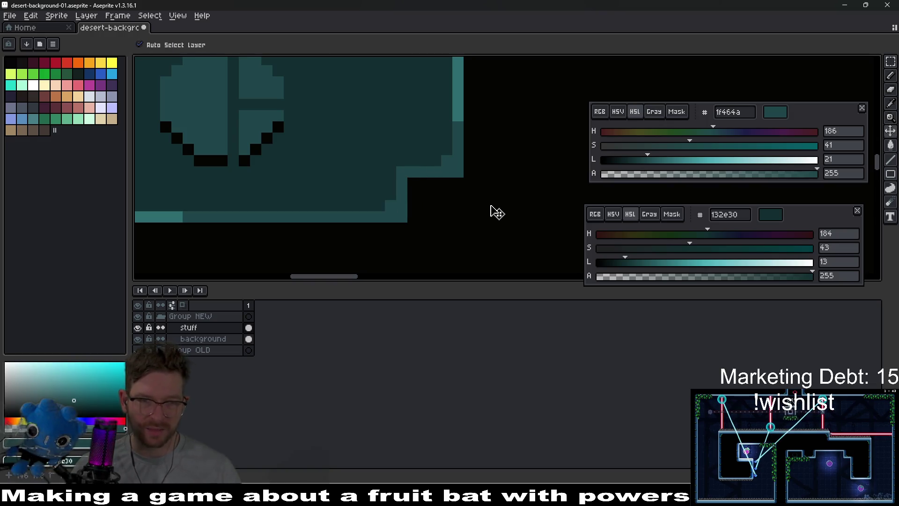
pyautogui.scroll(-5, 458, 195)
pyautogui.moveTo(474, 191); pyautogui.dragTo(459, 215)
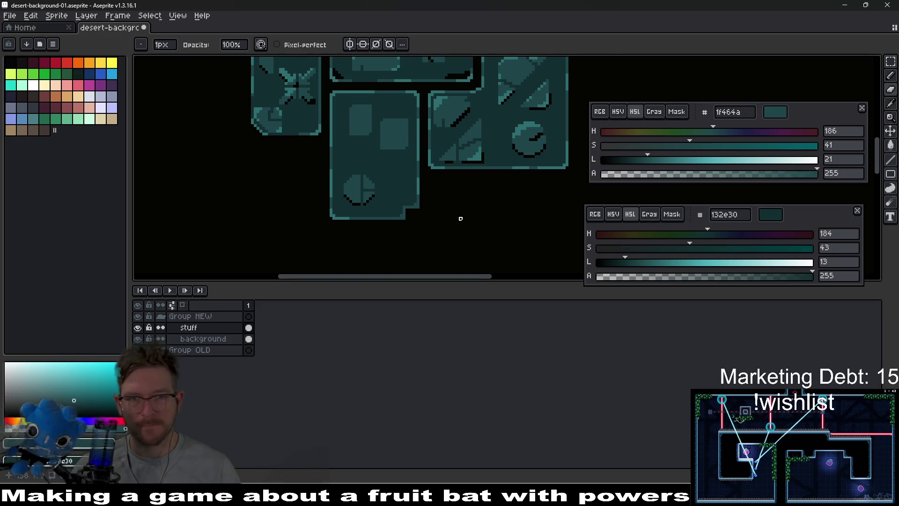
pyautogui.scroll(4, 426, 207)
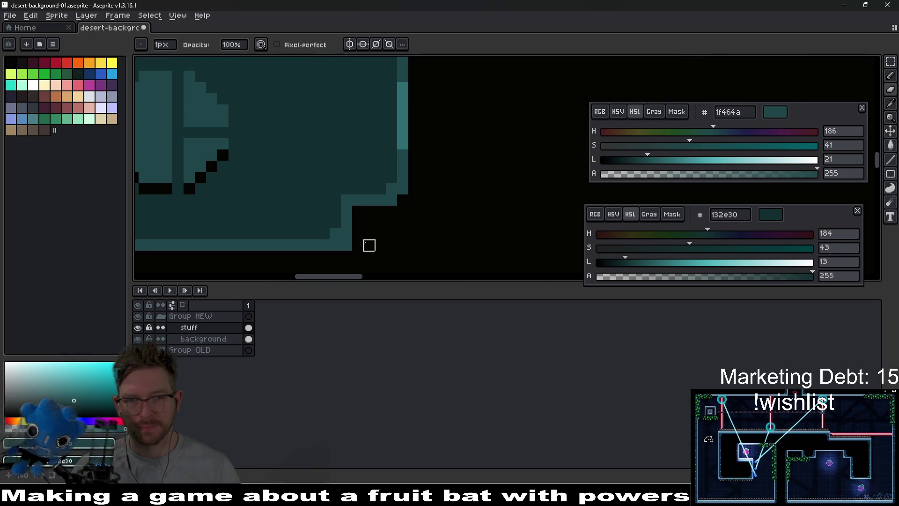
pyautogui.scroll(-4, 425, 243)
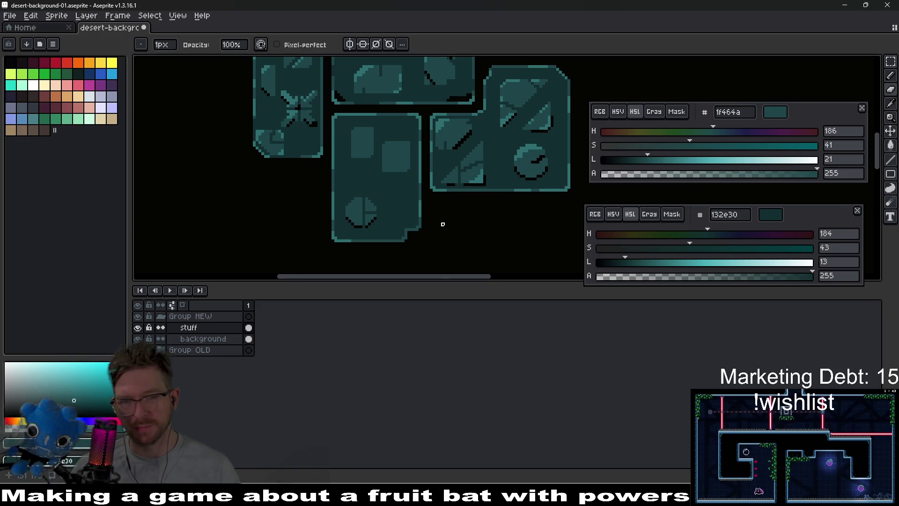
pyautogui.scroll(-3, 443, 224)
pyautogui.scroll(3, 437, 229)
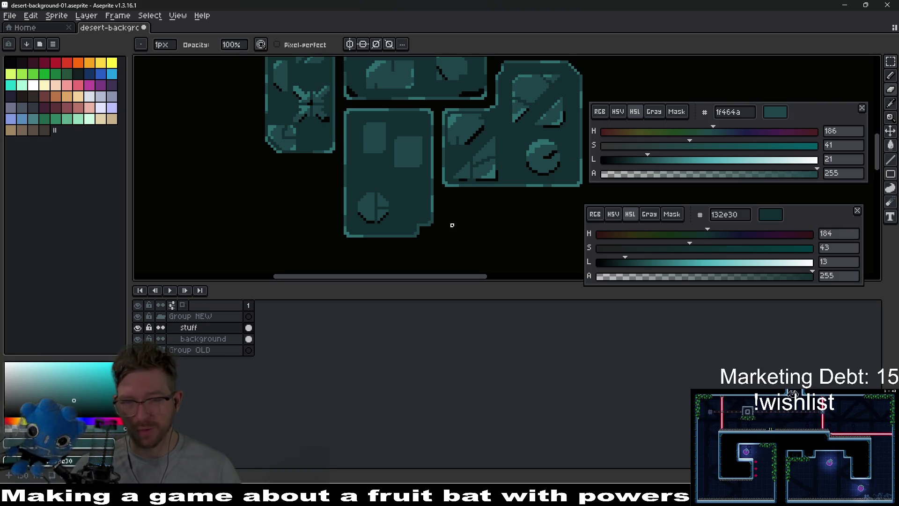
pyautogui.scroll(4, 427, 234)
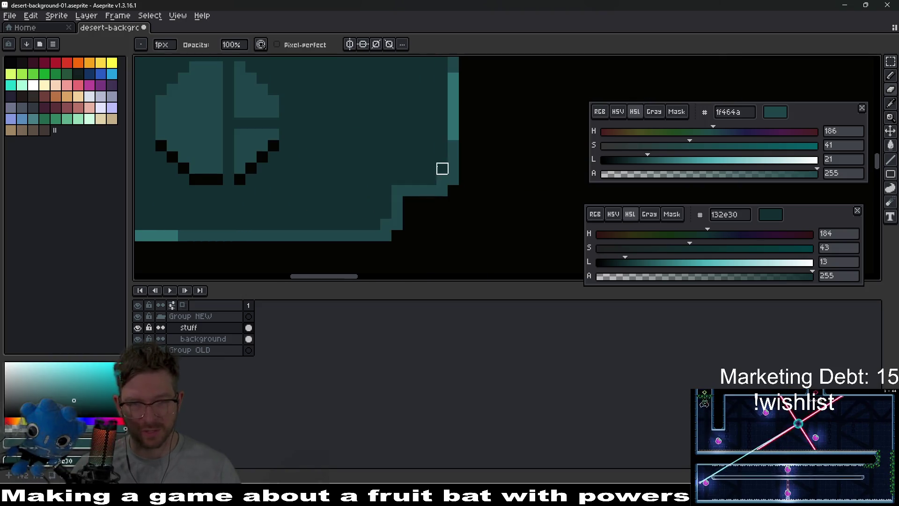
pyautogui.scroll(-2, 436, 190)
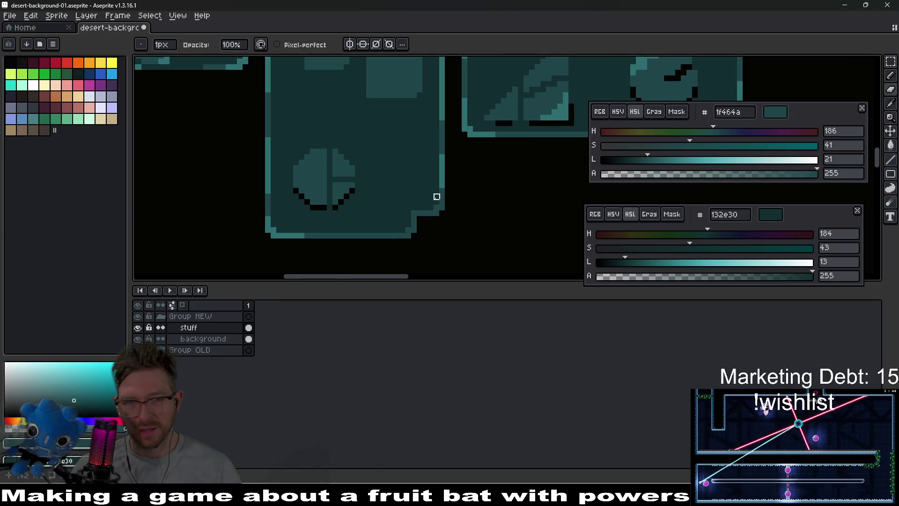
pyautogui.scroll(2, 437, 197)
# Fill mid-teal pixels along the stair-step edge and bottom, undoing the extra pixel below
pyautogui.press('i')
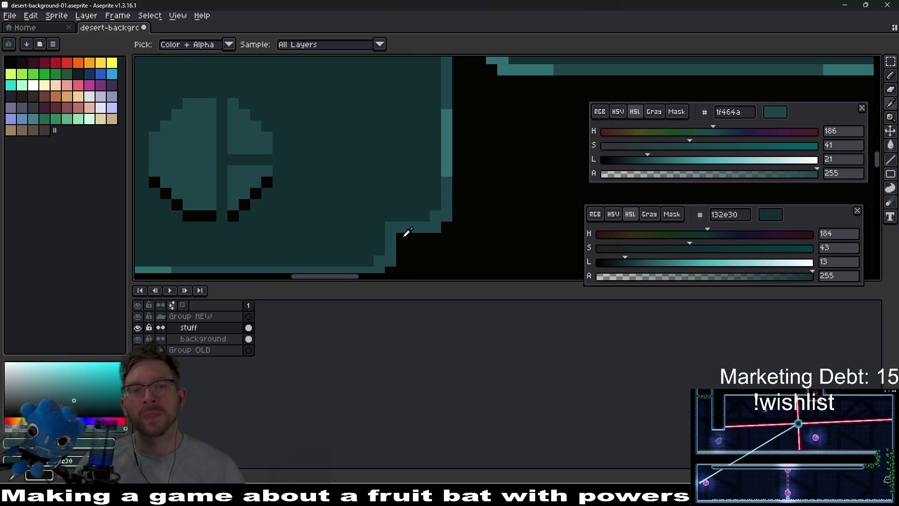
pyautogui.press('b')
pyautogui.click(402, 238)
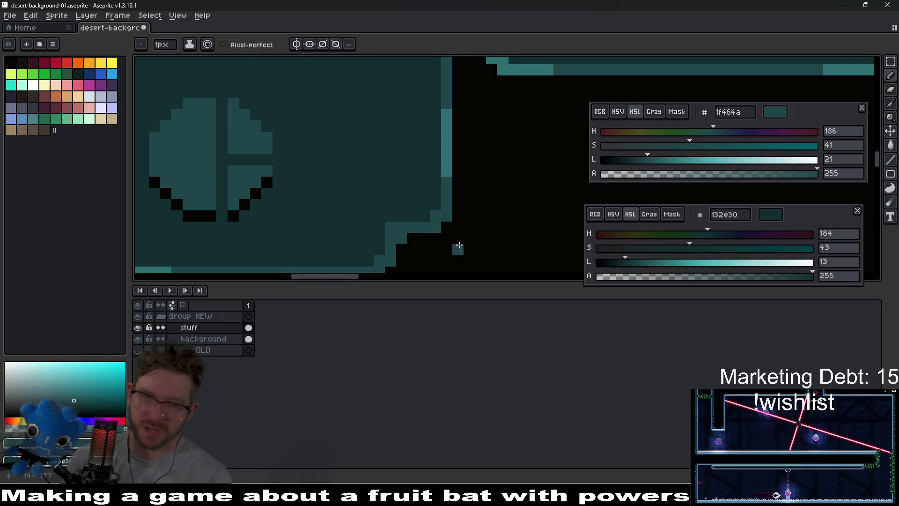
pyautogui.moveTo(419, 247); pyautogui.dragTo(426, 219)
pyautogui.click(398, 245)
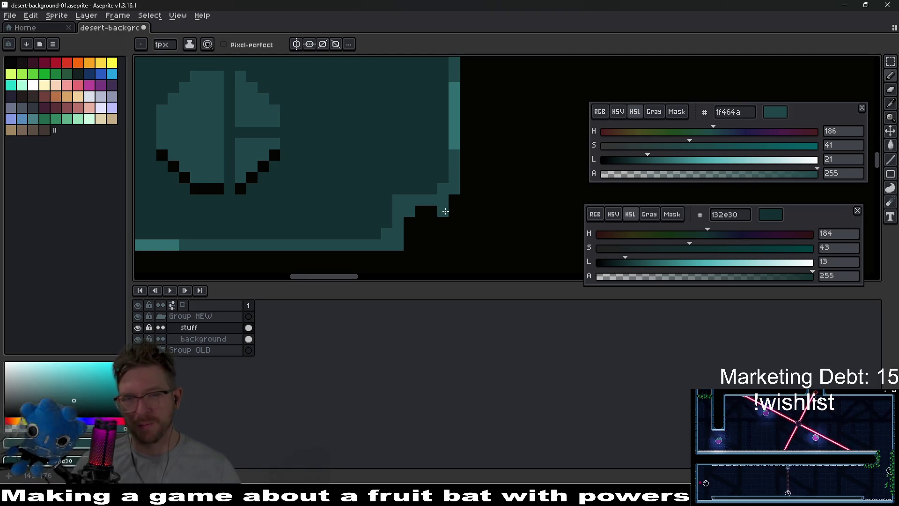
pyautogui.click(454, 211)
pyautogui.hotkey('ctrl', 'z')
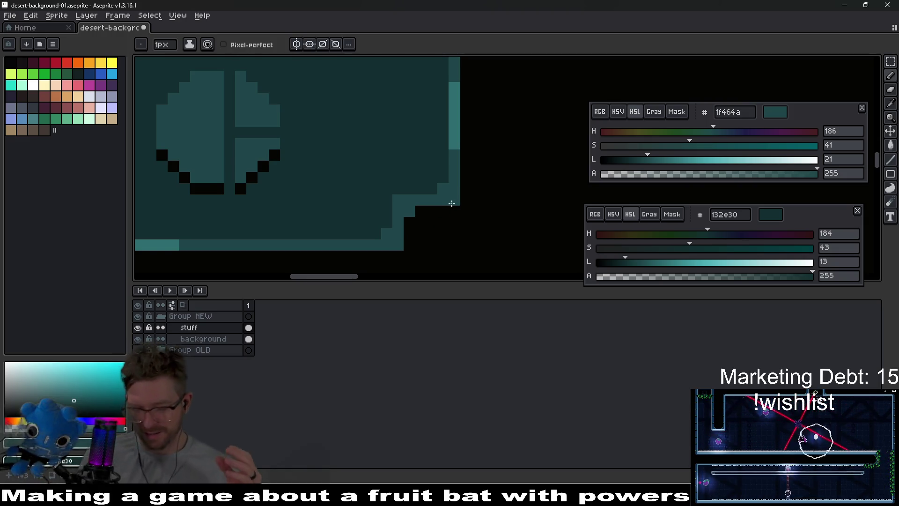
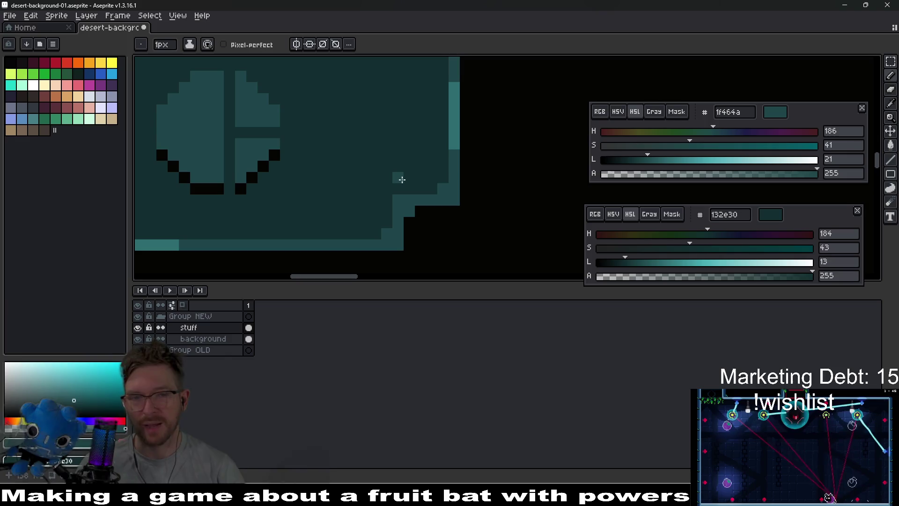
# Cut a square notch into the tall tile's bottom-right corner using the sampled dark teal fill
pyautogui.moveTo(419, 176); pyautogui.dragTo(436, 161)
pyautogui.press('i')
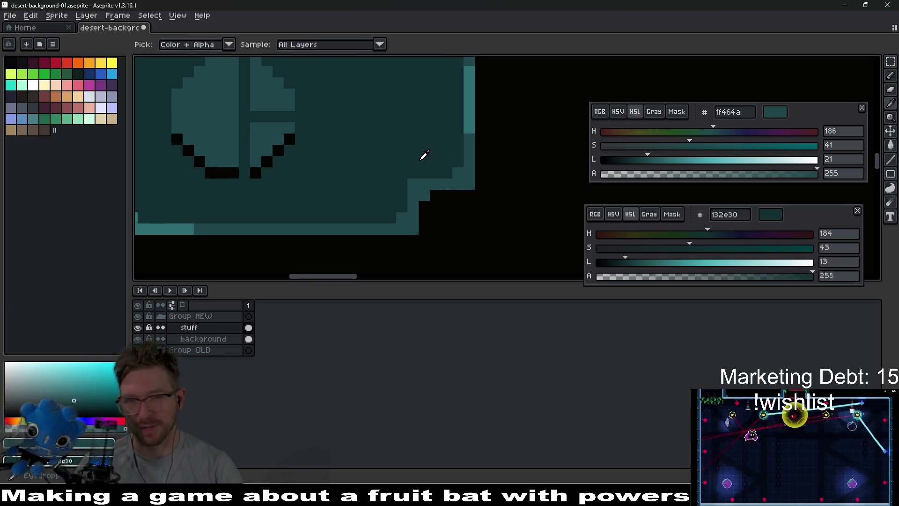
pyautogui.click(401, 194)
pyautogui.scroll(-5, 449, 173)
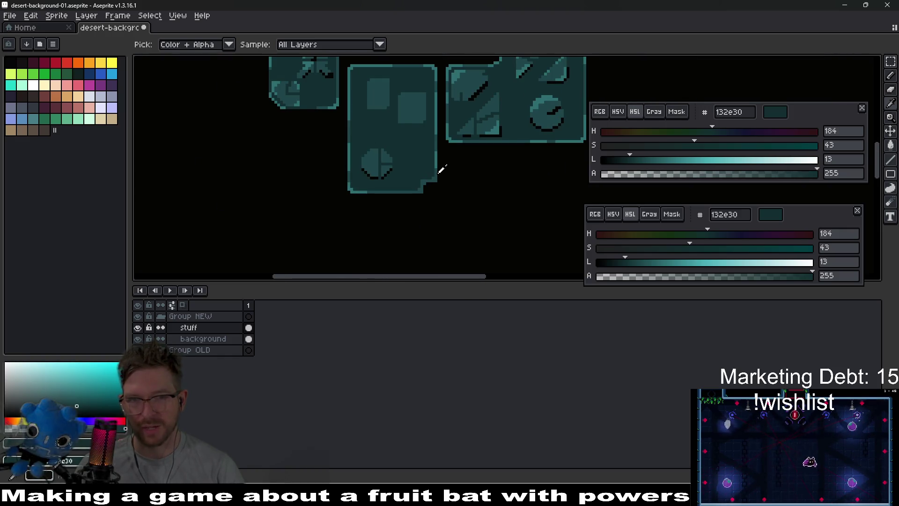
pyautogui.scroll(5, 439, 169)
pyautogui.press('b')
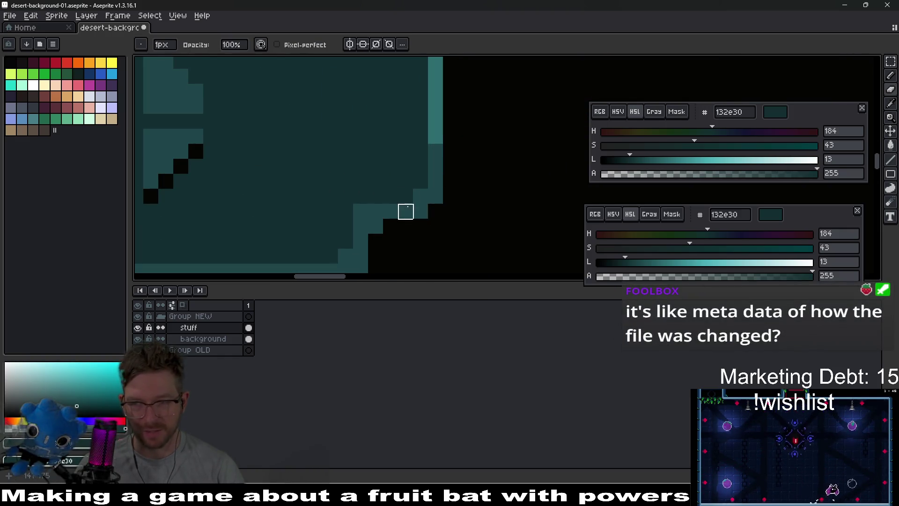
pyautogui.moveTo(406, 208); pyautogui.dragTo(412, 168)
pyautogui.scroll(-2, 410, 171)
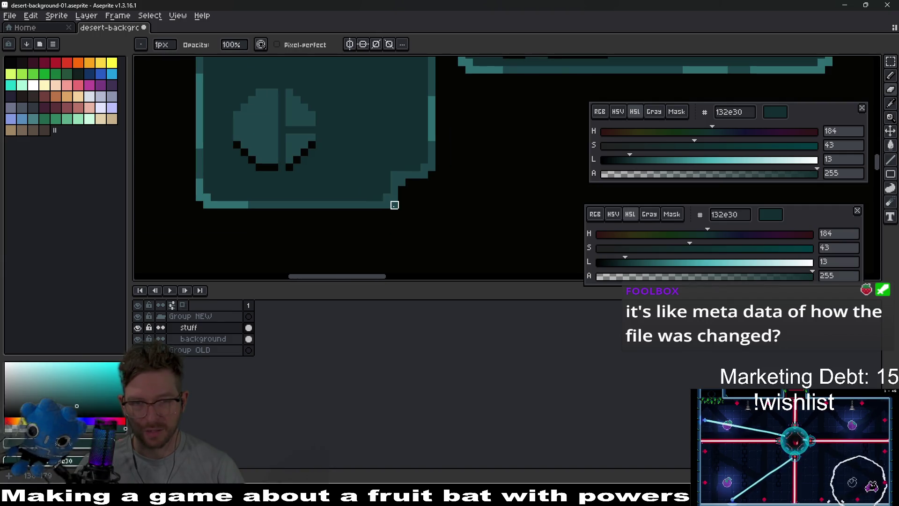
pyautogui.scroll(-3, 432, 198)
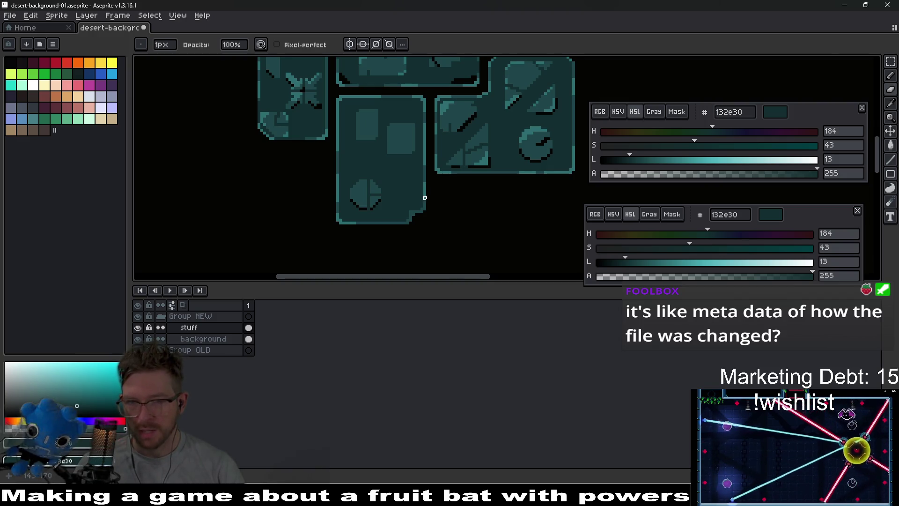
pyautogui.scroll(3, 425, 197)
pyautogui.moveTo(447, 242); pyautogui.dragTo(437, 223)
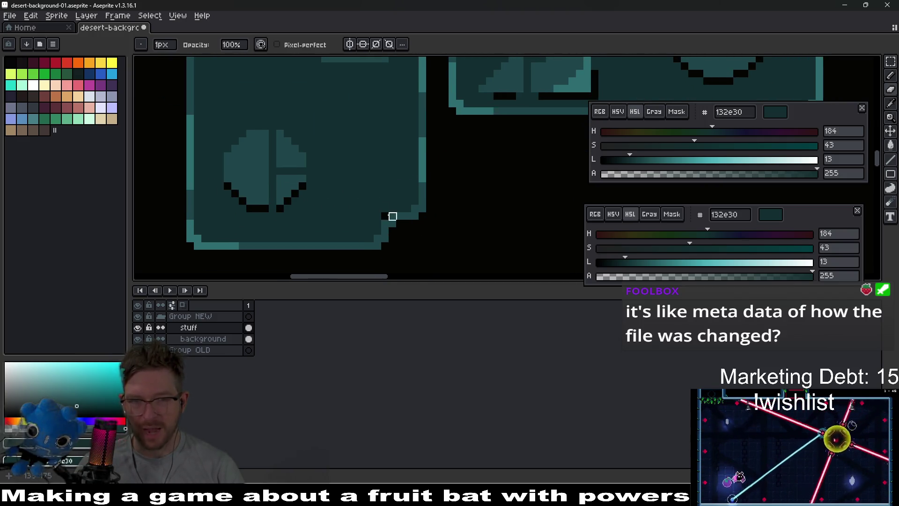
pyautogui.keyDown('alt'); pyautogui.click(384, 192); pyautogui.keyUp('alt')
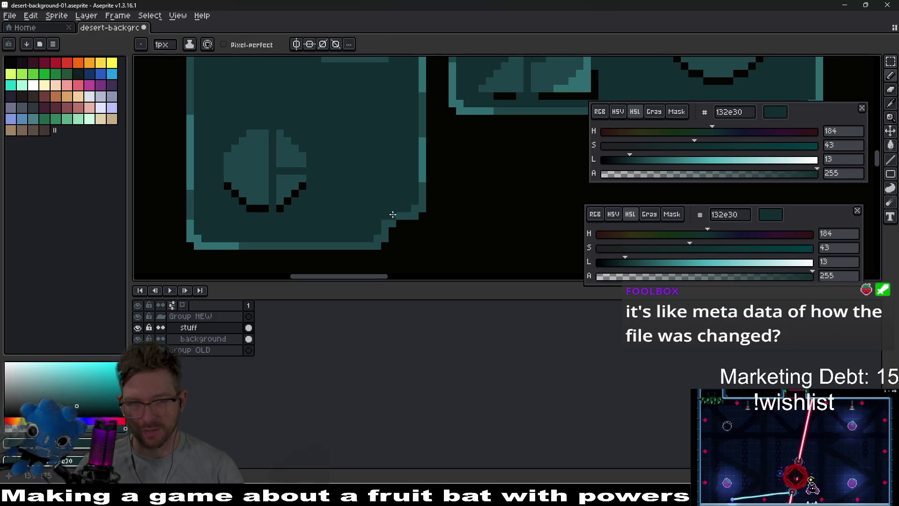
pyautogui.press('alt')
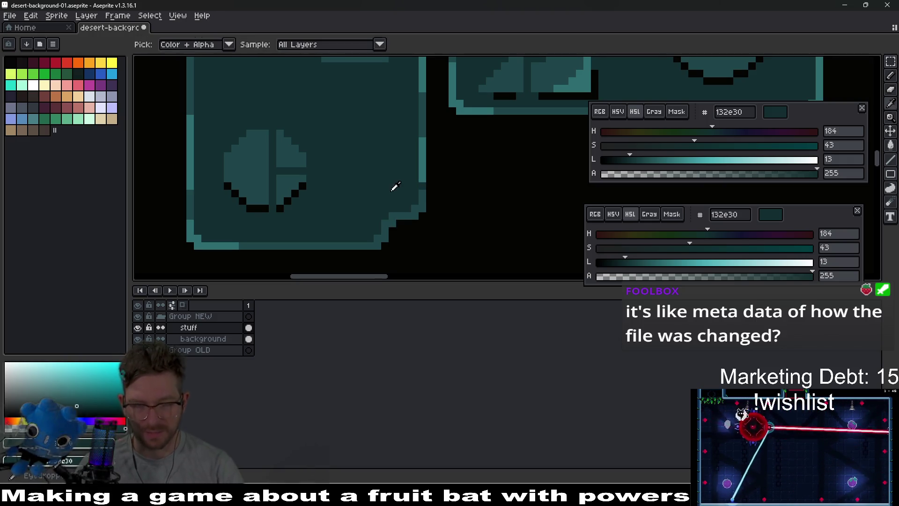
pyautogui.moveTo(422, 184)
pyautogui.mouseDown()
pyautogui.moveTo(377, 187)
pyautogui.moveTo(378, 231)
pyautogui.moveTo(383, 192)
pyautogui.moveTo(422, 194)
pyautogui.mouseUp()
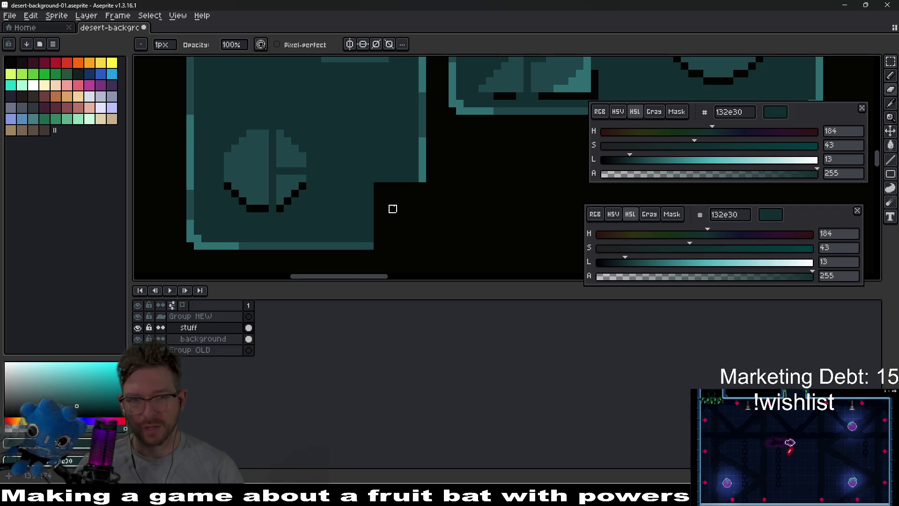
# Outline the notch's top and inner vertical edges in light teal 2d6d71
pyautogui.scroll(3, 395, 197)
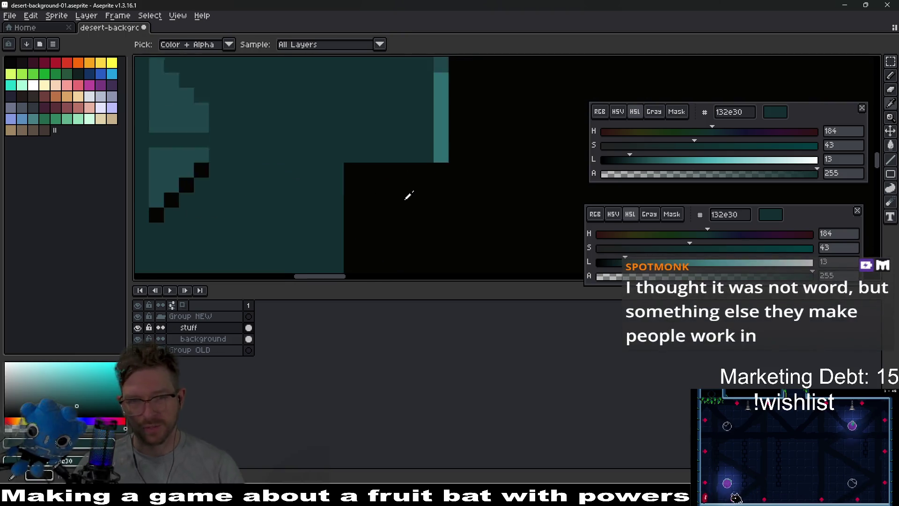
pyautogui.keyDown('alt'); pyautogui.click(448, 150); pyautogui.keyUp('alt')
pyautogui.moveTo(448, 150); pyautogui.dragTo(342, 156)
pyautogui.scroll(-2, 331, 156)
pyautogui.moveTo(334, 117)
pyautogui.mouseDown()
pyautogui.moveTo(334, 262)
pyautogui.moveTo(358, 255)
pyautogui.mouseUp()
pyautogui.scroll(-2, 360, 242)
pyautogui.scroll(2, 360, 243)
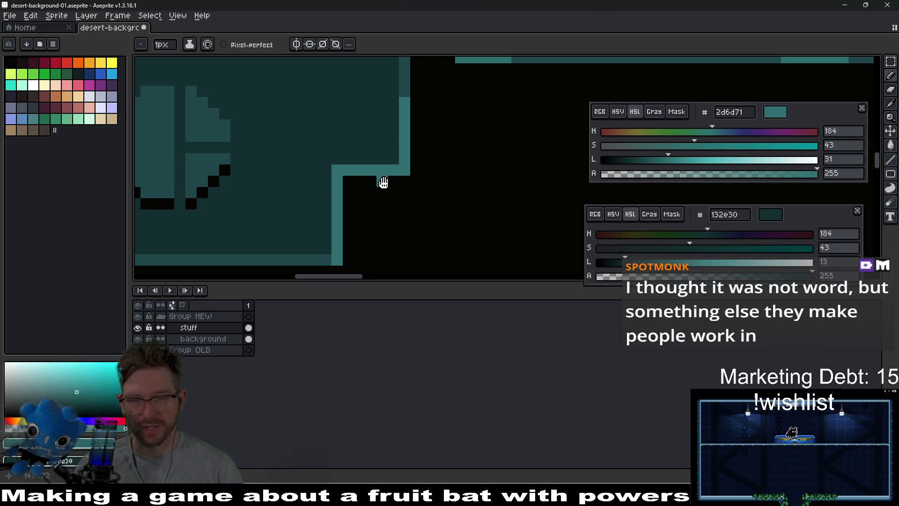
pyautogui.scroll(2, 383, 182)
# Cover the stray teal pixel at the notch's inner corner with dark teal fill
pyautogui.click(373, 159)
pyautogui.click(351, 160)
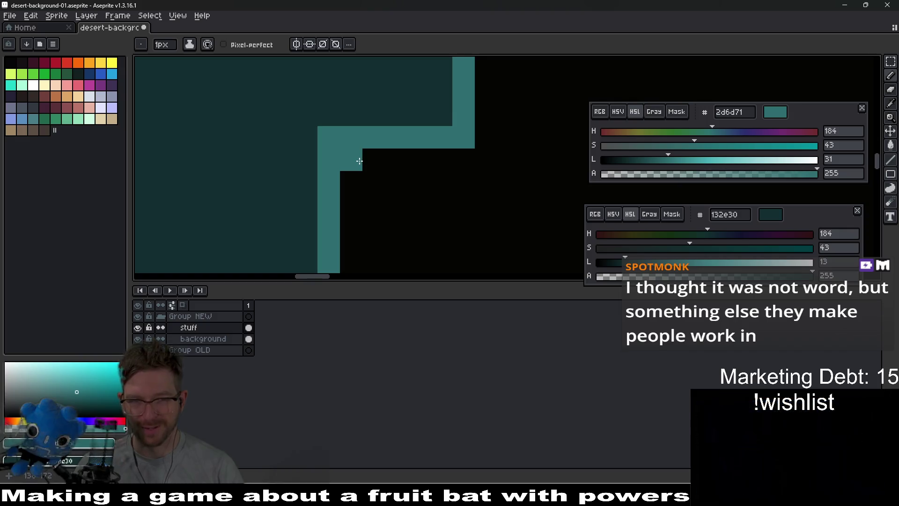
pyautogui.keyDown('alt'); pyautogui.click(361, 155); pyautogui.keyUp('alt')
pyautogui.click(359, 161)
pyautogui.scroll(-1, 355, 152)
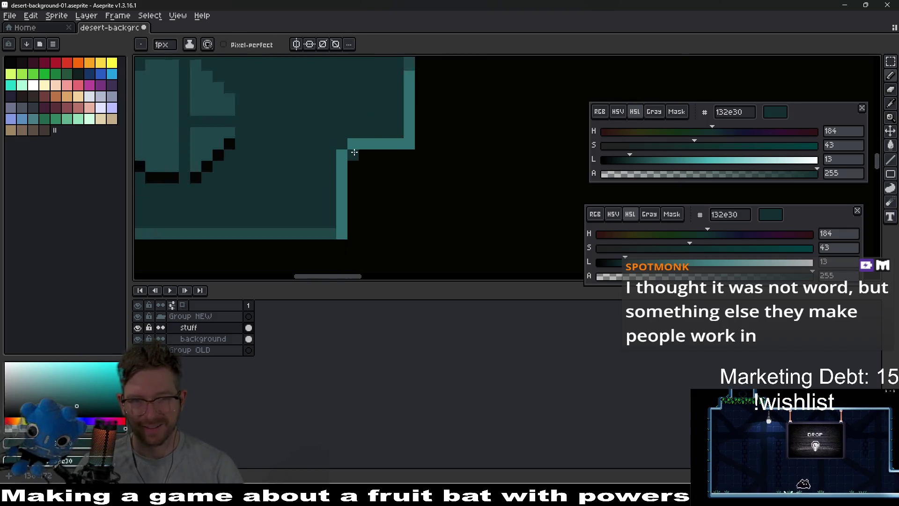
pyautogui.scroll(-2, 365, 155)
pyautogui.scroll(2, 395, 192)
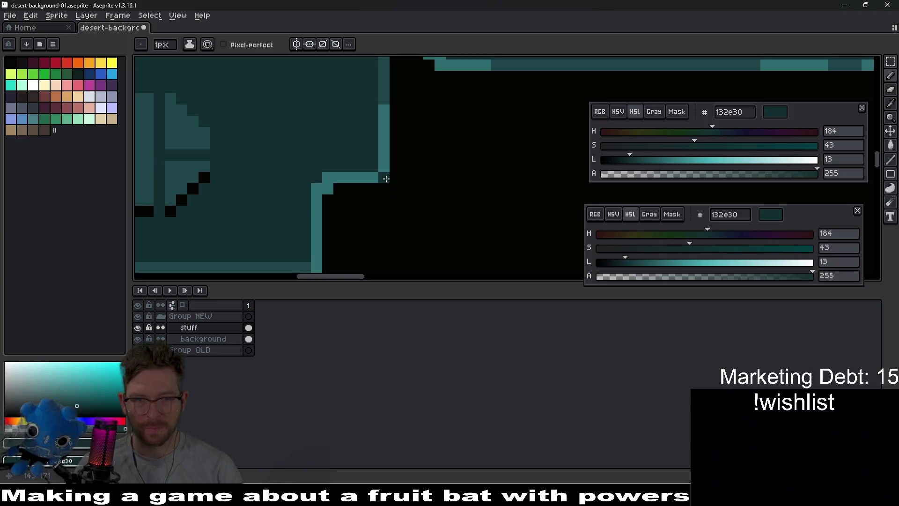
# Extend the light-teal outline to the corner step and erase the stray pixel outside it
pyautogui.keyDown('alt'); pyautogui.click(383, 155); pyautogui.keyUp('alt')
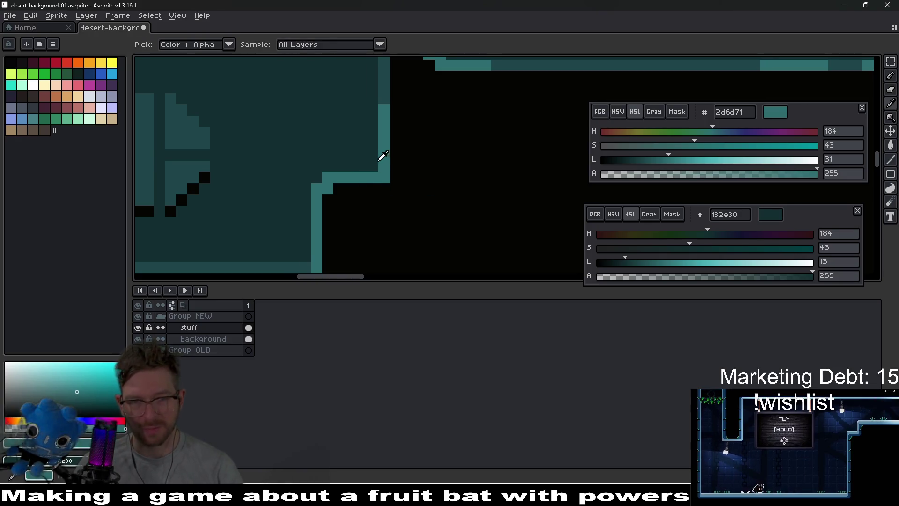
pyautogui.scroll(-3, 382, 156)
pyautogui.scroll(2, 381, 173)
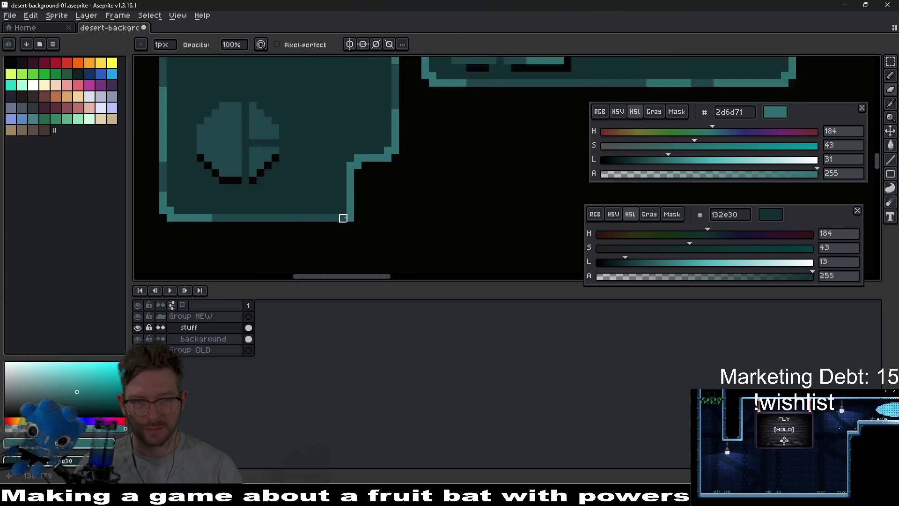
pyautogui.scroll(1, 343, 218)
pyautogui.moveTo(342, 216); pyautogui.dragTo(333, 216)
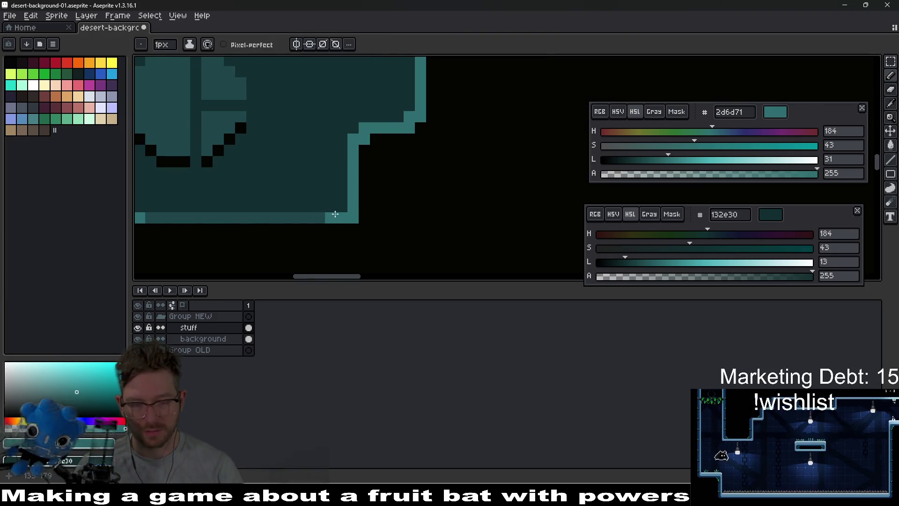
pyautogui.press('e')
pyautogui.press('b')
pyautogui.click(342, 206)
pyautogui.press('e')
pyautogui.click(353, 217)
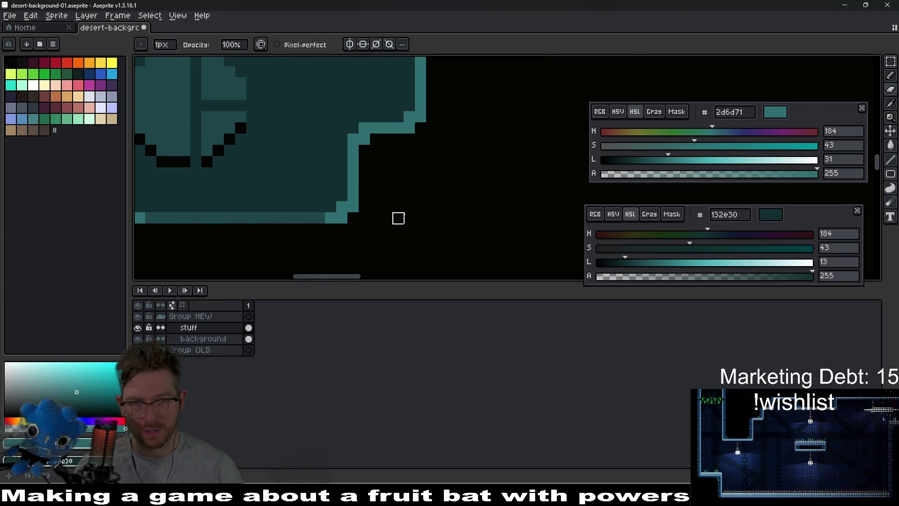
# Draw the light-teal outline along the tile's bottom edge
pyautogui.scroll(-4, 398, 218)
pyautogui.scroll(3, 467, 216)
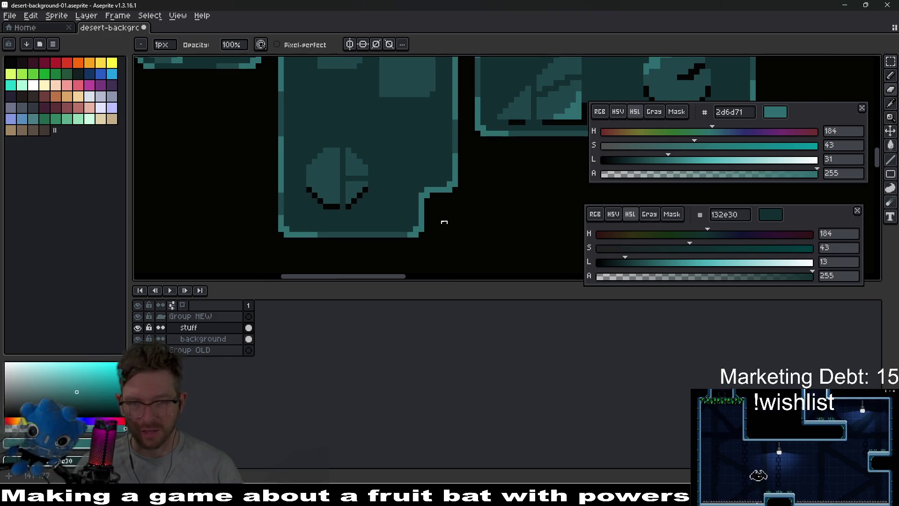
pyautogui.press('i')
pyautogui.scroll(1, 418, 223)
pyautogui.press('b')
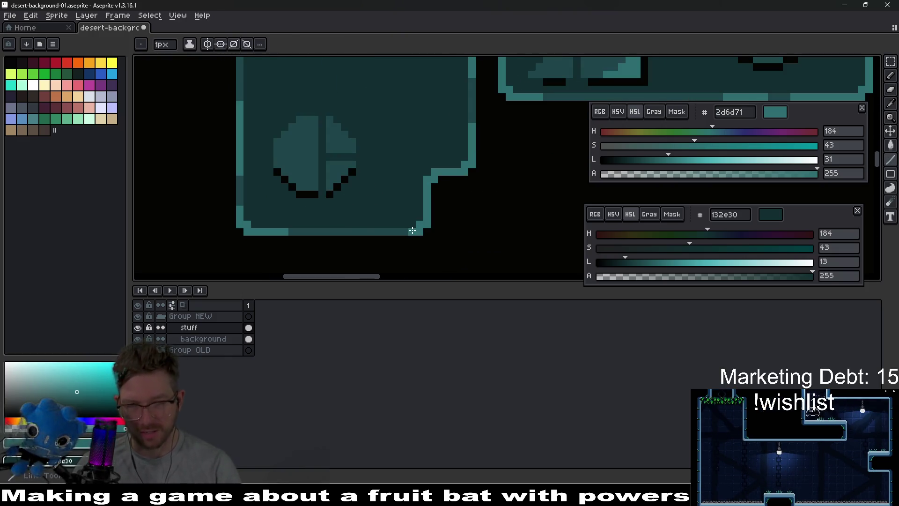
pyautogui.click(405, 232)
pyautogui.moveTo(397, 232); pyautogui.dragTo(389, 232)
pyautogui.scroll(3, 358, 185)
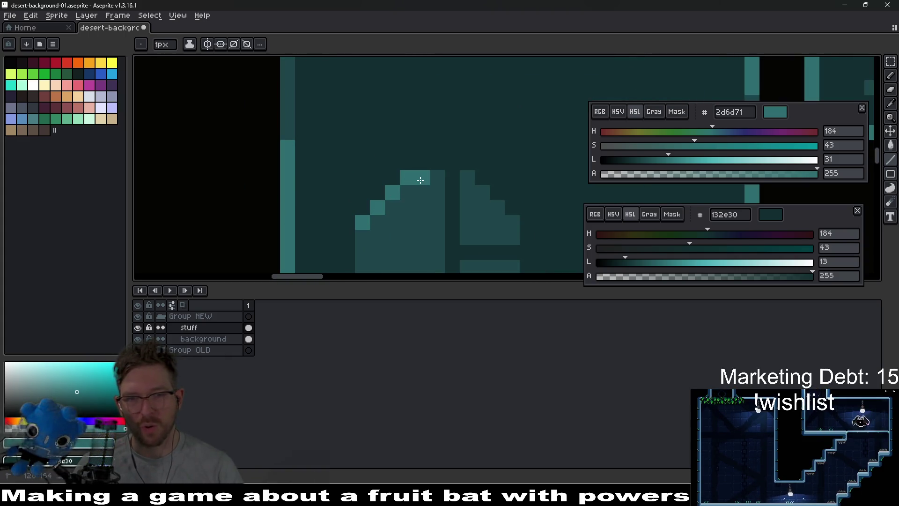
# Repaint the circle's upper edge in the darker circle shade
pyautogui.scroll(-1, 406, 173)
pyautogui.scroll(-2, 402, 181)
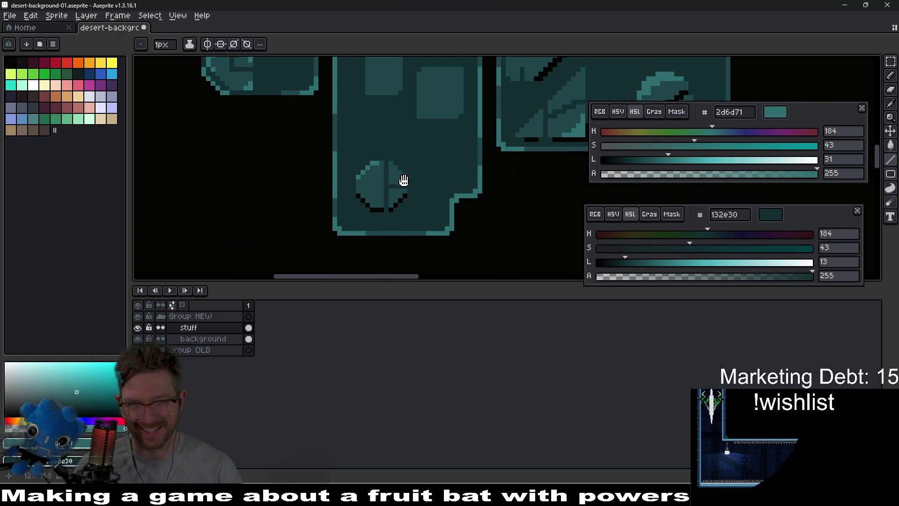
pyautogui.scroll(2, 377, 173)
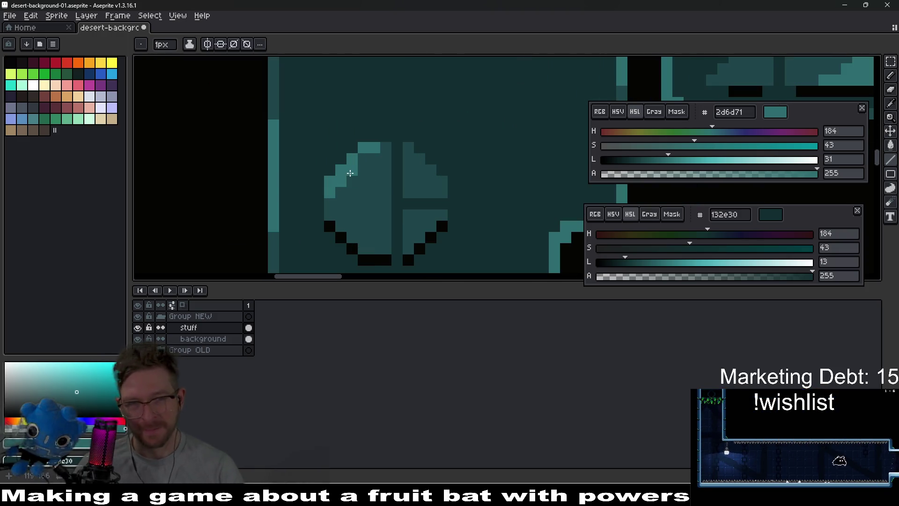
pyautogui.moveTo(364, 159)
pyautogui.mouseDown()
pyautogui.moveTo(379, 159)
pyautogui.moveTo(386, 148)
pyautogui.mouseUp()
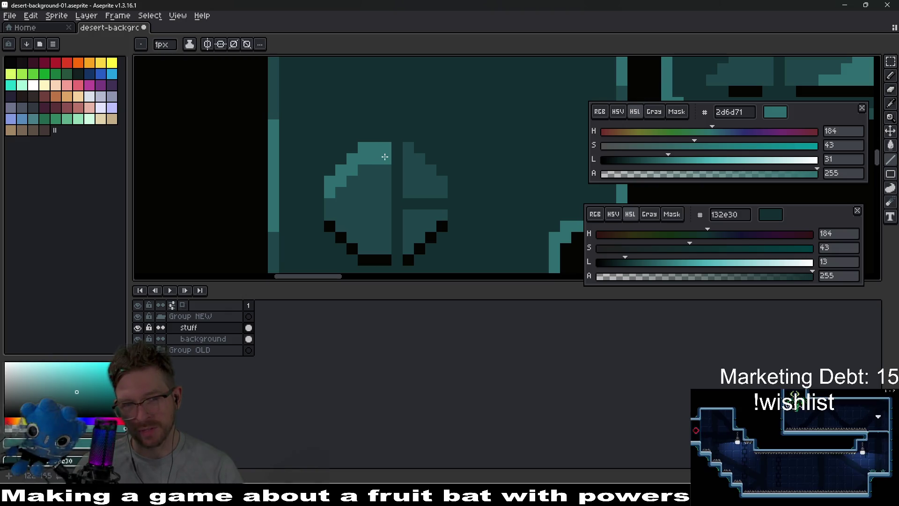
pyautogui.press('alt')
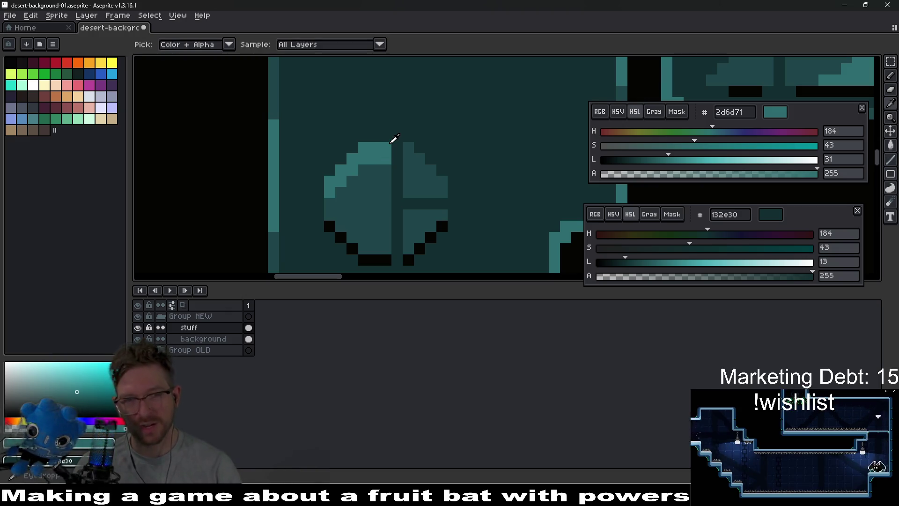
pyautogui.click(395, 149)
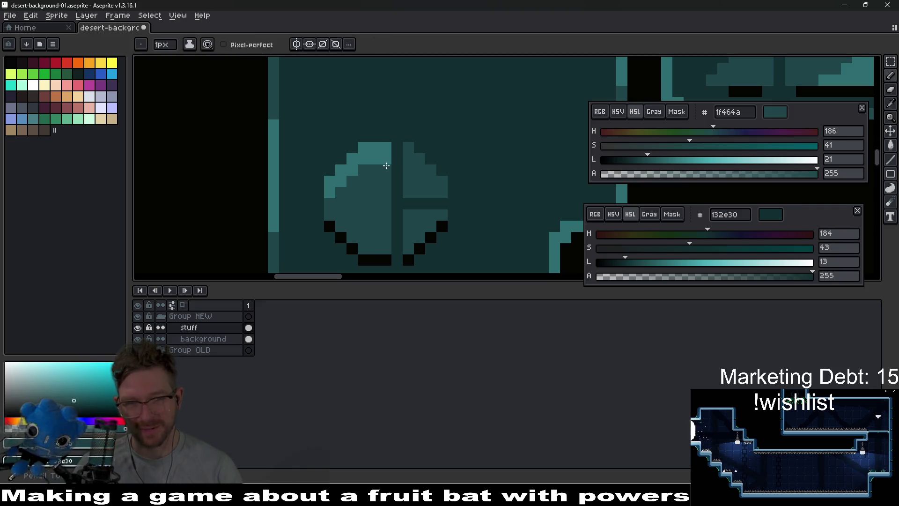
pyautogui.moveTo(374, 159); pyautogui.dragTo(381, 150)
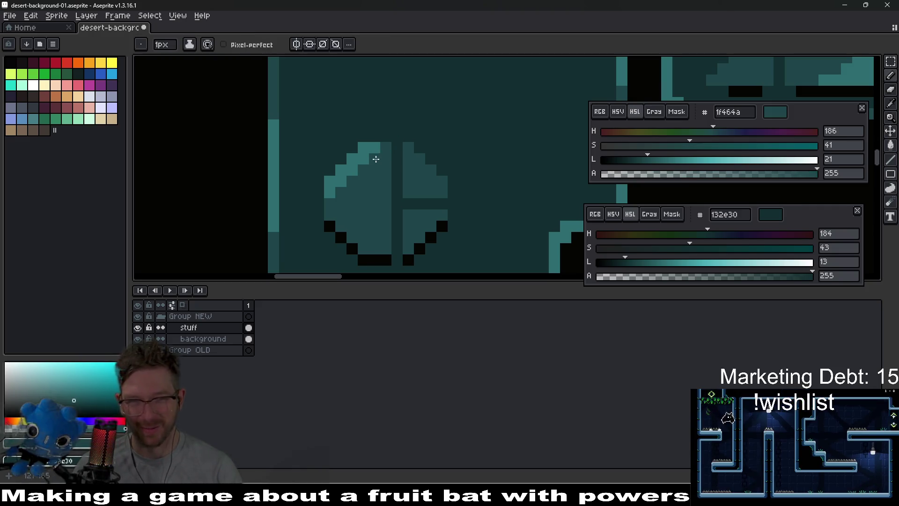
pyautogui.scroll(-6, 376, 159)
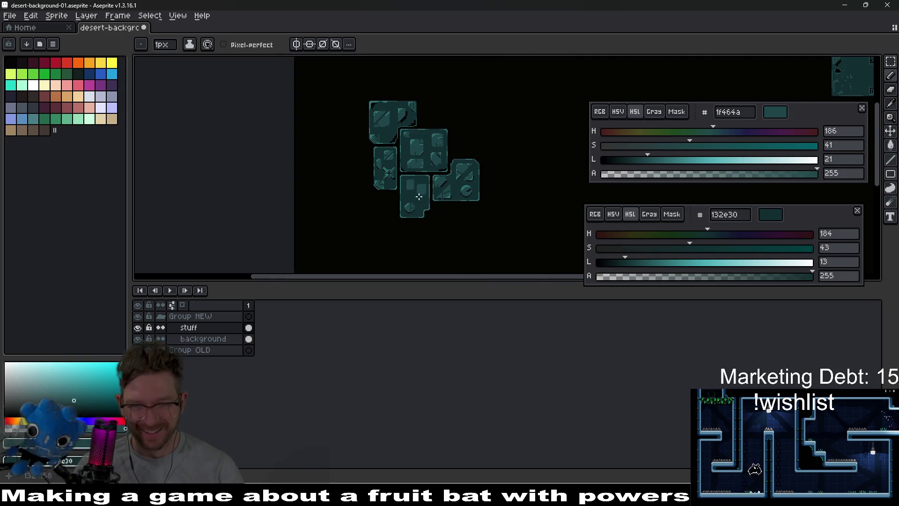
pyautogui.scroll(5, 419, 196)
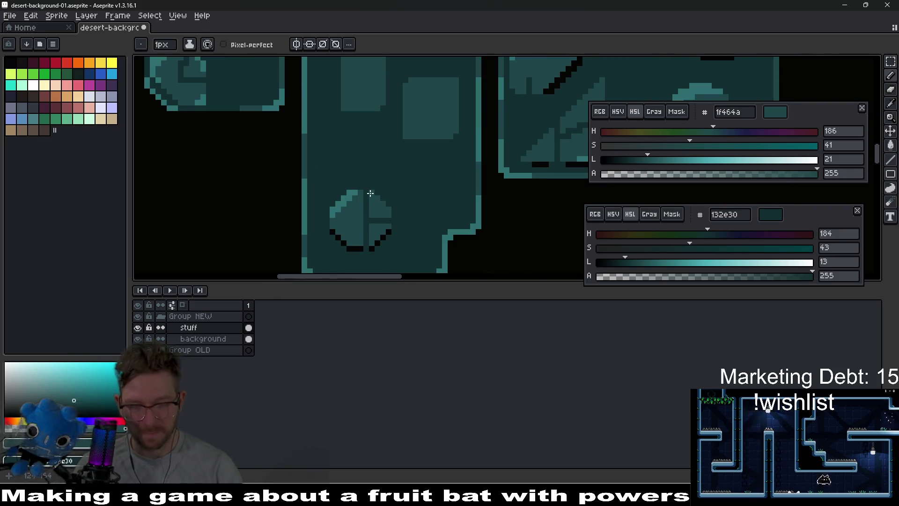
# Paint over the black diagonal line's upper steps with background teal 132e30
pyautogui.press('alt')
pyautogui.scroll(2, 403, 187)
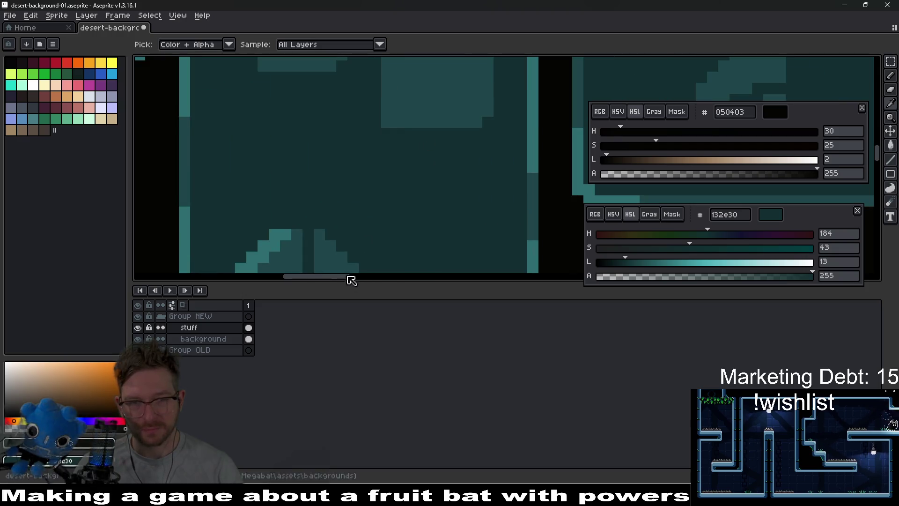
pyautogui.scroll(1, 413, 175)
pyautogui.keyDown('alt'); pyautogui.click(447, 143); pyautogui.keyUp('alt')
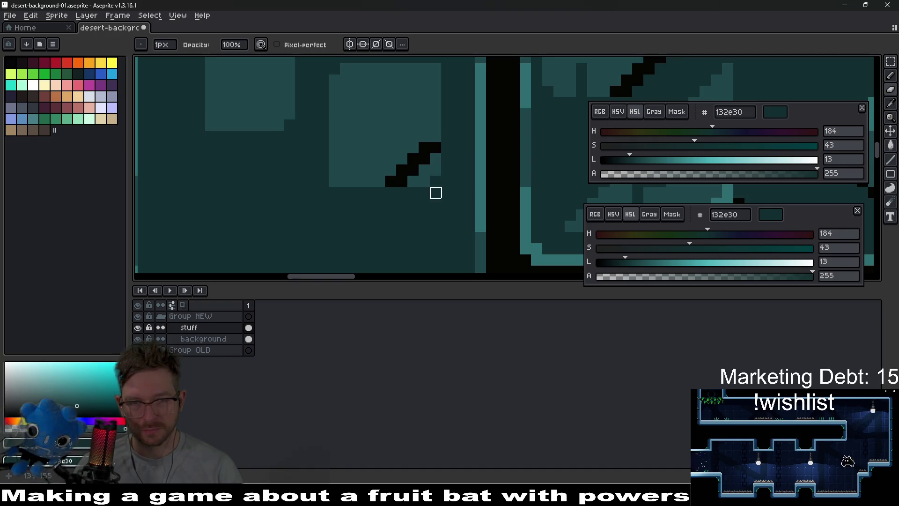
pyautogui.scroll(3, 458, 170)
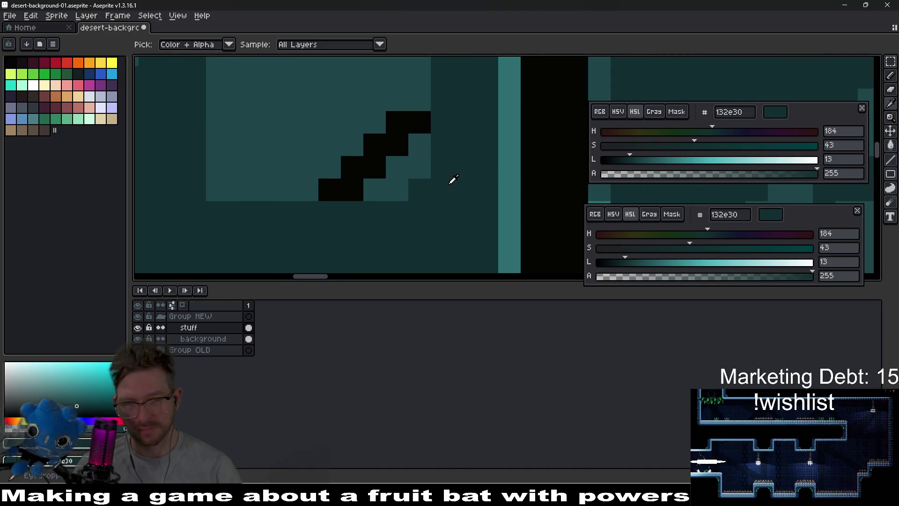
pyautogui.moveTo(420, 169); pyautogui.dragTo(419, 133)
pyautogui.click(376, 167)
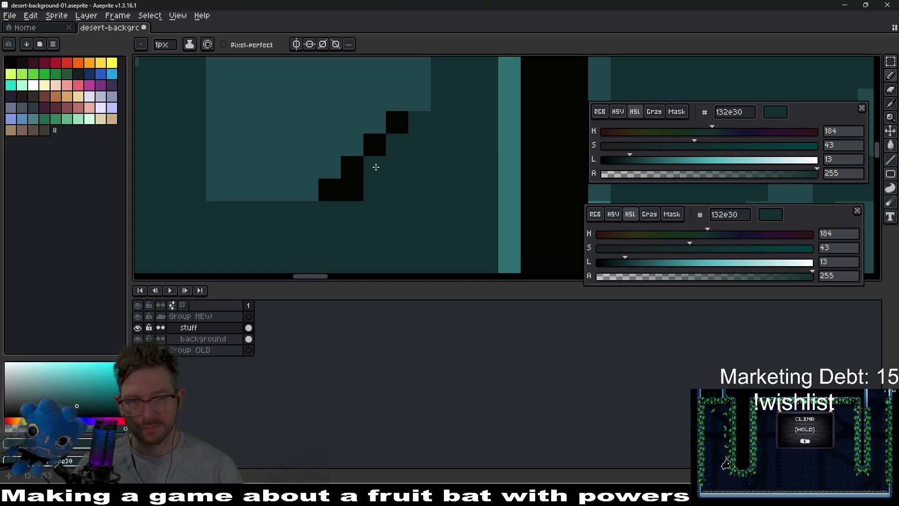
pyautogui.scroll(-4, 427, 144)
pyautogui.scroll(2, 428, 145)
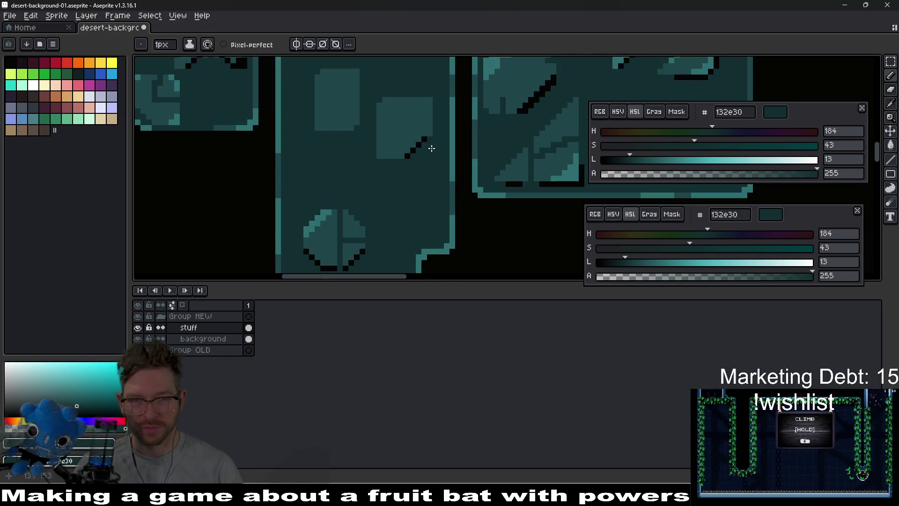
pyautogui.scroll(1, 430, 133)
pyautogui.scroll(-1, 403, 173)
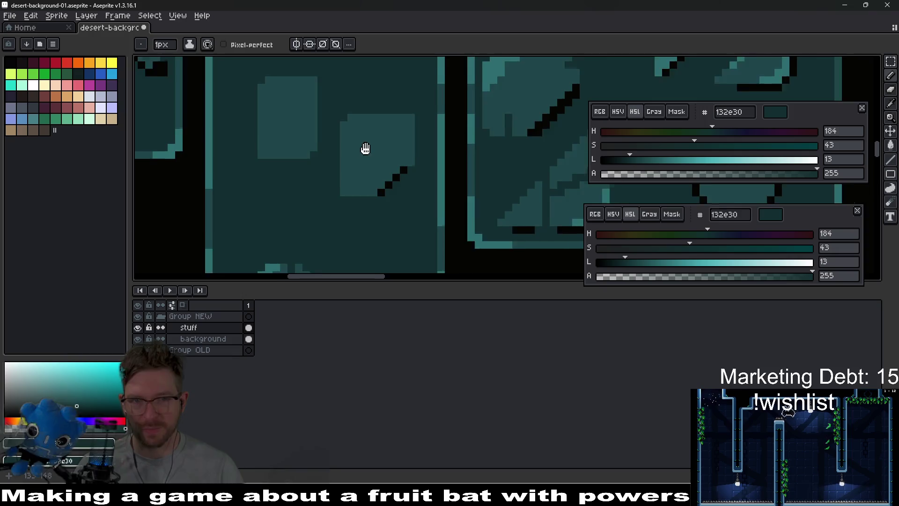
pyautogui.scroll(-3, 365, 148)
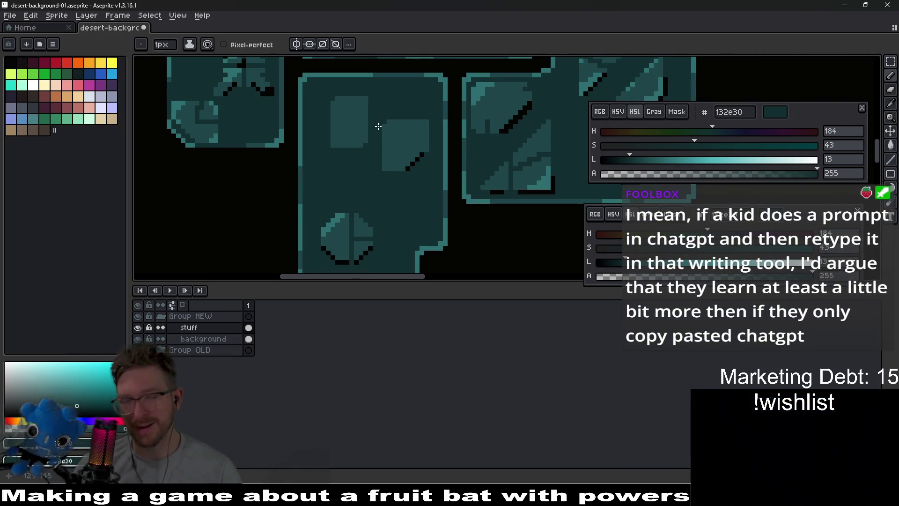
pyautogui.scroll(1, 377, 146)
pyautogui.press('m')
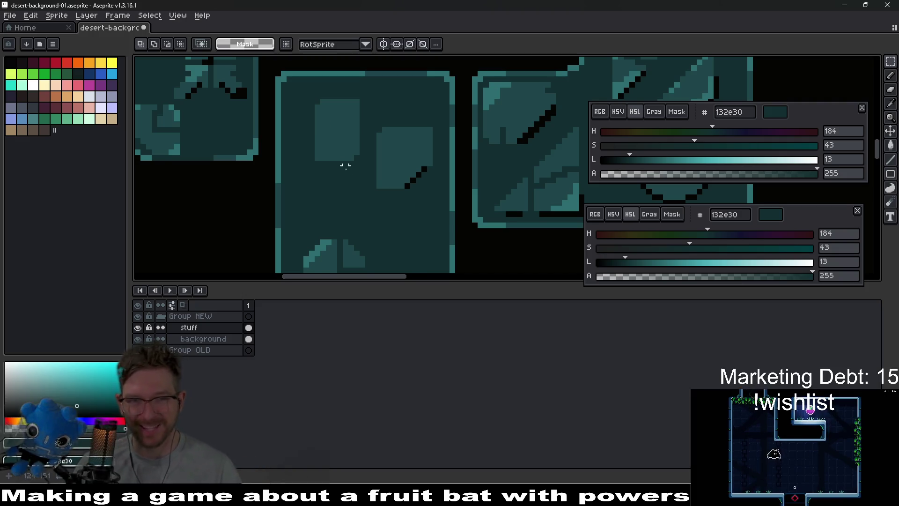
# Move part of the tall tile's light panel and fill the exposed black line with background teal
pyautogui.scroll(-1, 355, 156)
pyautogui.moveTo(370, 109); pyautogui.dragTo(433, 184)
pyautogui.click(393, 211)
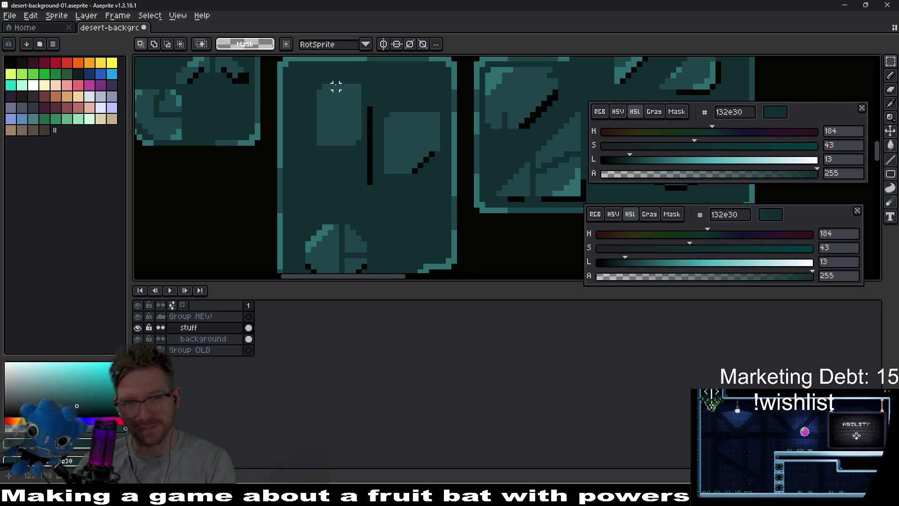
pyautogui.moveTo(307, 74); pyautogui.dragTo(370, 188)
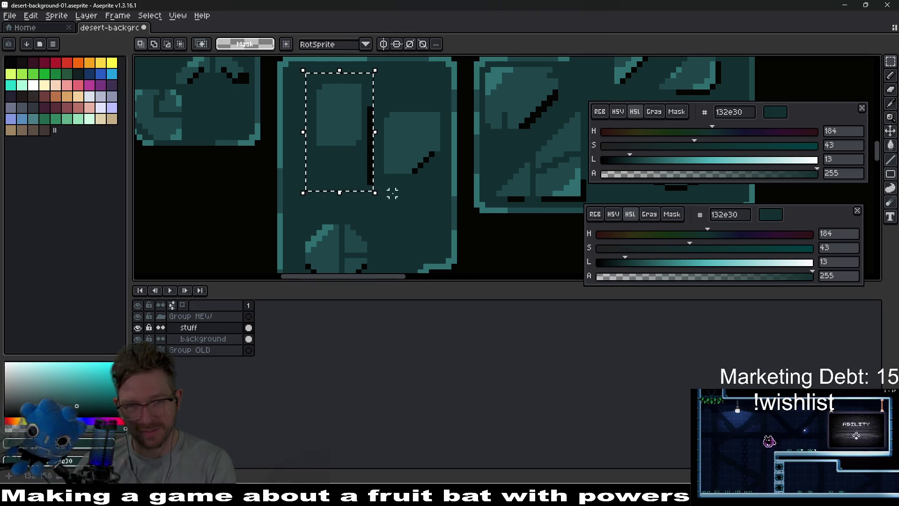
pyautogui.scroll(1, 394, 191)
pyautogui.scroll(2, 463, 245)
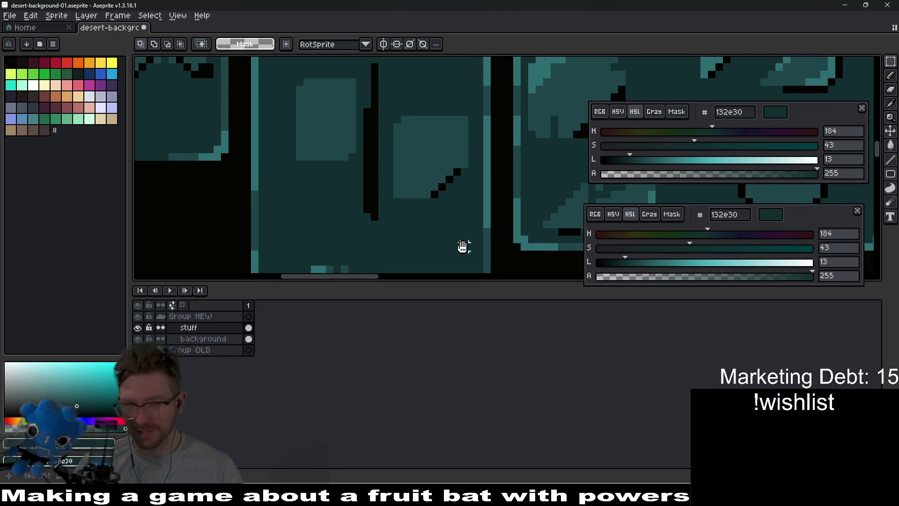
pyautogui.press('i')
pyautogui.press('g')
pyautogui.click(373, 191)
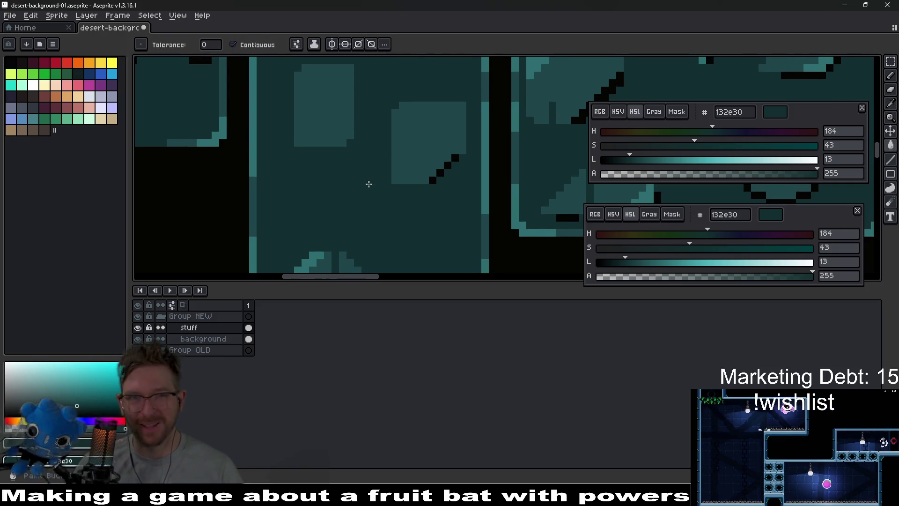
pyautogui.hscroll(-3, 367, 184)
pyautogui.scroll(2, 367, 185)
# Select the panel's left block, then bucket-fill the remaining black vertical line with teal
pyautogui.press('m')
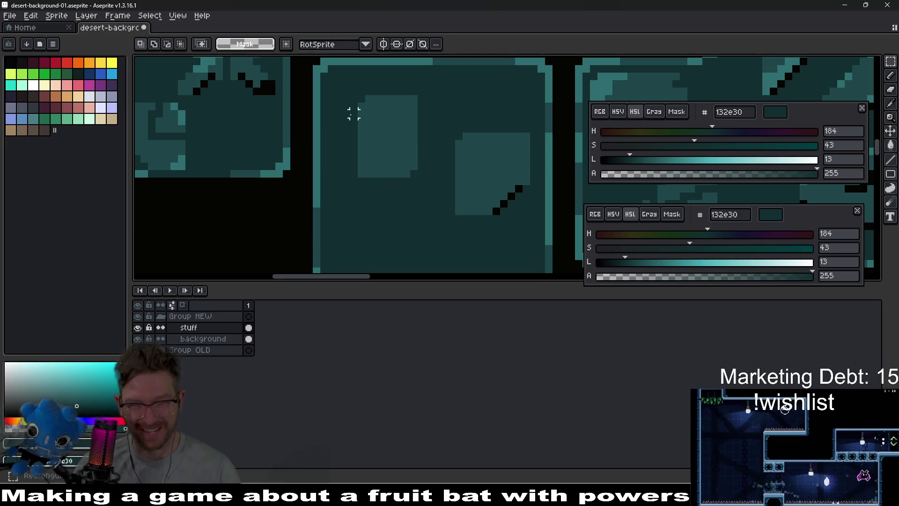
pyautogui.moveTo(340, 89); pyautogui.dragTo(396, 192)
pyautogui.hotkey('ctrl', 'd')
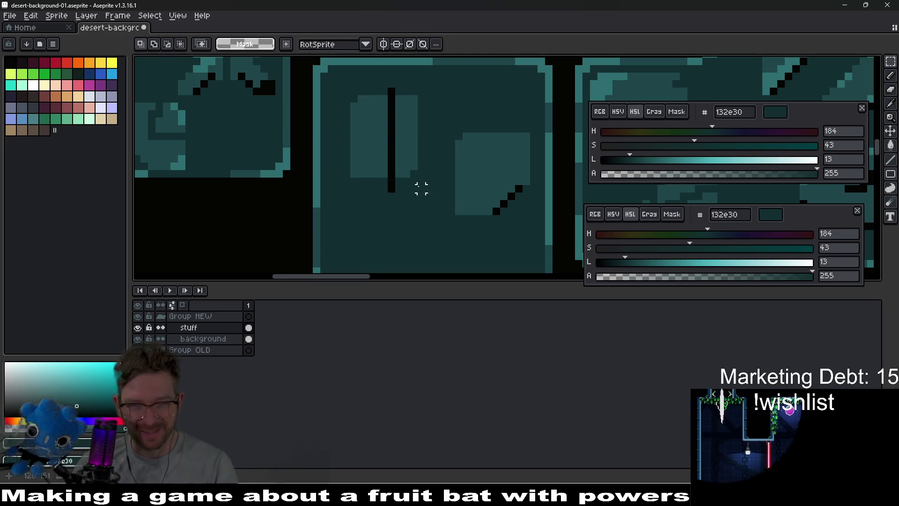
pyautogui.press('i')
pyautogui.press('g')
pyautogui.click(394, 188)
pyautogui.scroll(-3, 395, 189)
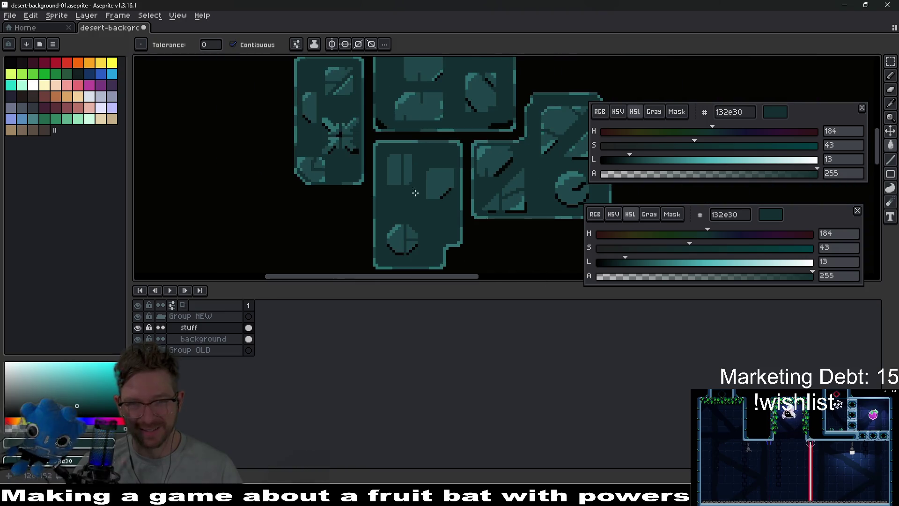
pyautogui.scroll(3, 434, 188)
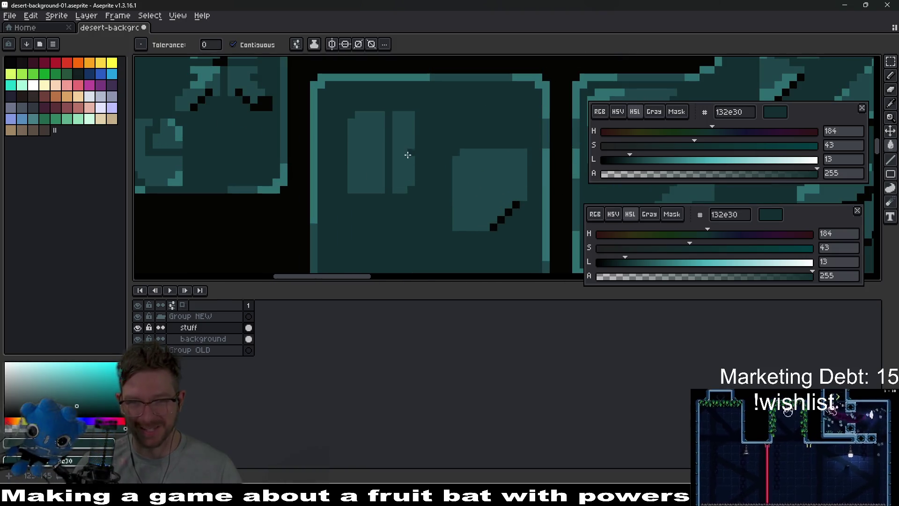
# Paint the divider's top in lighter teal 1f464a, then pick background teal 132e30
pyautogui.press('i')
pyautogui.click(404, 157)
pyautogui.press('b')
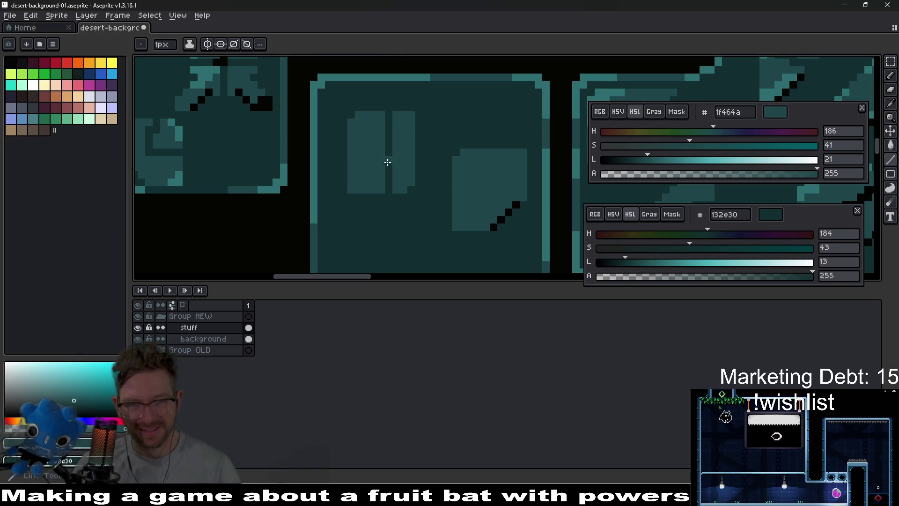
pyautogui.moveTo(389, 154); pyautogui.dragTo(388, 115)
pyautogui.scroll(-1, 433, 180)
pyautogui.scroll(-1, 433, 180)
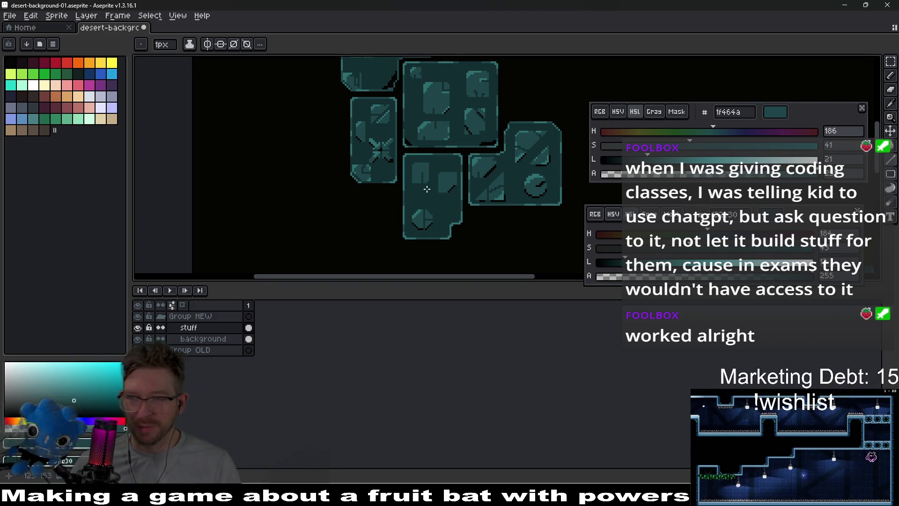
pyautogui.scroll(1, 435, 171)
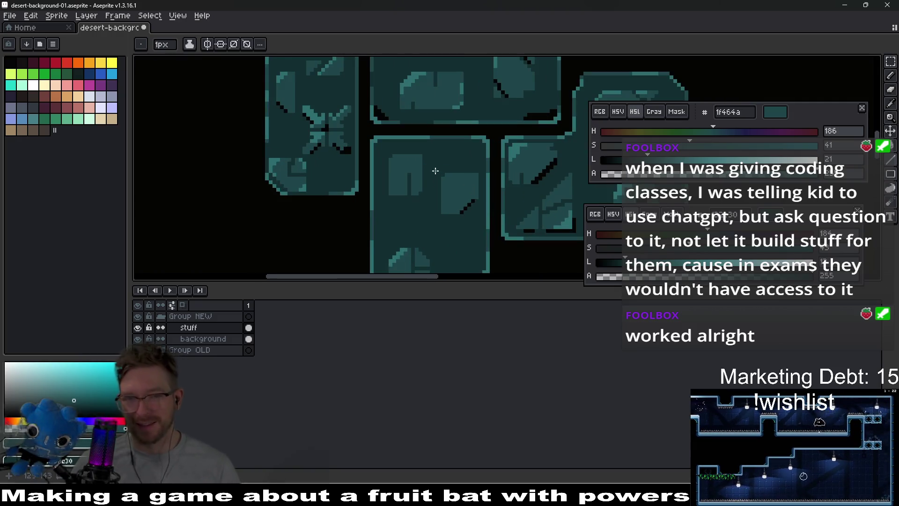
pyautogui.scroll(-1, 421, 180)
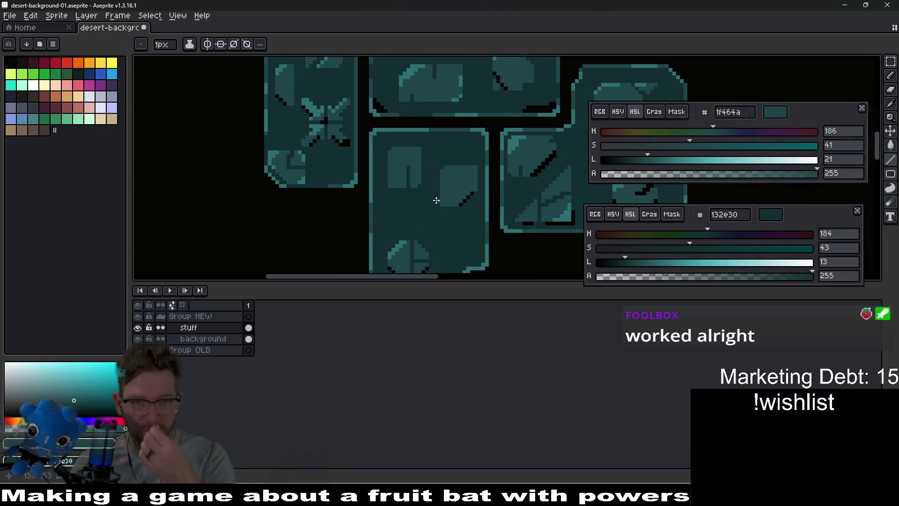
pyautogui.scroll(1, 426, 200)
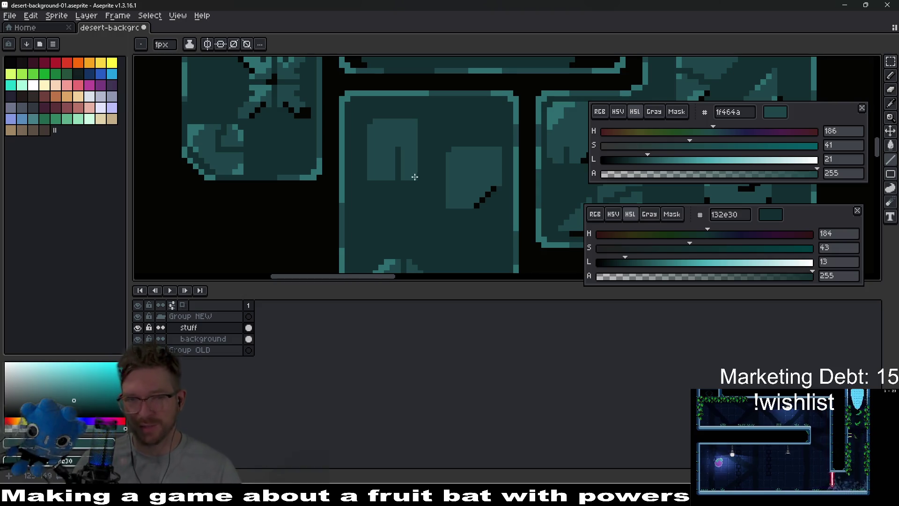
pyautogui.scroll(2, 414, 177)
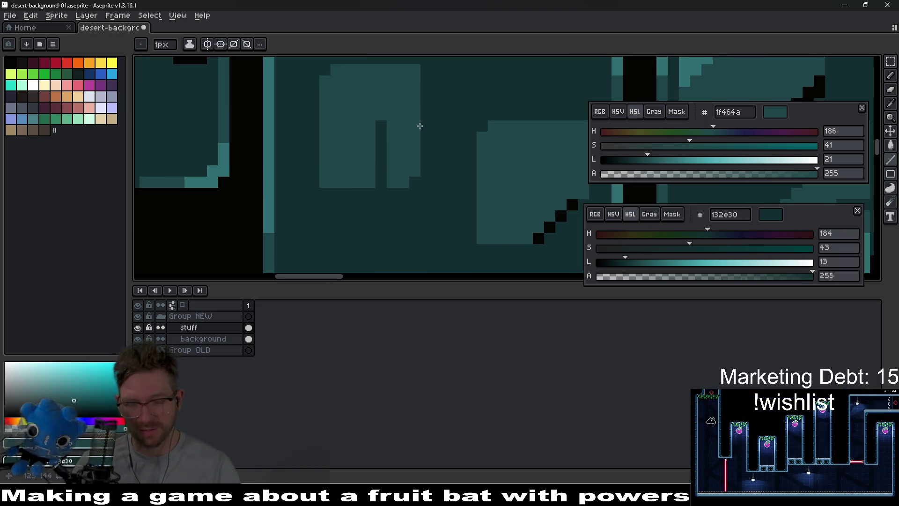
pyautogui.keyDown('alt'); pyautogui.click(438, 123); pyautogui.keyUp('alt')
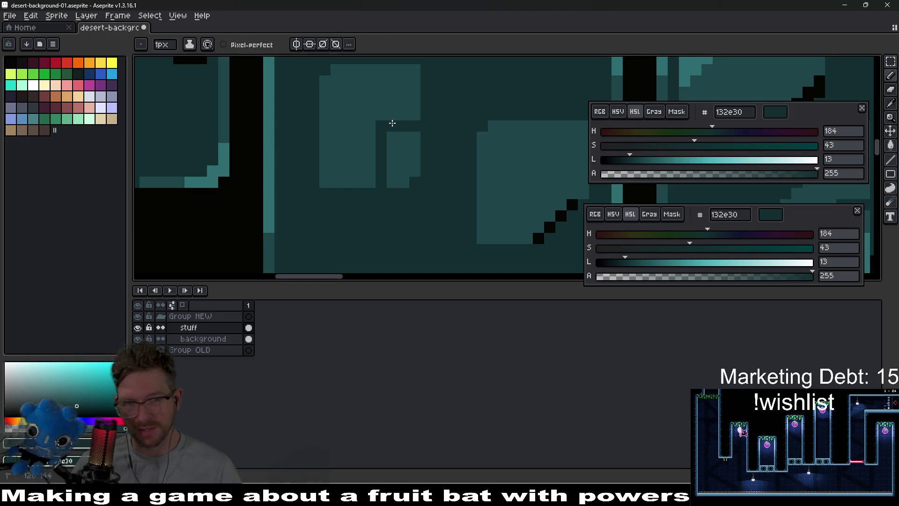
pyautogui.scroll(-4, 393, 123)
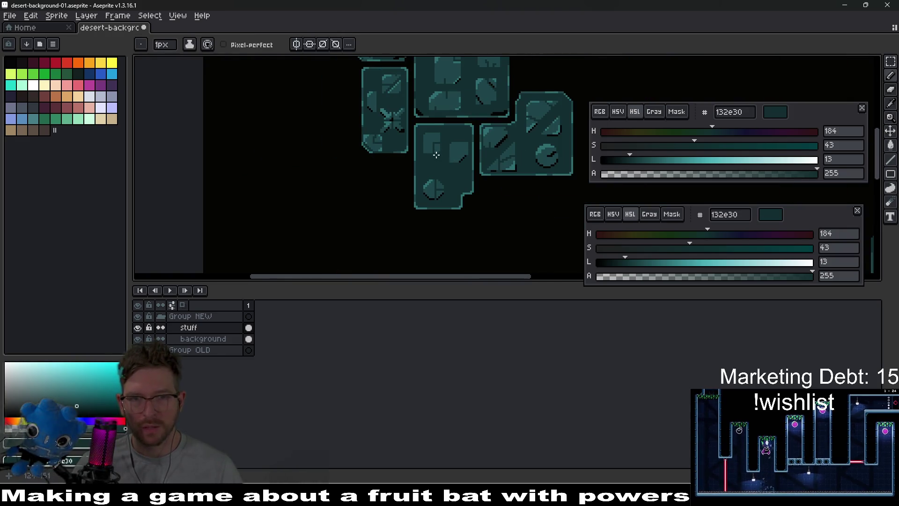
pyautogui.scroll(3, 436, 154)
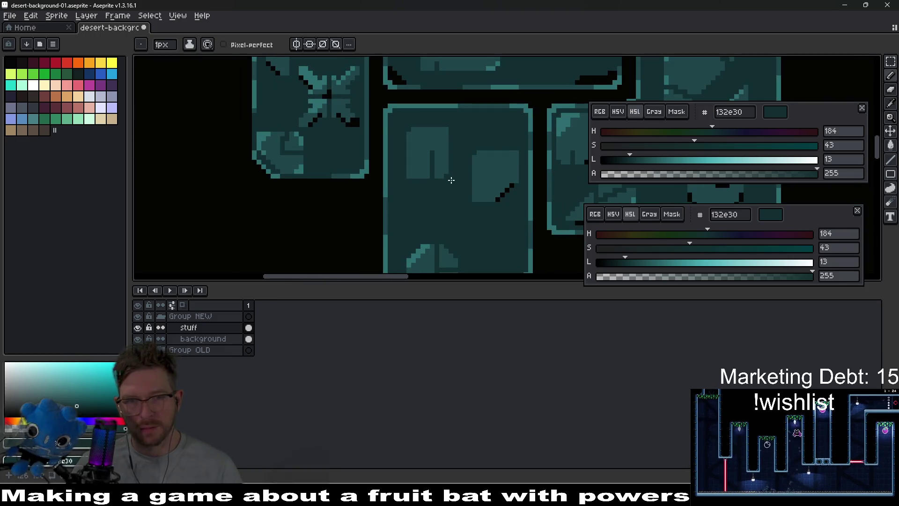
pyautogui.scroll(3, 426, 194)
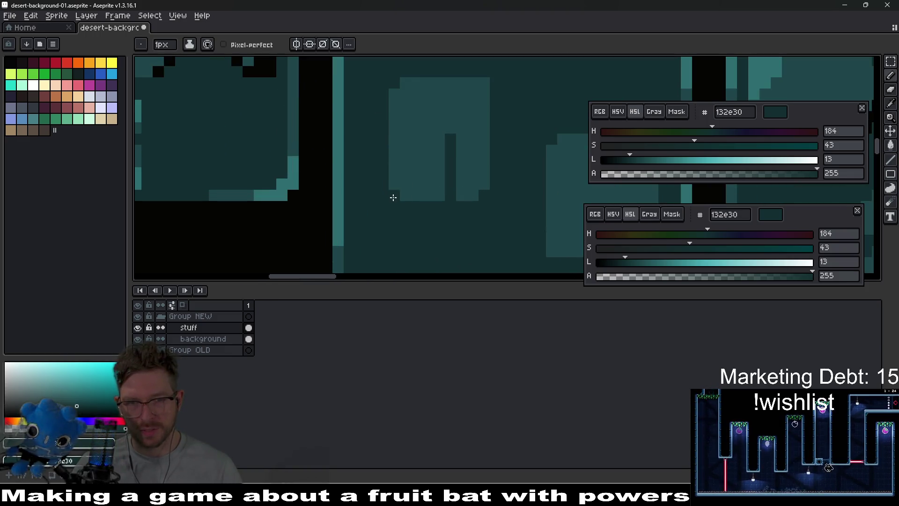
pyautogui.scroll(-4, 393, 197)
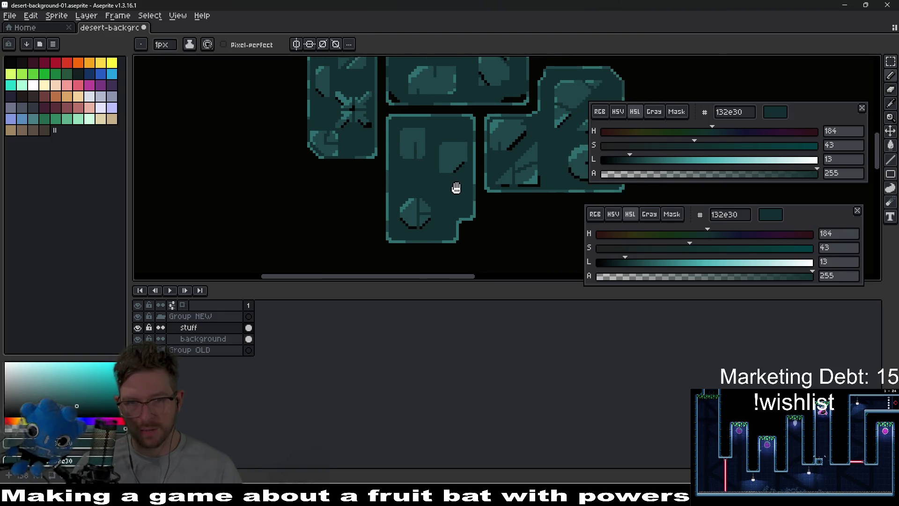
pyautogui.scroll(-3, 436, 183)
pyautogui.scroll(3, 417, 180)
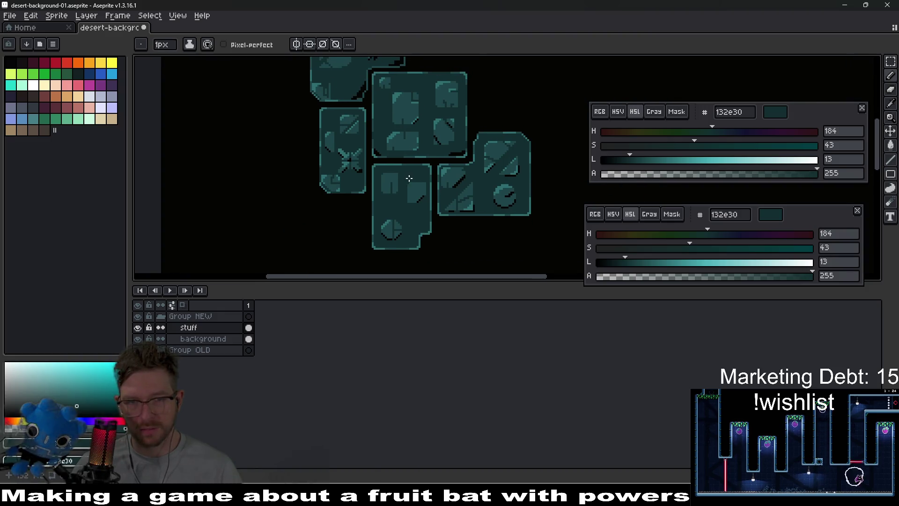
pyautogui.scroll(2, 409, 179)
# Nudge part of the tall tile down 2 pixels and fill the black gap with teal
pyautogui.press('m')
pyautogui.moveTo(395, 147)
pyautogui.mouseDown()
pyautogui.moveTo(418, 192)
pyautogui.moveTo(441, 211)
pyautogui.mouseUp()
pyautogui.press('Down')
pyautogui.press('Down')
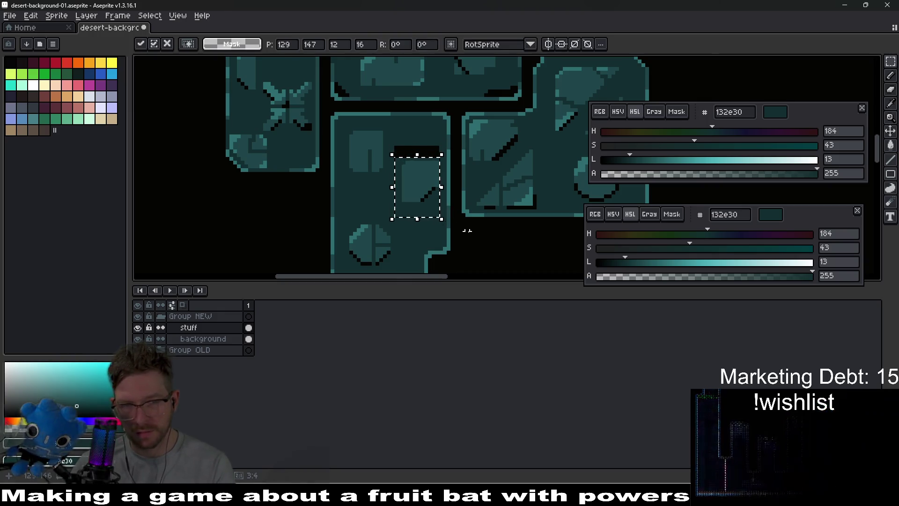
pyautogui.click(384, 203)
pyautogui.scroll(1, 393, 178)
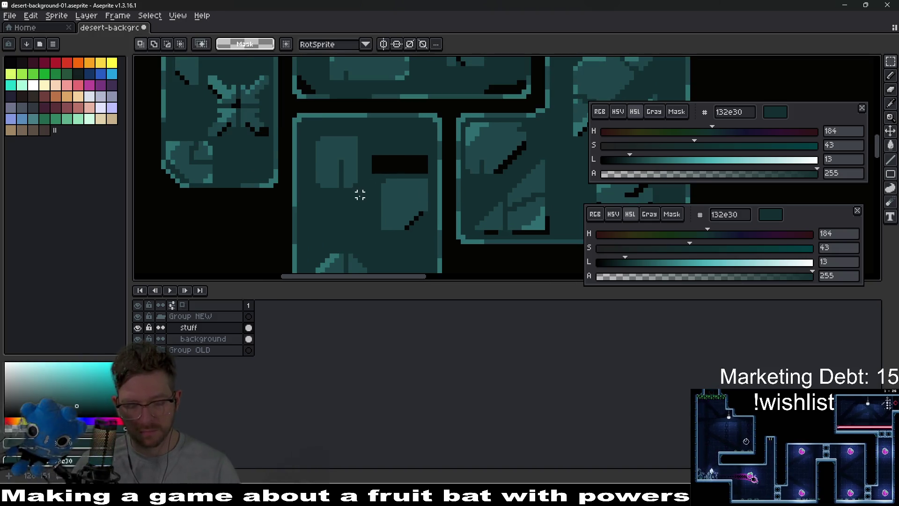
pyautogui.press('g')
pyautogui.click(391, 165)
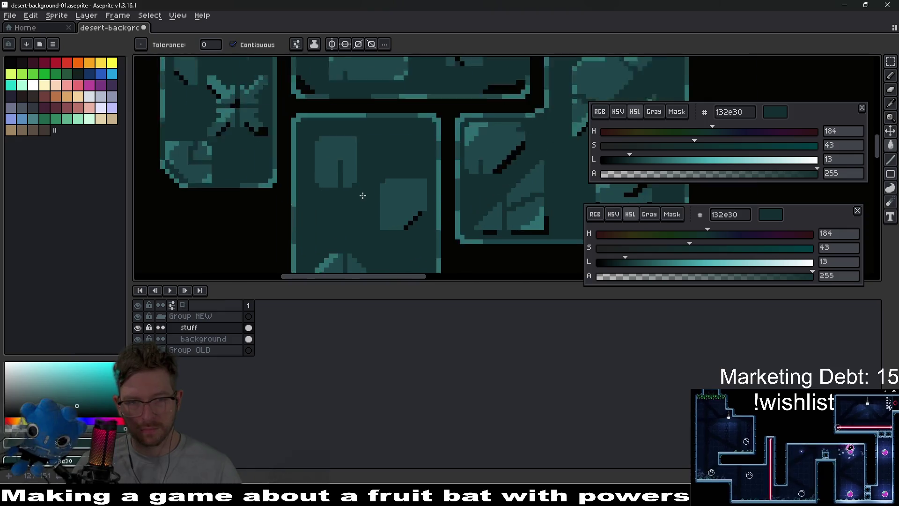
# Draw a bright border-teal staircase highlight along the inner shape's top edge
pyautogui.scroll(1, 357, 168)
pyautogui.press('i')
pyautogui.click(304, 175)
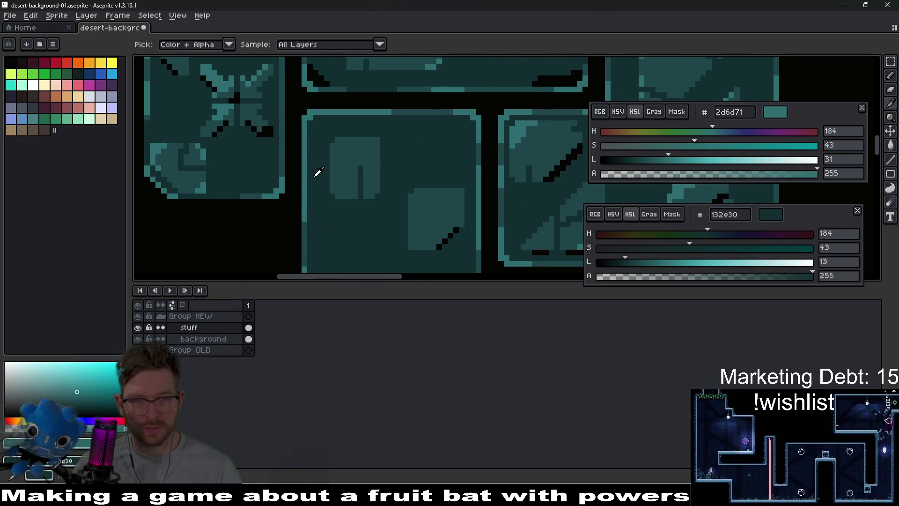
pyautogui.scroll(2, 340, 143)
pyautogui.press('b')
pyautogui.click(340, 143)
pyautogui.moveTo(340, 143)
pyautogui.mouseDown()
pyautogui.moveTo(352, 117)
pyautogui.moveTo(400, 117)
pyautogui.mouseUp()
pyautogui.scroll(-1, 448, 191)
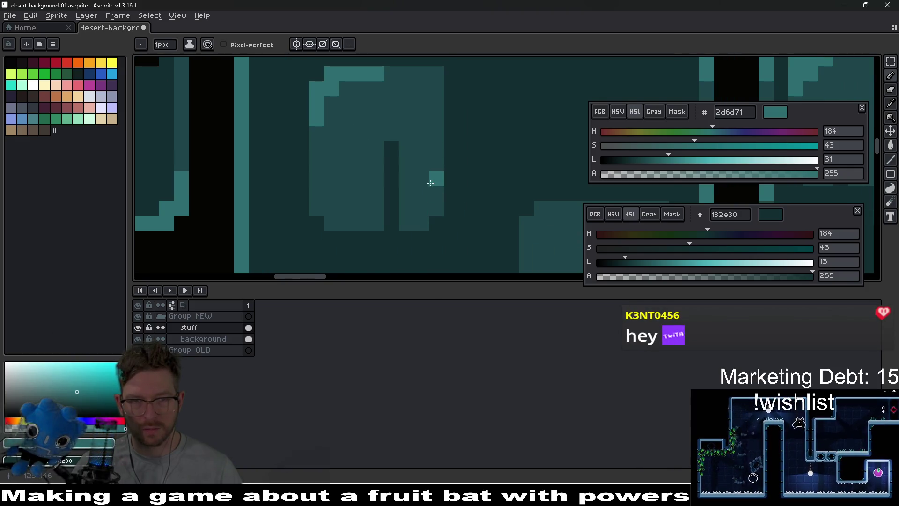
pyautogui.scroll(-2, 430, 183)
pyautogui.scroll(1, 438, 187)
# Erase a dark crease line into the inner shape
pyautogui.press('i')
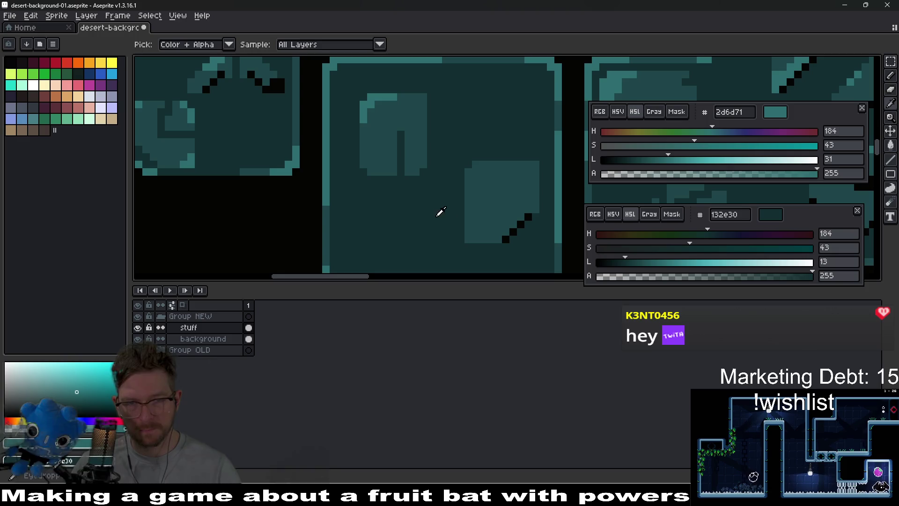
pyautogui.press('e')
pyautogui.scroll(2, 414, 178)
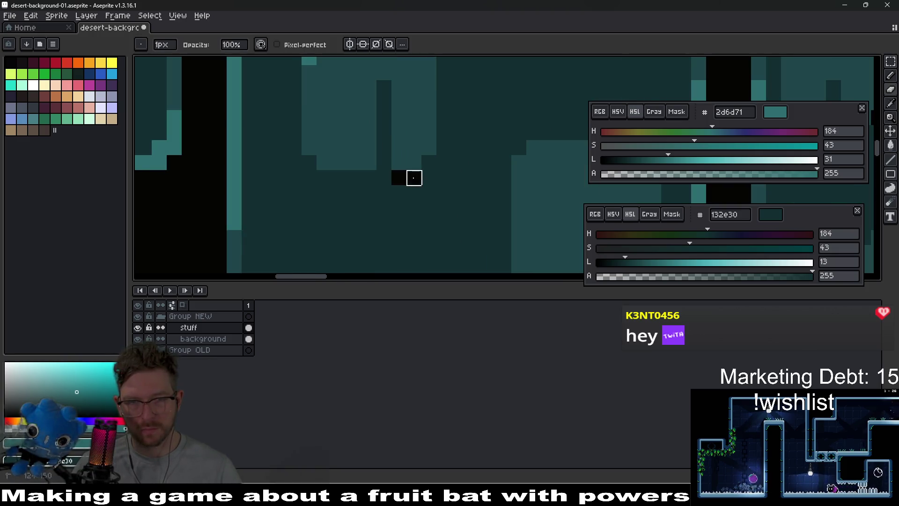
pyautogui.moveTo(414, 178)
pyautogui.mouseDown()
pyautogui.moveTo(383, 86)
pyautogui.moveTo(391, 82)
pyautogui.mouseUp()
pyautogui.scroll(-5, 447, 185)
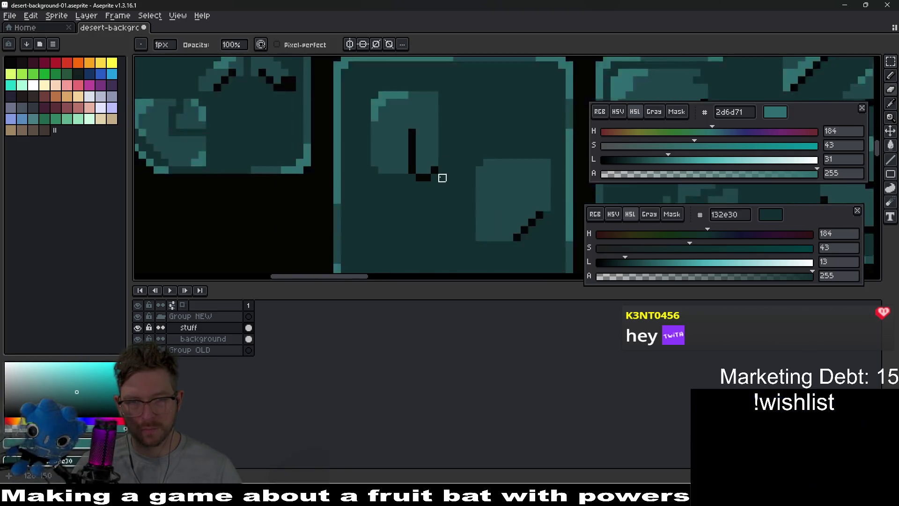
pyautogui.scroll(4, 469, 194)
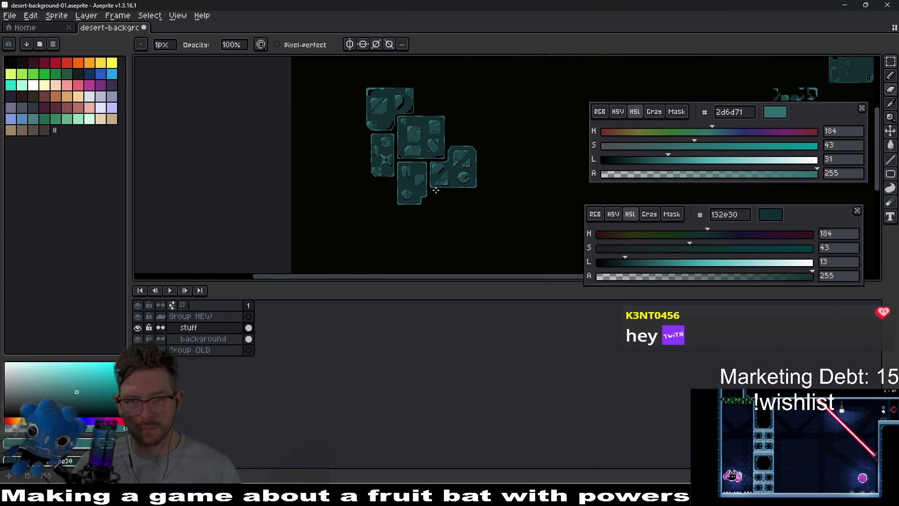
pyautogui.scroll(-4, 375, 190)
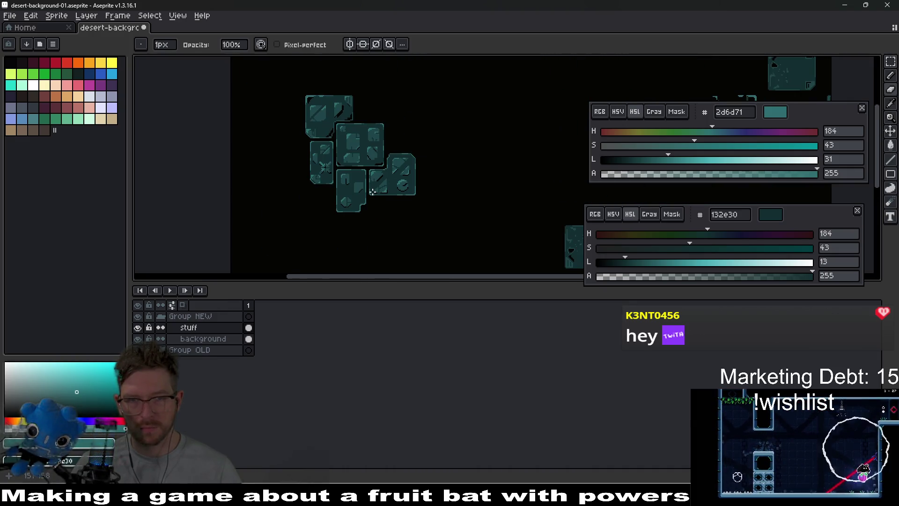
pyautogui.moveTo(375, 187)
pyautogui.mouseDown()
pyautogui.moveTo(398, 185)
pyautogui.moveTo(438, 216)
pyautogui.mouseUp()
pyautogui.press('v')
pyautogui.press('b')
pyautogui.scroll(-3, 388, 181)
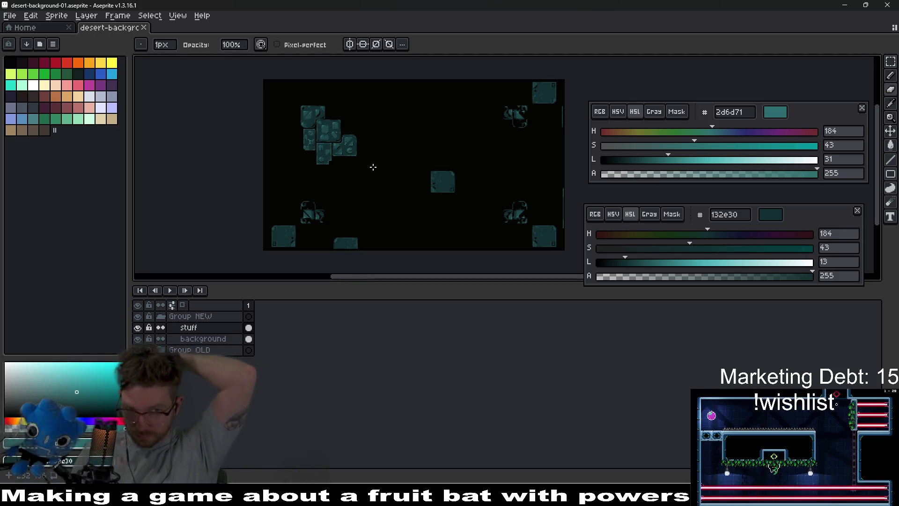
# Export the sheet, overwriting desert-background-01.png, and return to the Godot editor
pyautogui.hotkey('ctrl', 'alt', 'shift', 's')
pyautogui.press('Return')
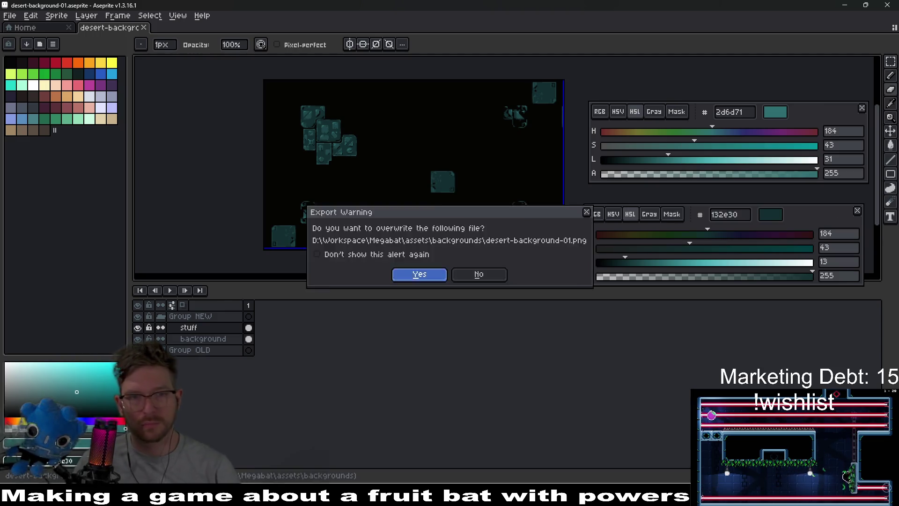
pyautogui.press('Return')
pyautogui.hotkey('alt', 'Tab')
pyautogui.scroll(-5, 516, 214)
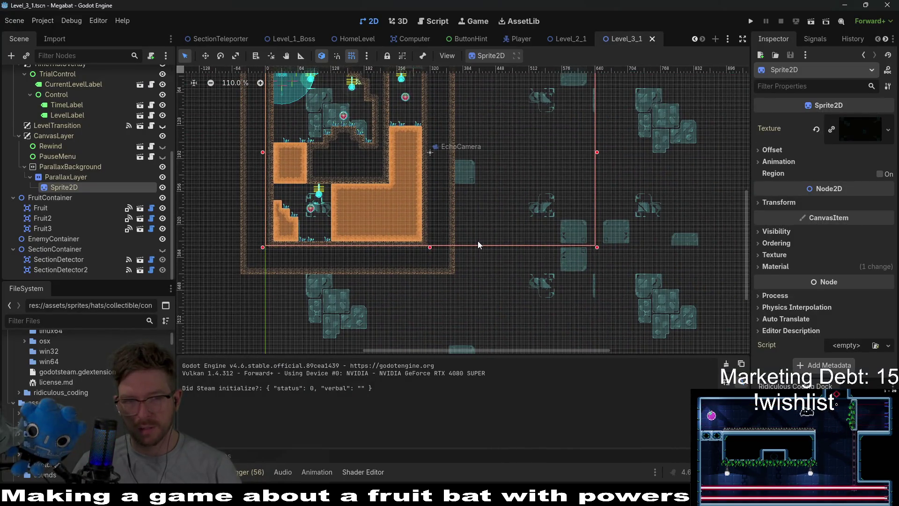
# Pan the viewport to Level_3_1 and run the current scene to test the teal backdrop
pyautogui.moveTo(382, 156); pyautogui.dragTo(442, 217)
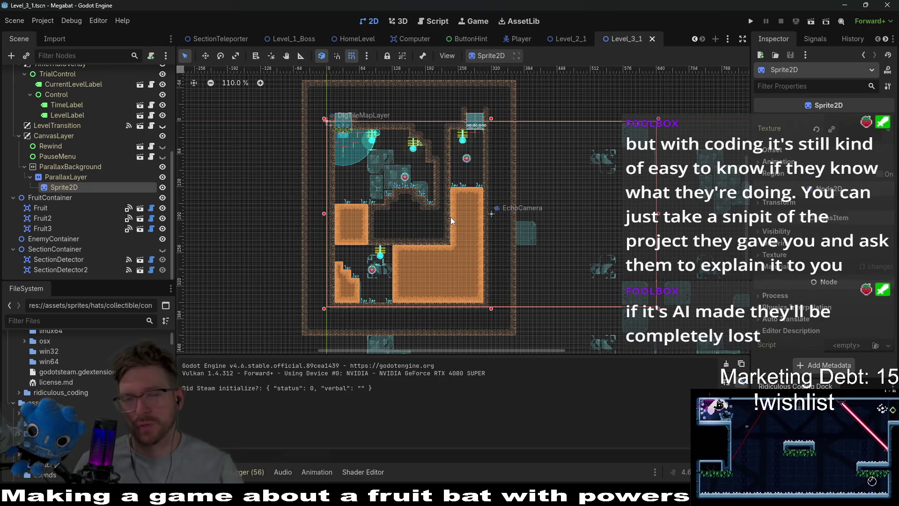
pyautogui.click(810, 24)
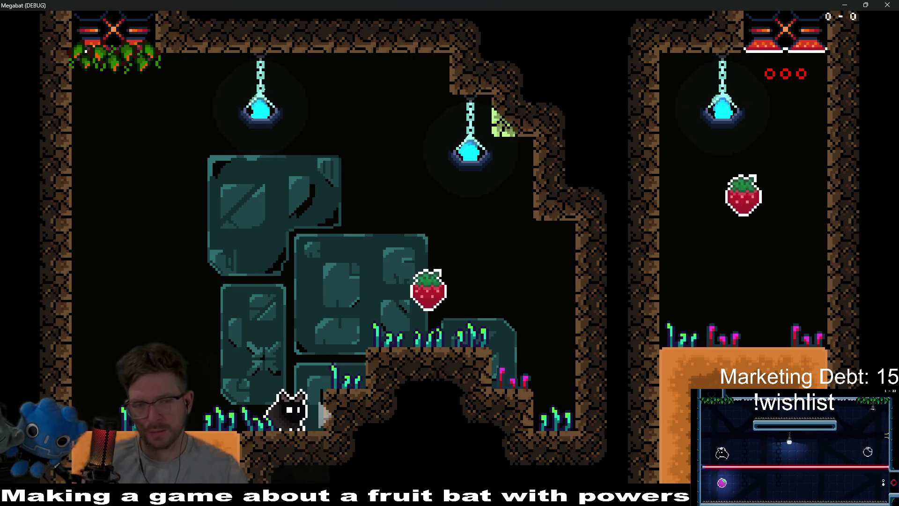
# Fly the bat up to the first strawberry, then into the next room to collect another
pyautogui.press('space')
pyautogui.press('Right')
pyautogui.press('Left')
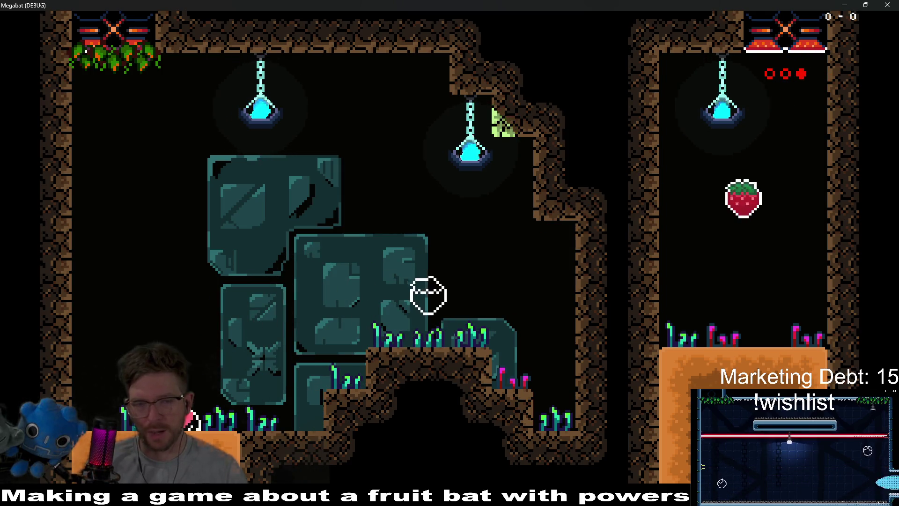
pyautogui.press('Right')
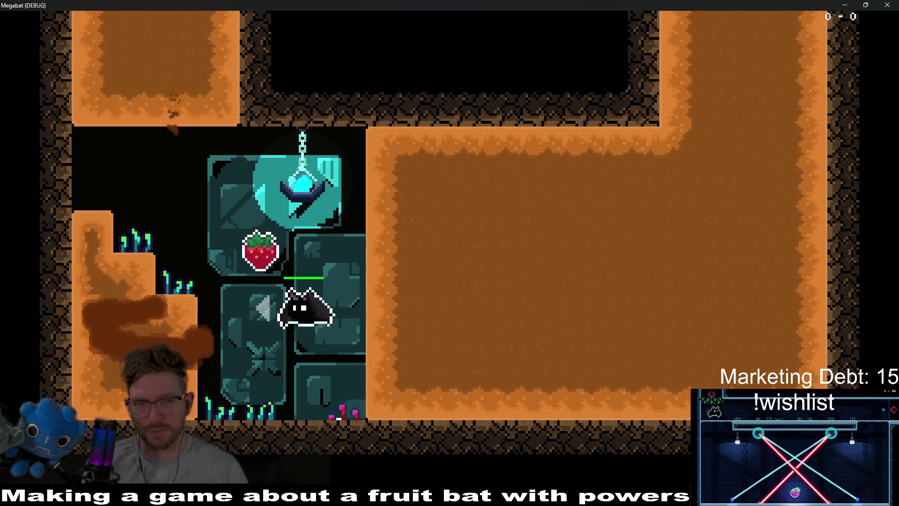
pyautogui.press('space')
# Climb the bat over the left ledges into the room above, then close the game window
pyautogui.press('Left')
pyautogui.press('space')
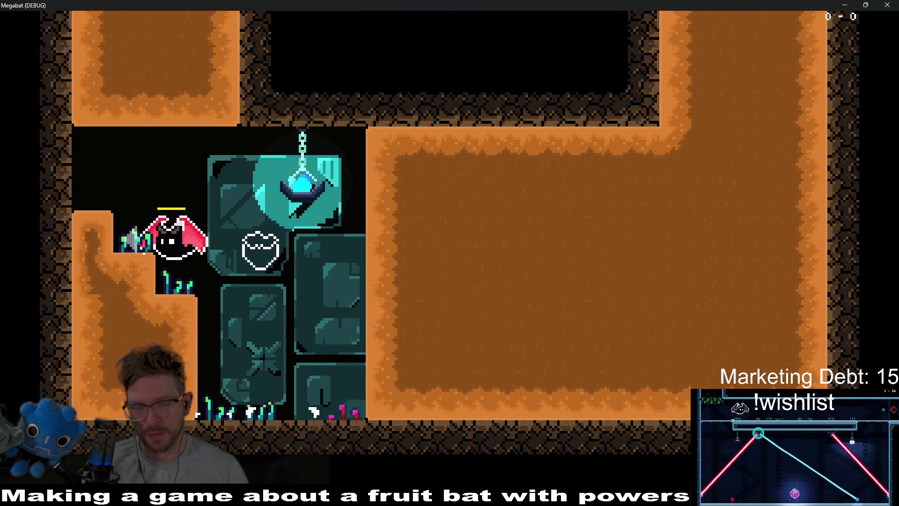
pyautogui.press('Left')
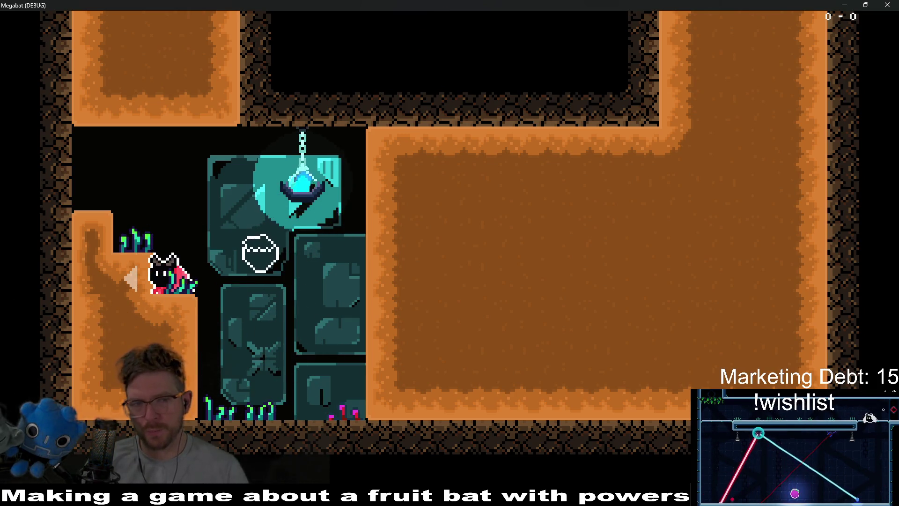
pyautogui.press('space')
pyautogui.press('space')
pyautogui.press('space')
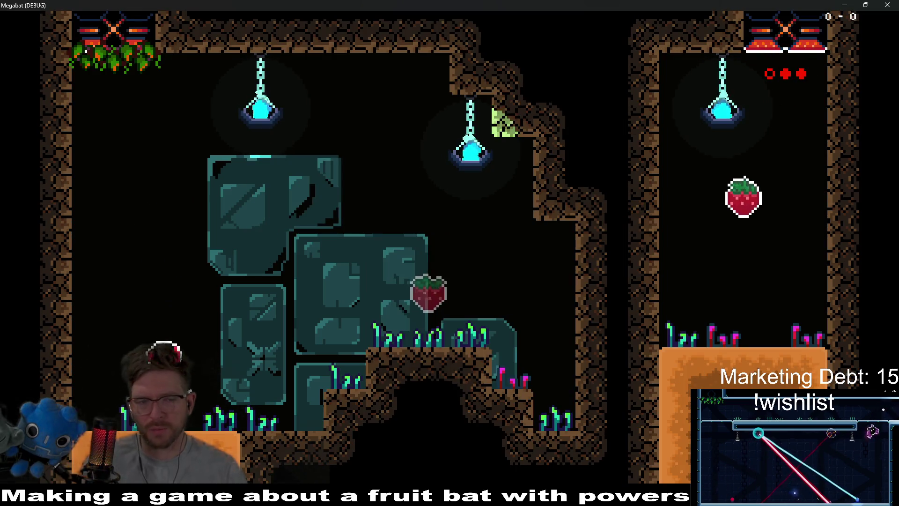
pyautogui.press('space')
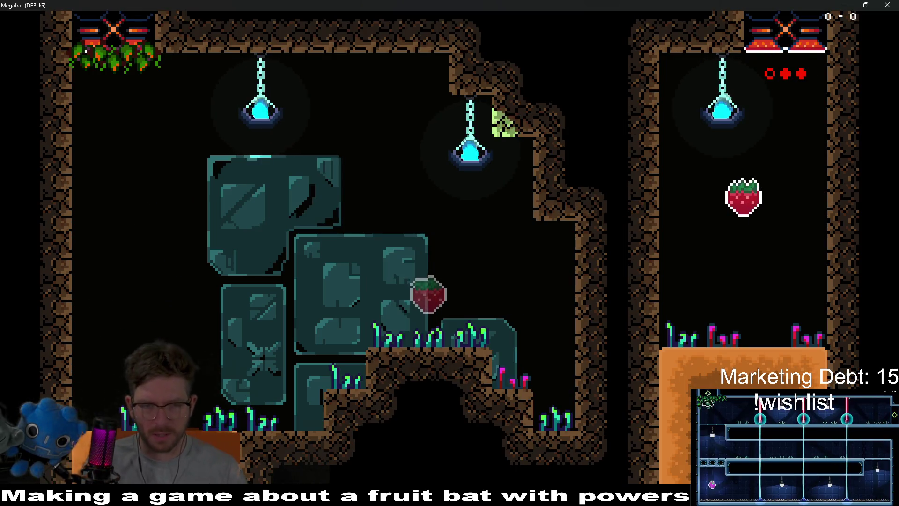
pyautogui.press('space')
pyautogui.press('Right')
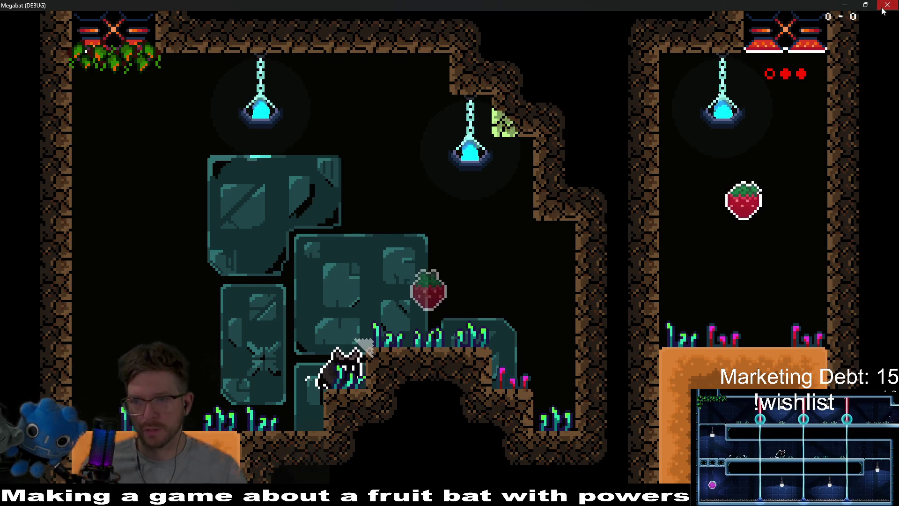
pyautogui.click(882, 10)
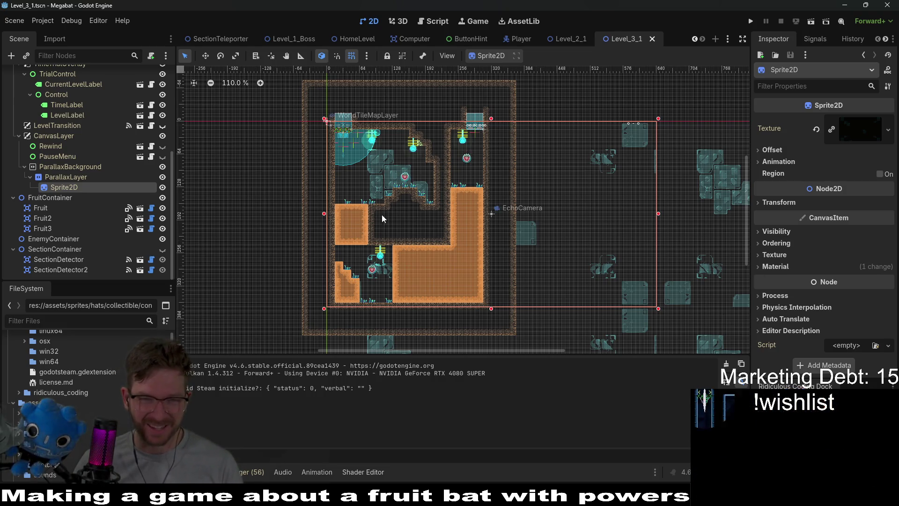
pyautogui.scroll(3, 368, 257)
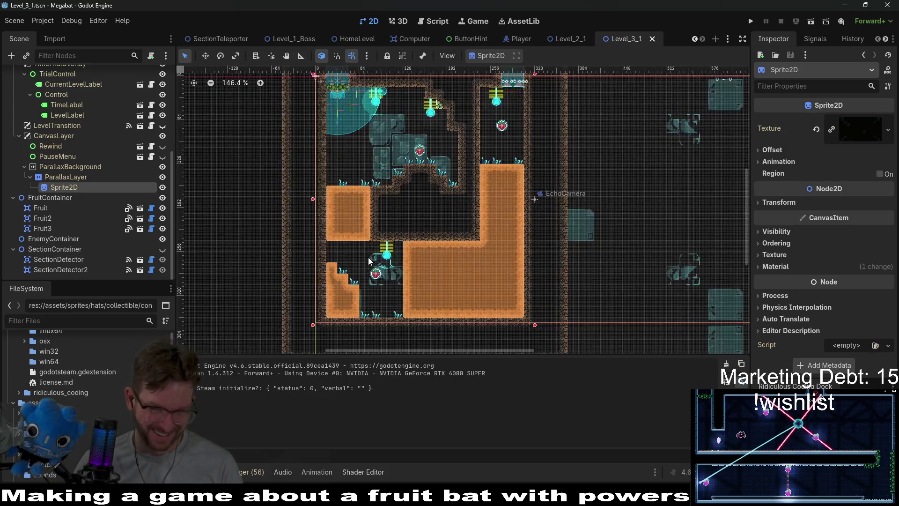
pyautogui.scroll(5, 368, 257)
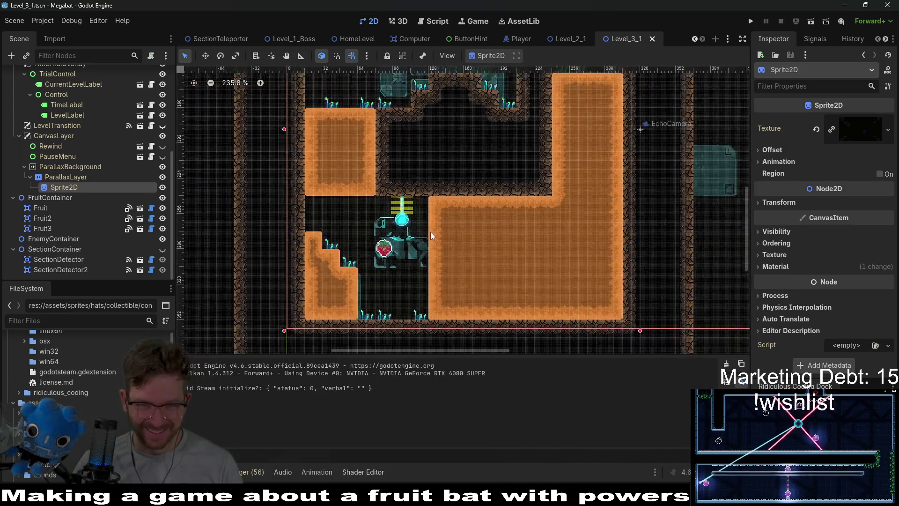
pyautogui.scroll(-7, 430, 231)
pyautogui.scroll(5, 430, 208)
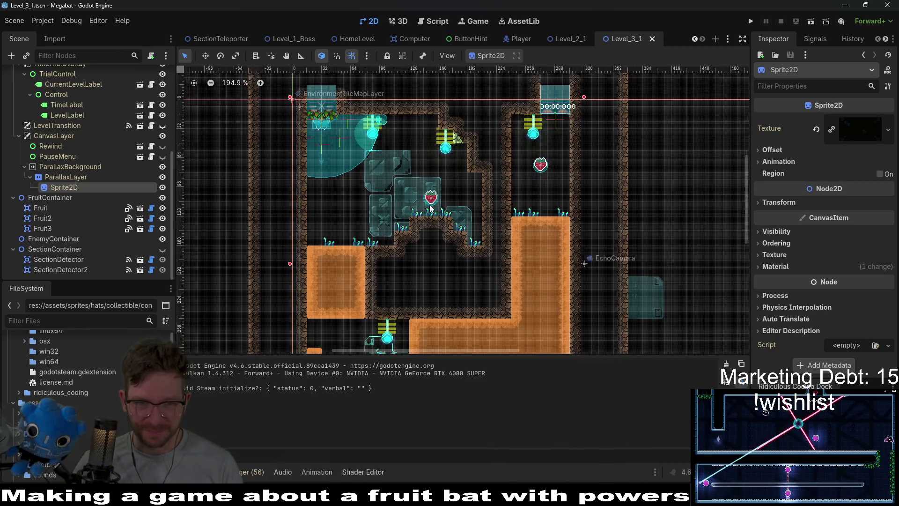
pyautogui.scroll(-2, 430, 209)
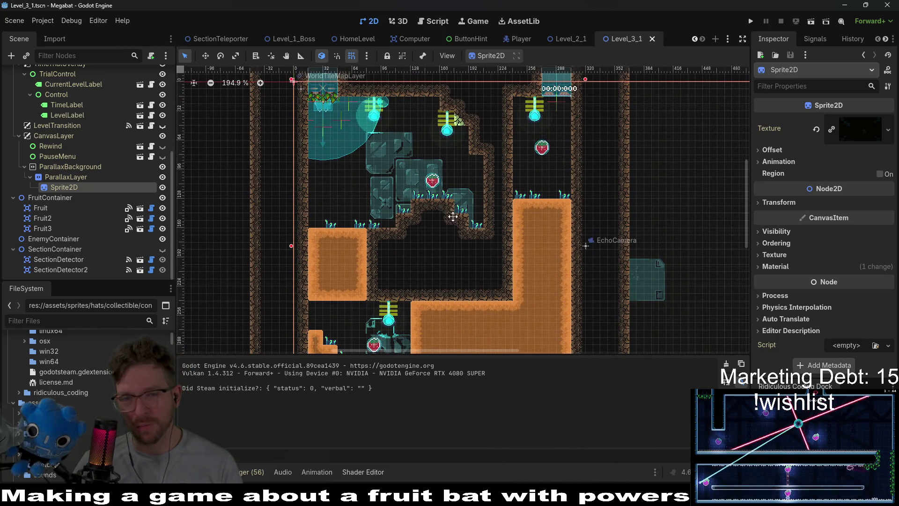
pyautogui.scroll(-4, 452, 216)
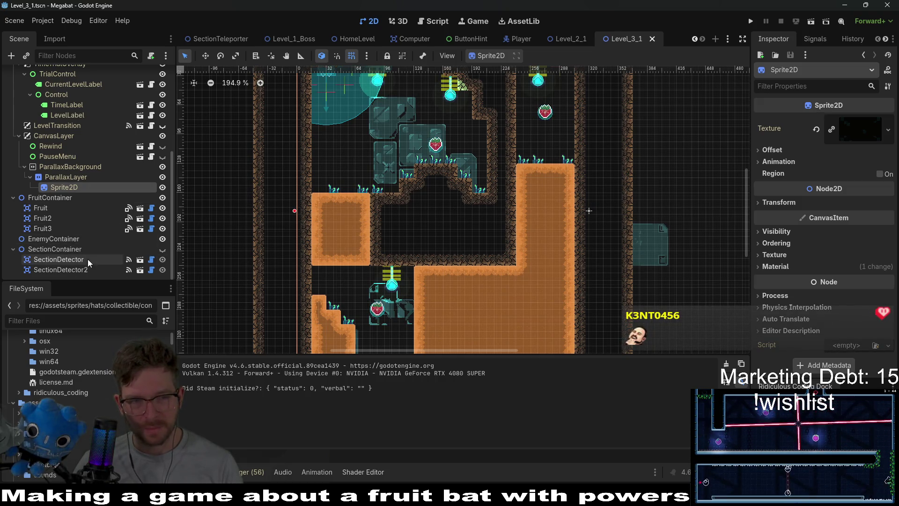
pyautogui.scroll(-3, 489, 269)
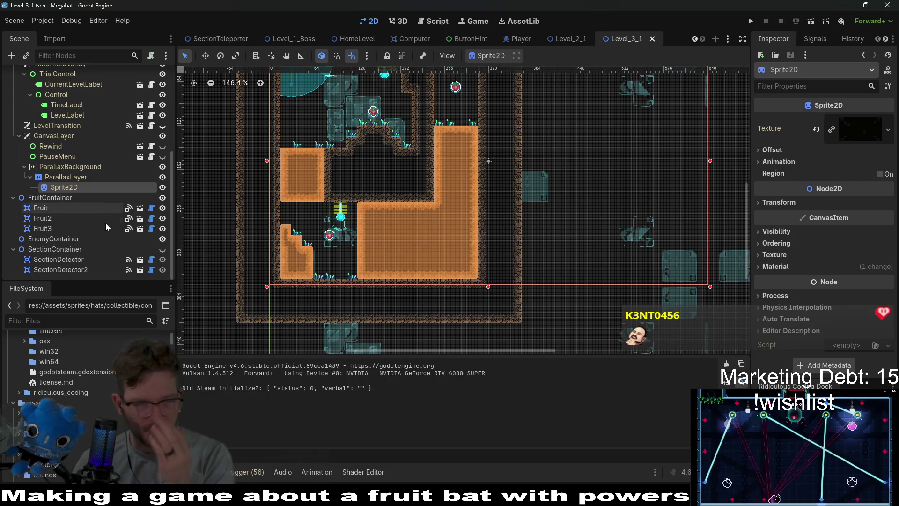
# Show ParallaxLayer's Motion settings (scale 0, offset 0, mirroring 640 × 360), then inspect the background Sprite2D
pyautogui.click(87, 167)
pyautogui.click(80, 177)
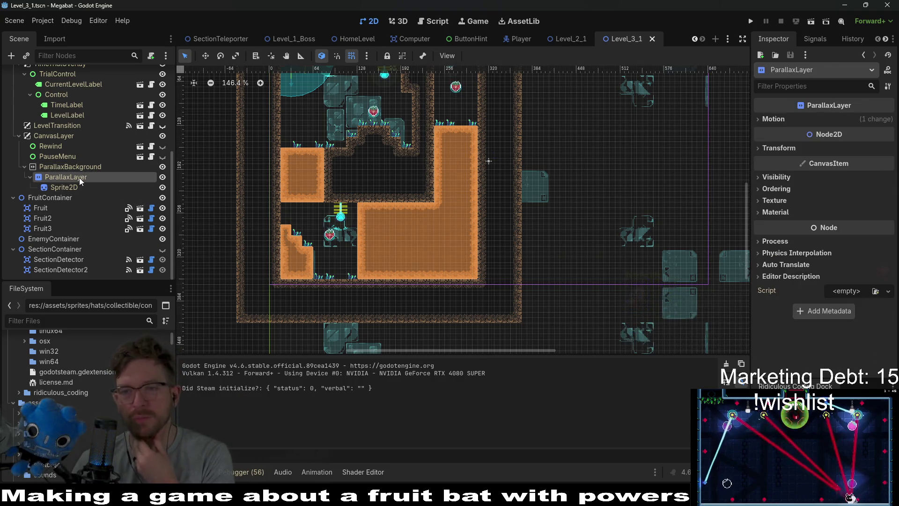
pyautogui.click(774, 120)
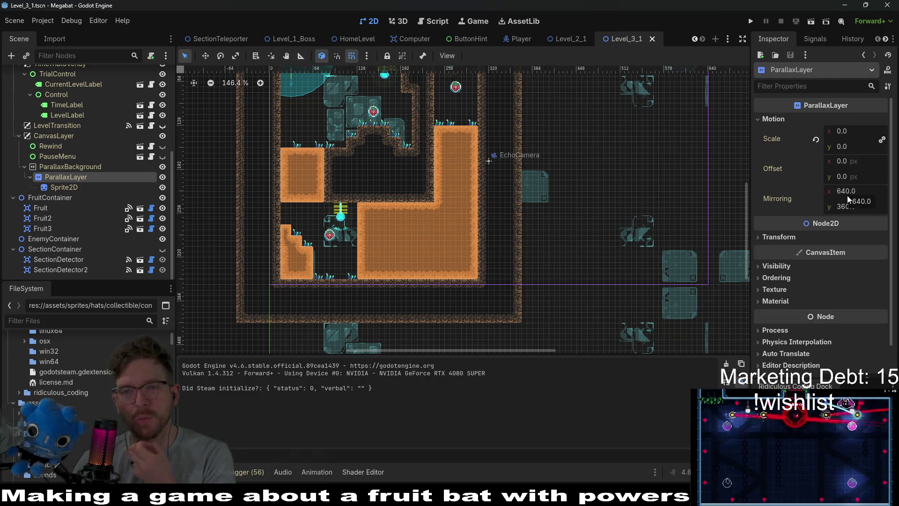
pyautogui.click(79, 188)
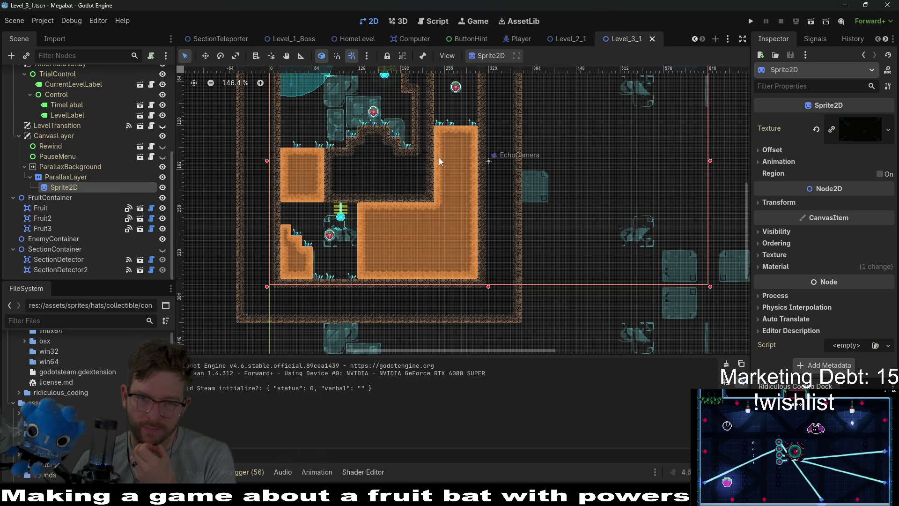
pyautogui.scroll(3, 474, 219)
pyautogui.scroll(-2, 474, 219)
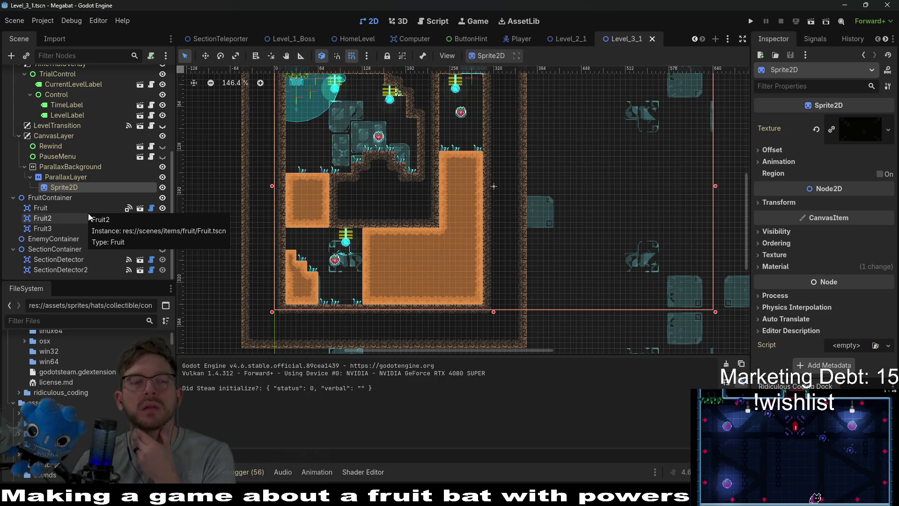
# Check ParallaxBackground's Layer and Transform sections, reselect ParallaxLayer, then open the BaseLevel script
pyautogui.click(71, 168)
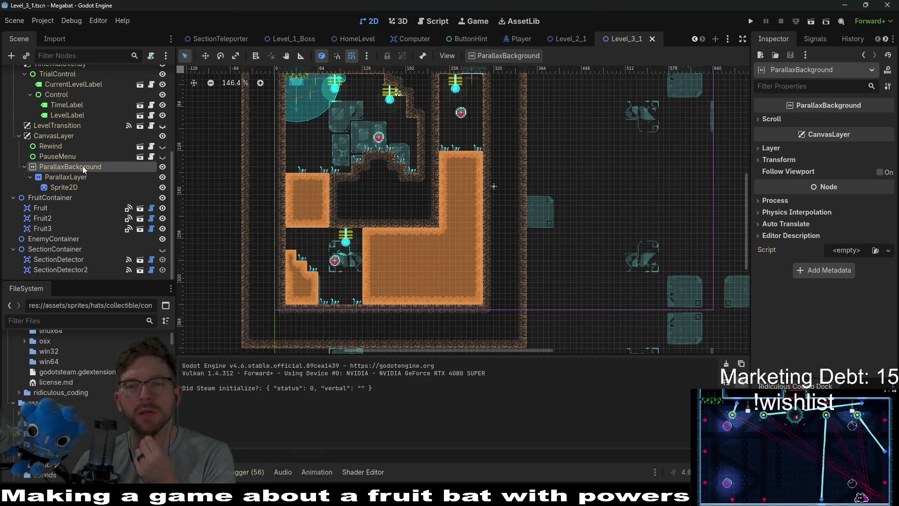
pyautogui.click(763, 149)
pyautogui.click(763, 188)
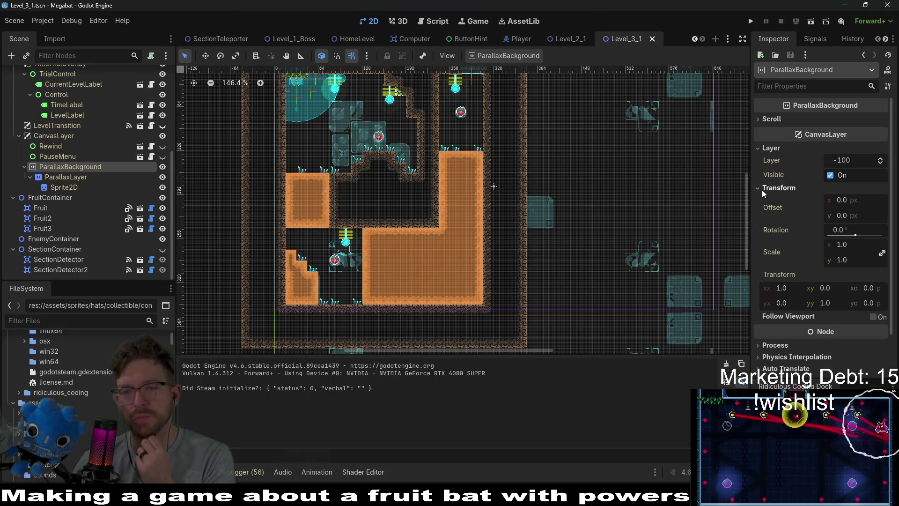
pyautogui.click(70, 178)
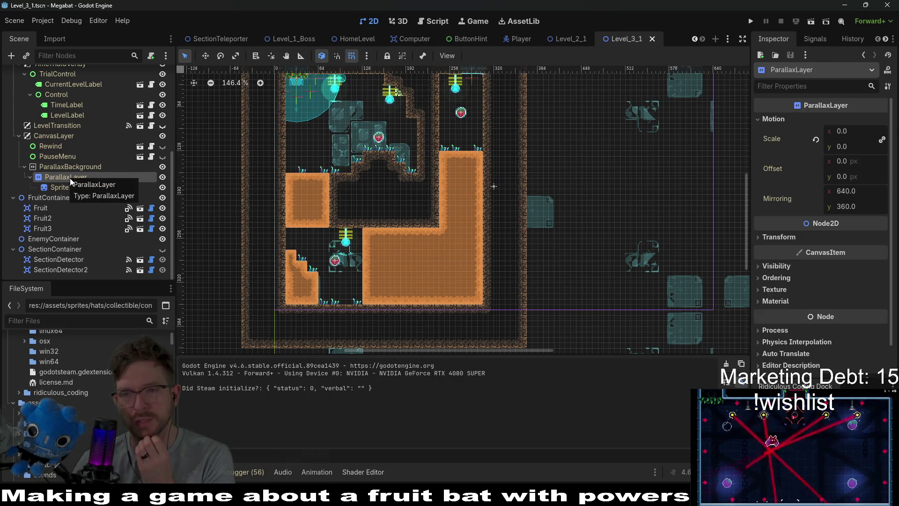
pyautogui.click(67, 169)
pyautogui.click(64, 176)
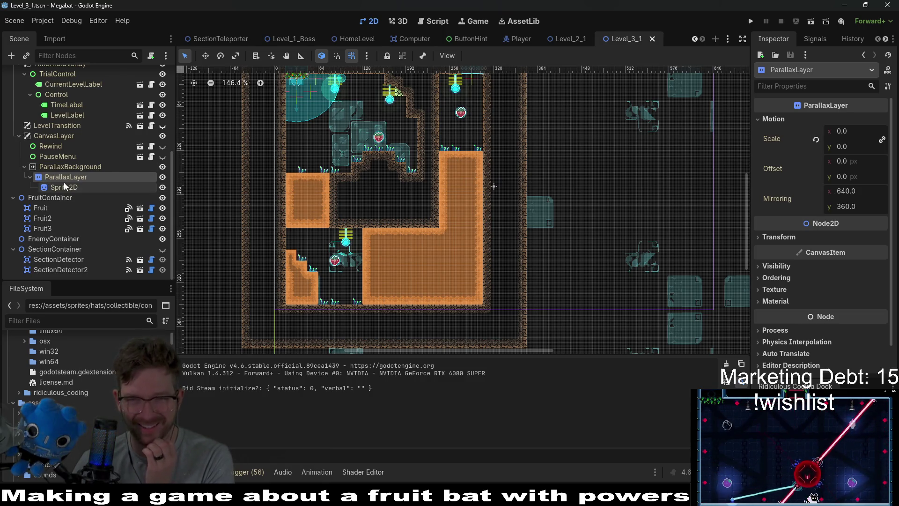
pyautogui.scroll(5, 82, 178)
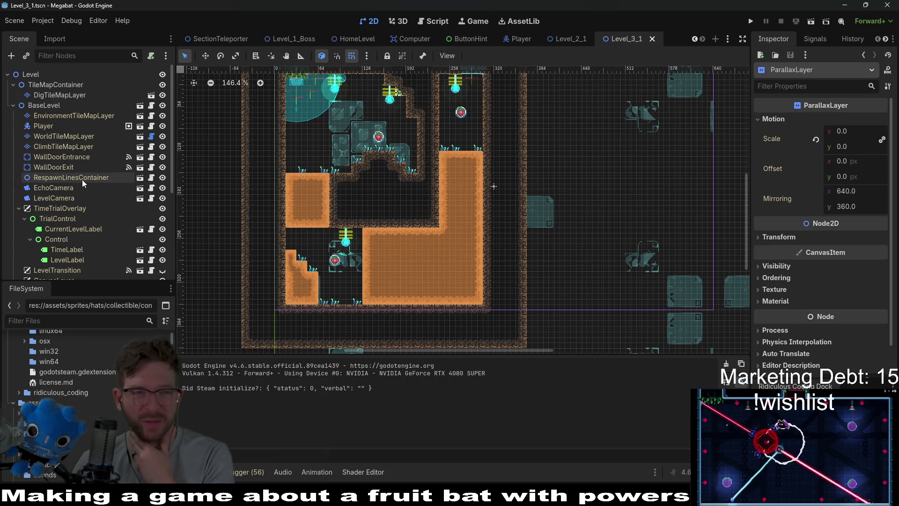
pyautogui.scroll(-2, 552, 200)
pyautogui.moveTo(550, 186); pyautogui.dragTo(544, 201)
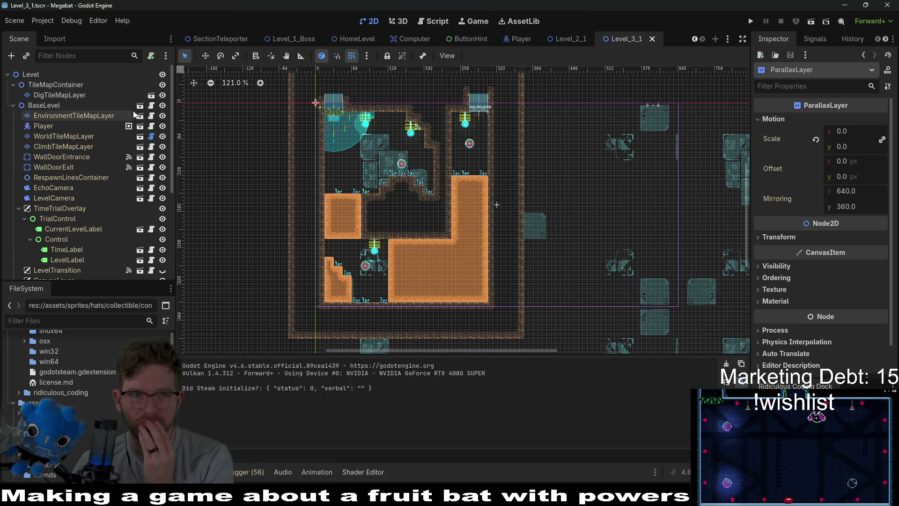
pyautogui.click(151, 106)
pyautogui.scroll(15, 520, 206)
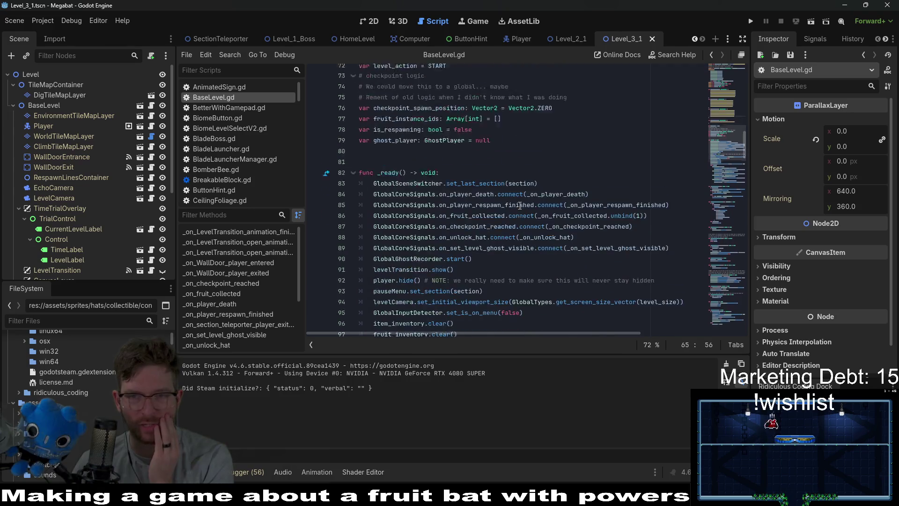
pyautogui.scroll(3, 519, 205)
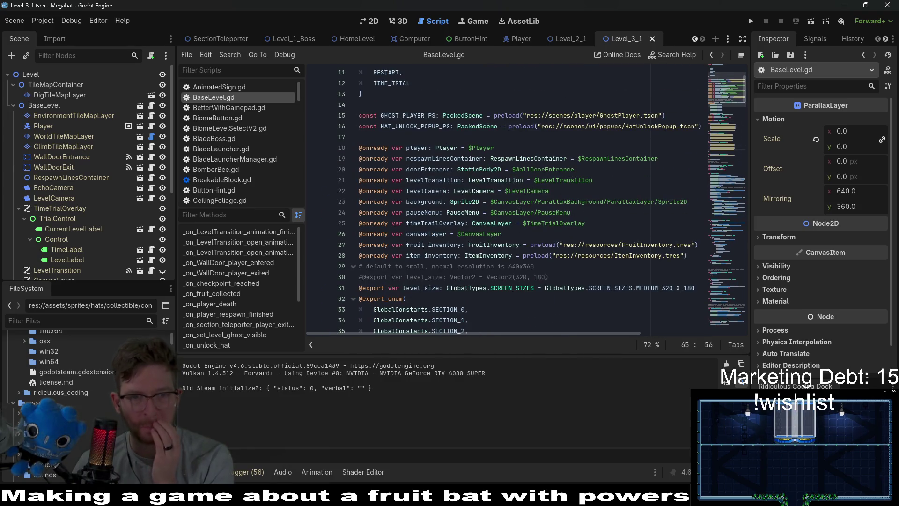
pyautogui.scroll(3, 480, 190)
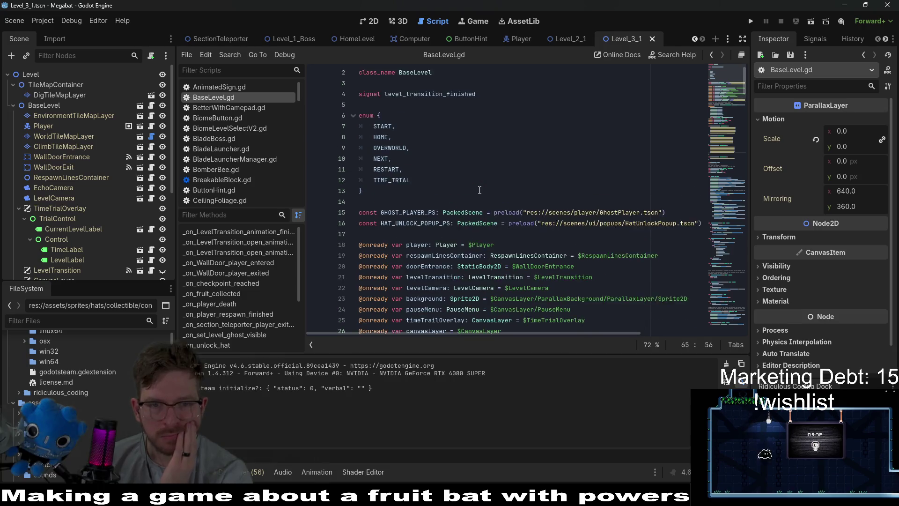
pyautogui.scroll(-2, 480, 190)
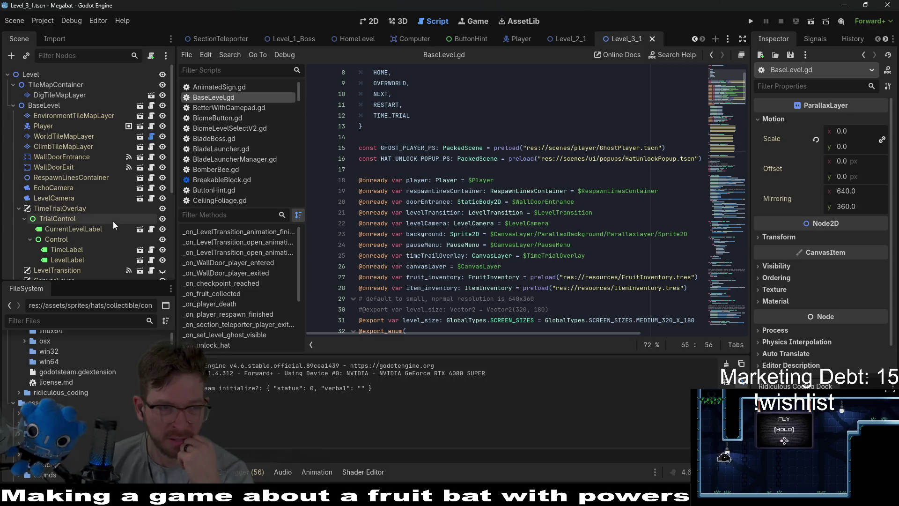
pyautogui.scroll(-2, 481, 249)
pyautogui.moveTo(524, 260)
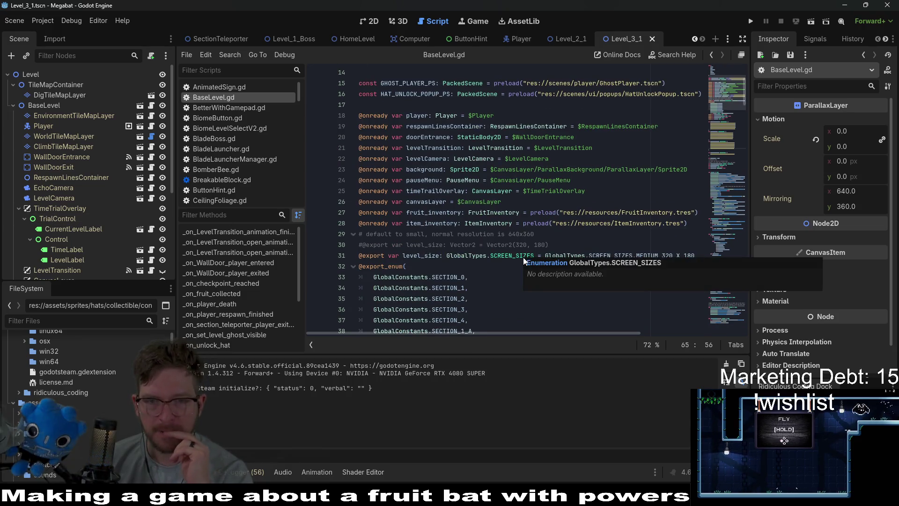
pyautogui.click(532, 201)
pyautogui.hotkey('ctrl', 'f')
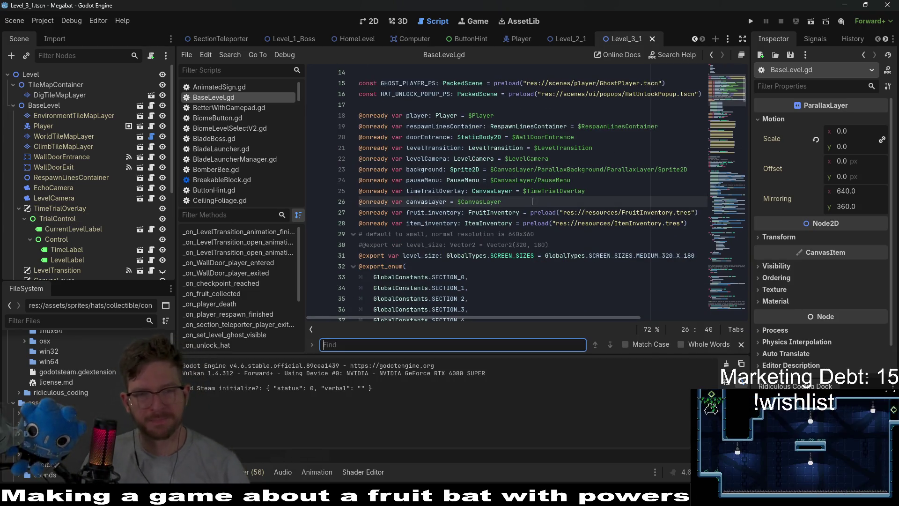
pyautogui.write('para')
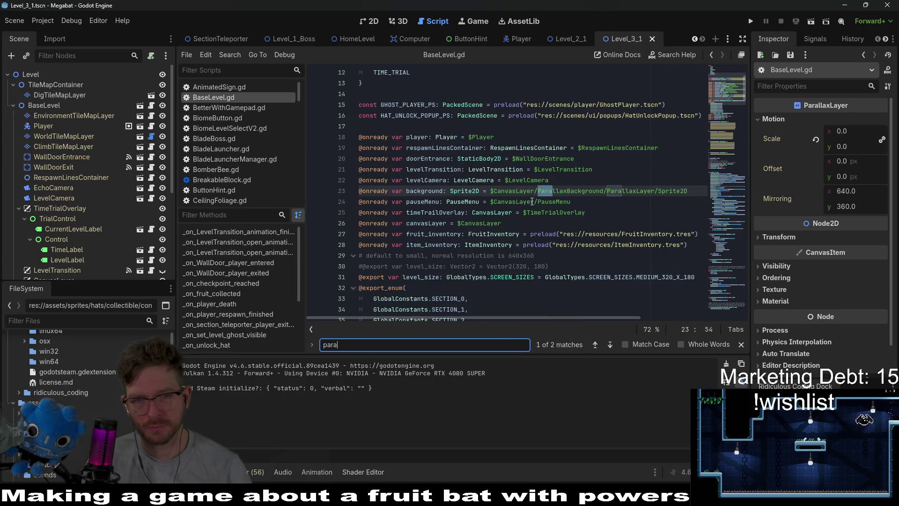
pyautogui.write('lax')
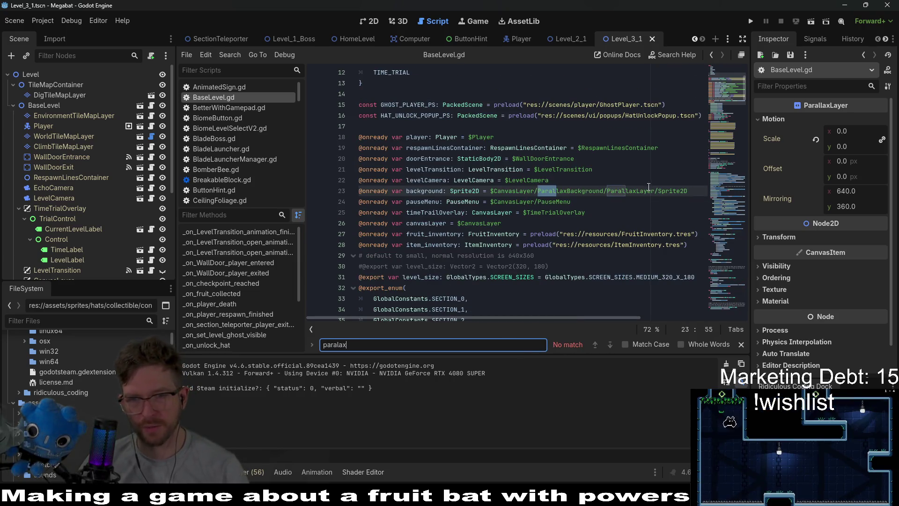
pyautogui.doubleClick(631, 191)
pyautogui.doubleClick(662, 191)
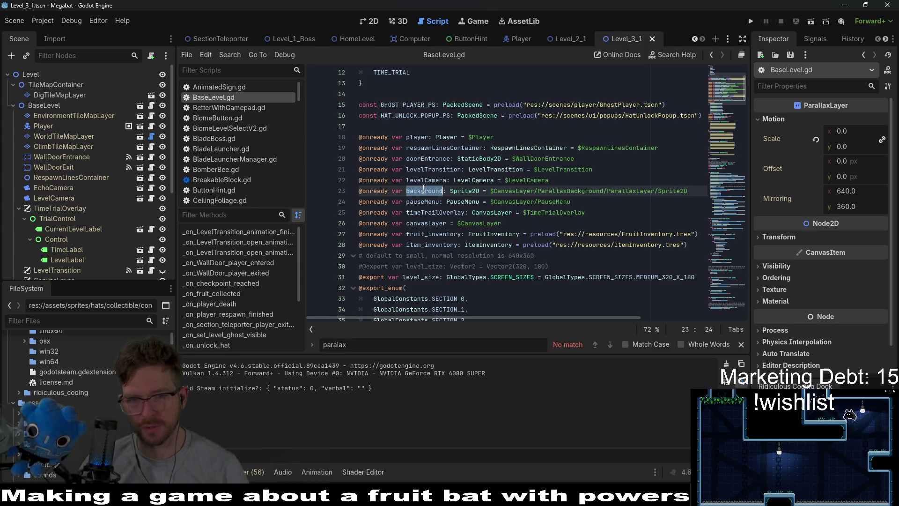
pyautogui.moveTo(603, 191); pyautogui.dragTo(497, 193)
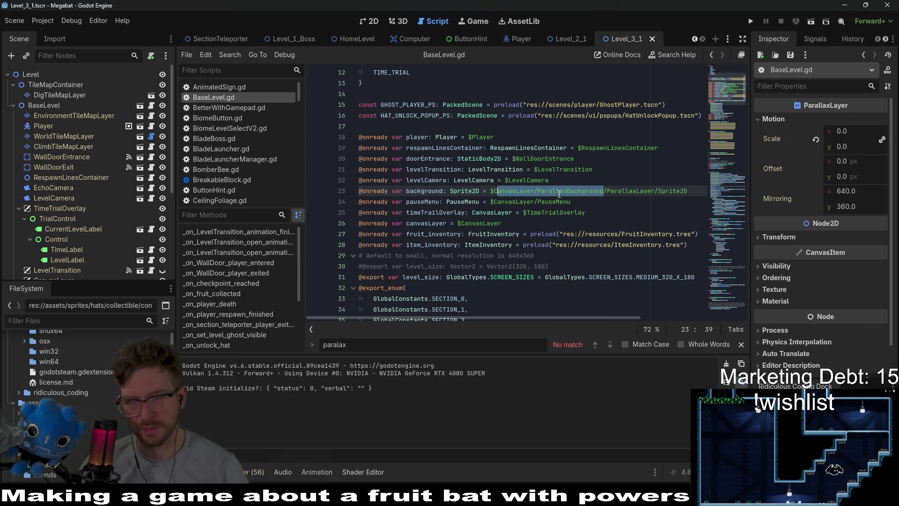
pyautogui.moveTo(559, 193)
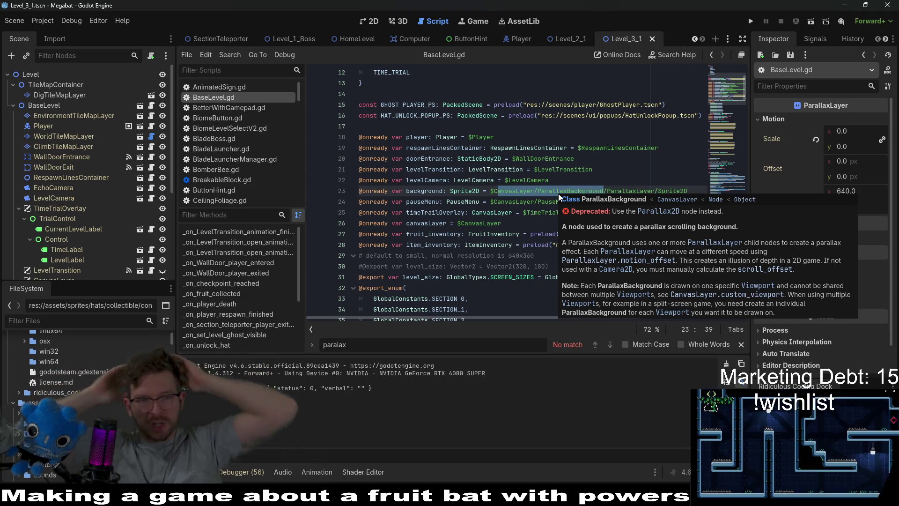
pyautogui.scroll(-2, 31, 215)
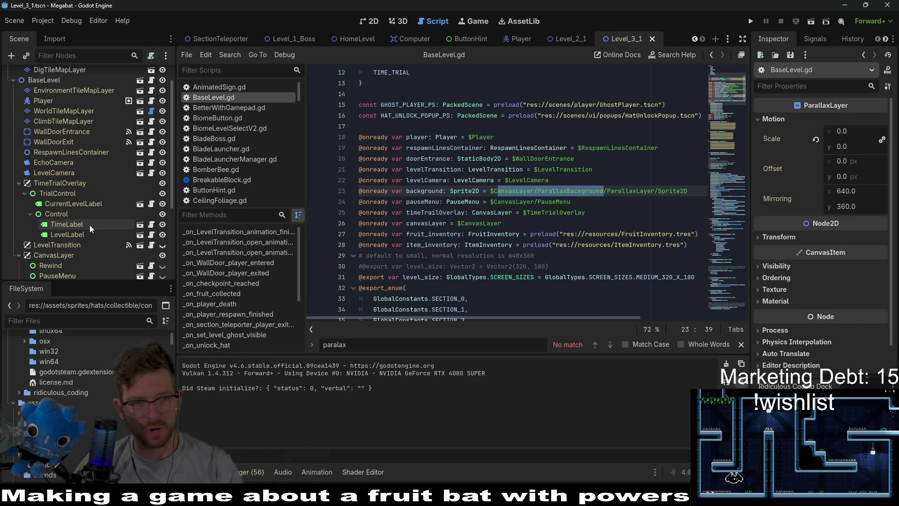
pyautogui.scroll(-2, 102, 206)
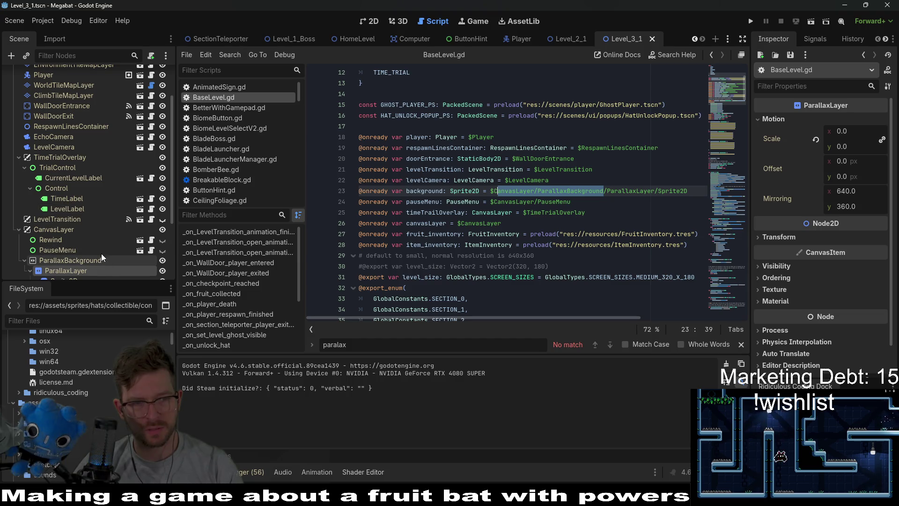
pyautogui.scroll(-1, 102, 254)
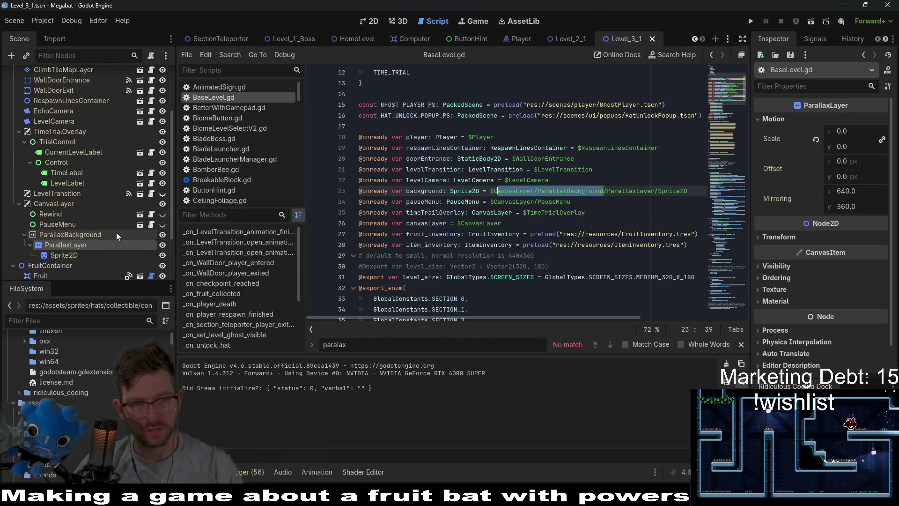
pyautogui.click(64, 201)
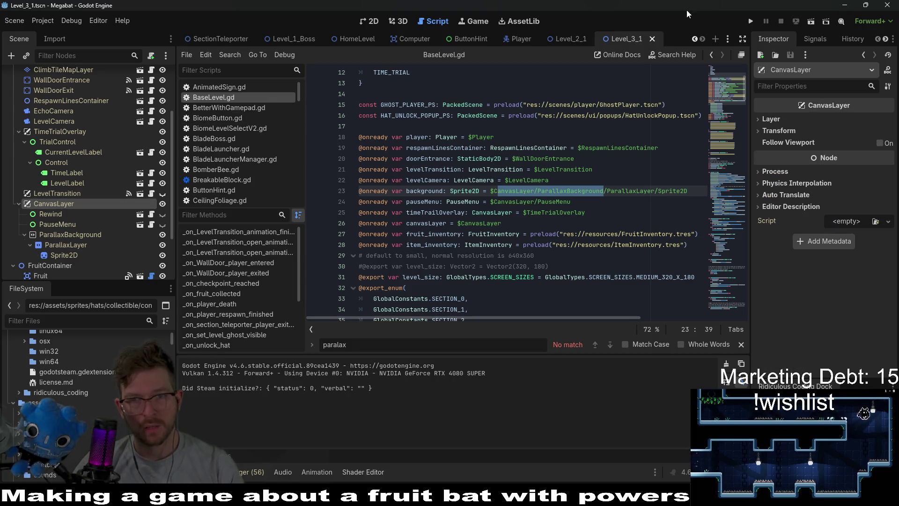
pyautogui.click(373, 21)
pyautogui.scroll(-1, 562, 144)
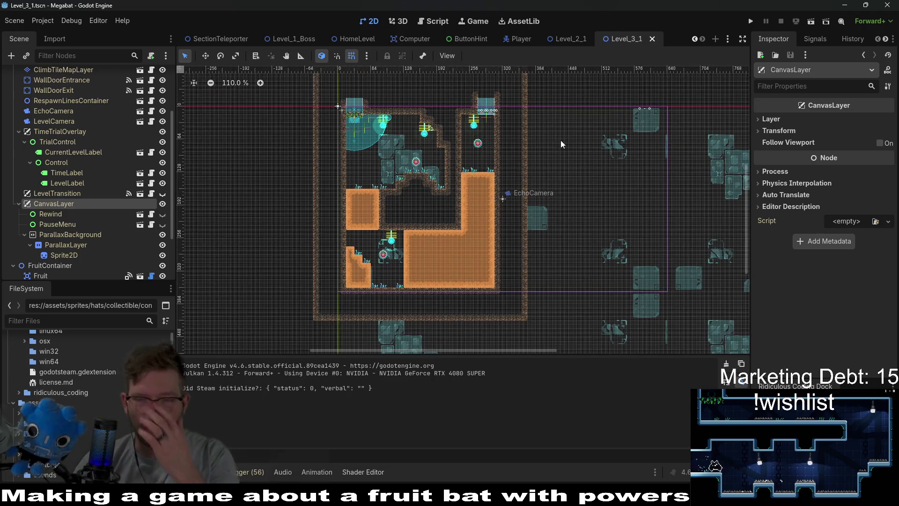
# Step through ParallaxBackground and Sprite2D to ParallaxLayer, then open the motion_mirroring help
pyautogui.scroll(2, 452, 229)
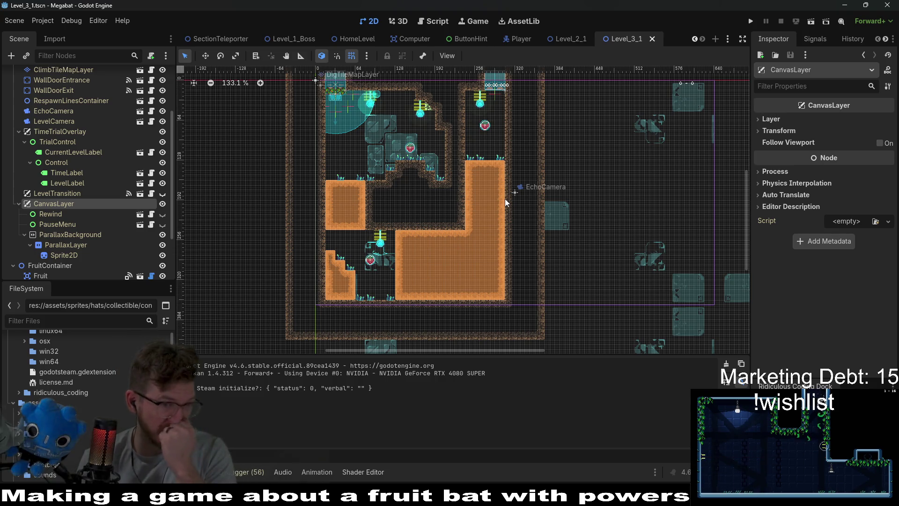
pyautogui.click(79, 234)
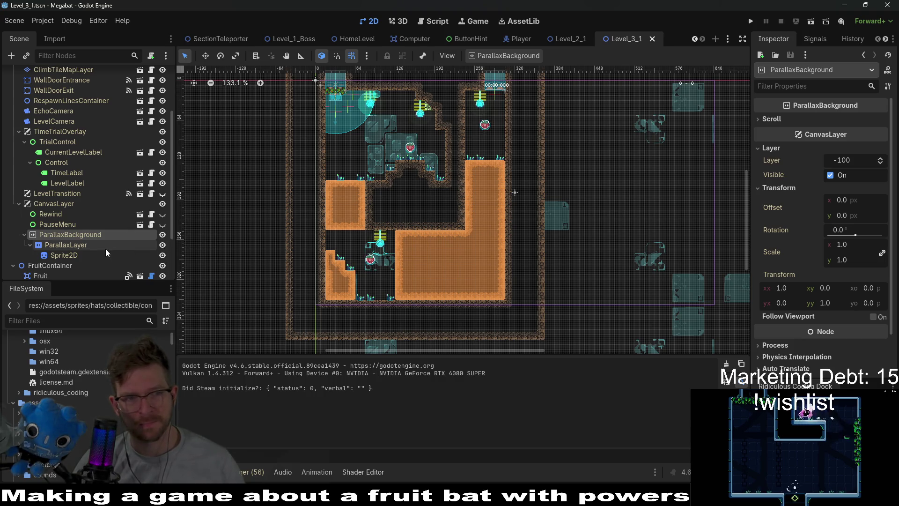
pyautogui.click(81, 246)
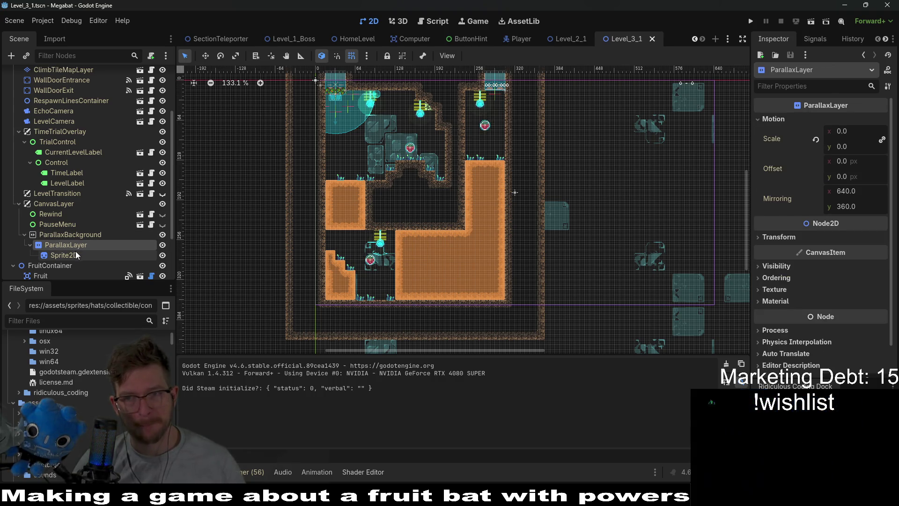
pyautogui.click(75, 252)
pyautogui.click(82, 243)
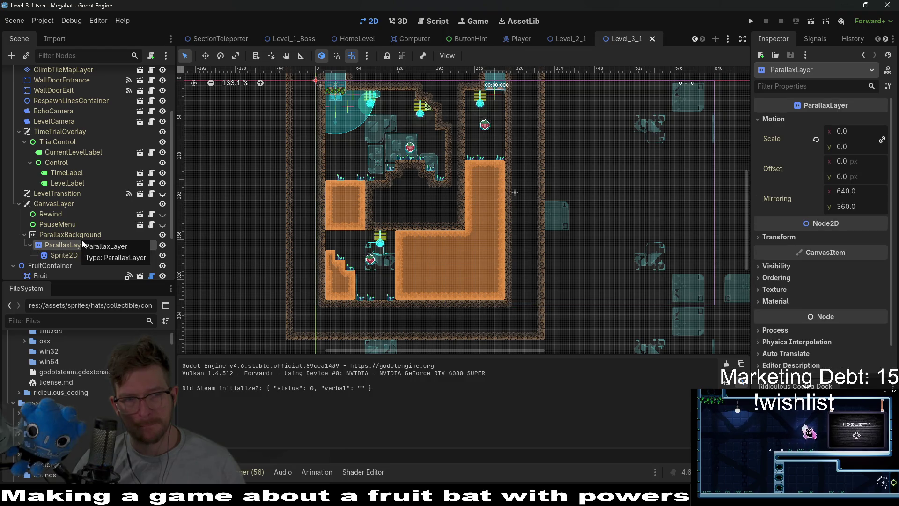
pyautogui.keyDown('ctrl'); pyautogui.click(777, 198); pyautogui.keyUp('ctrl')
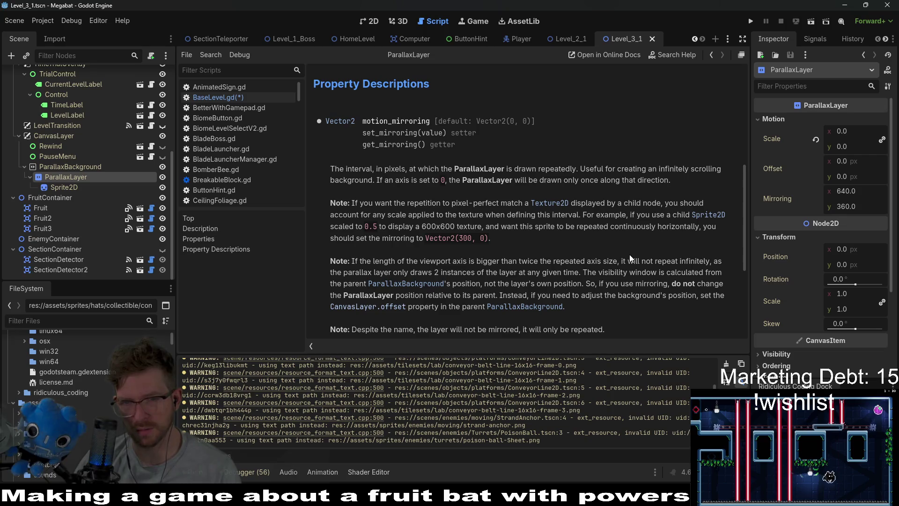
# Read the ParallaxLayer motion_mirroring docs, highlighting the note about the layer not being mirrored
pyautogui.moveTo(743, 247); pyautogui.dragTo(741, 331)
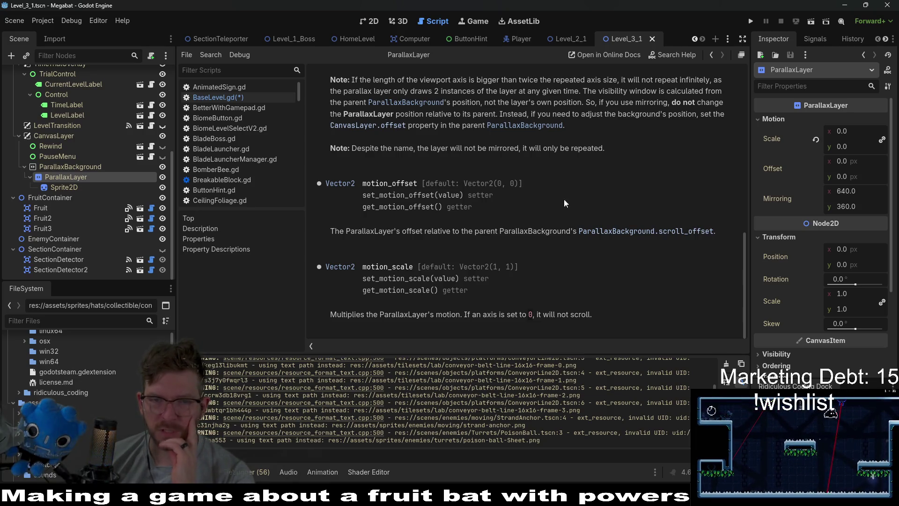
pyautogui.moveTo(420, 148); pyautogui.dragTo(505, 149)
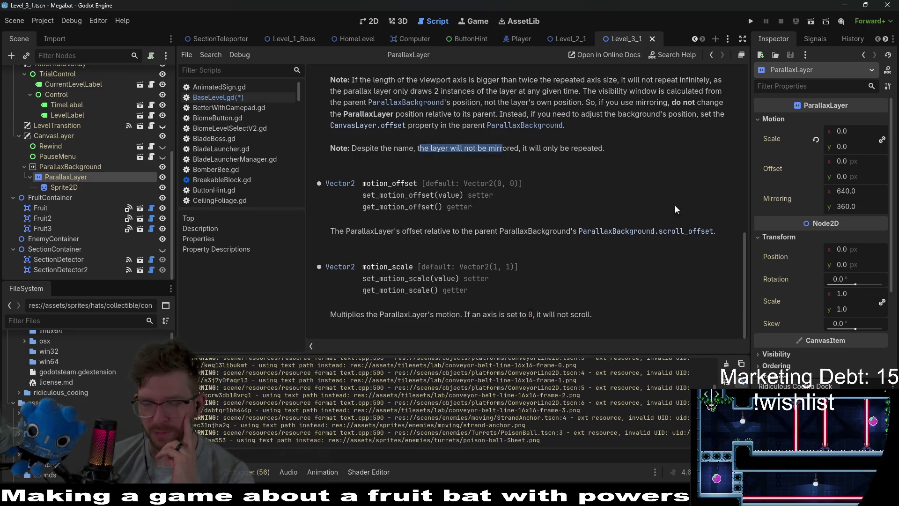
pyautogui.click(725, 252)
pyautogui.moveTo(743, 270); pyautogui.dragTo(732, 205)
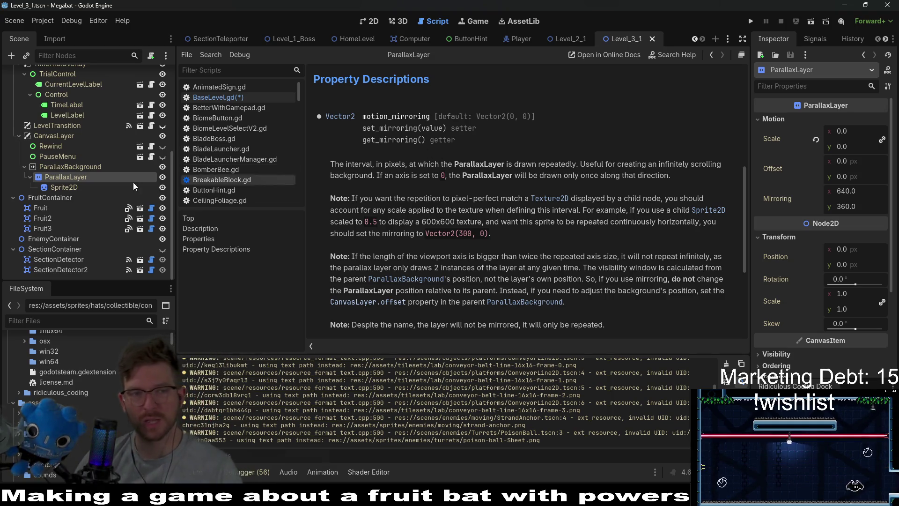
pyautogui.scroll(5, 133, 181)
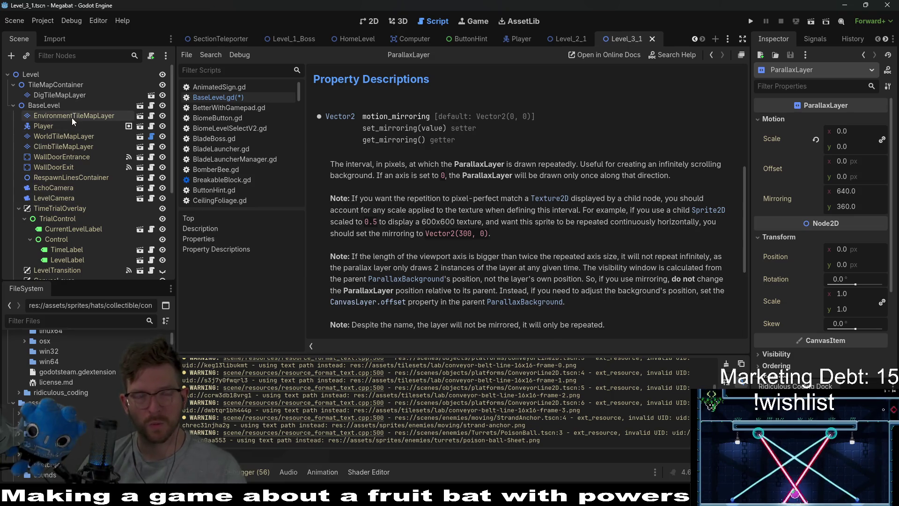
pyautogui.click(73, 107)
pyautogui.click(151, 105)
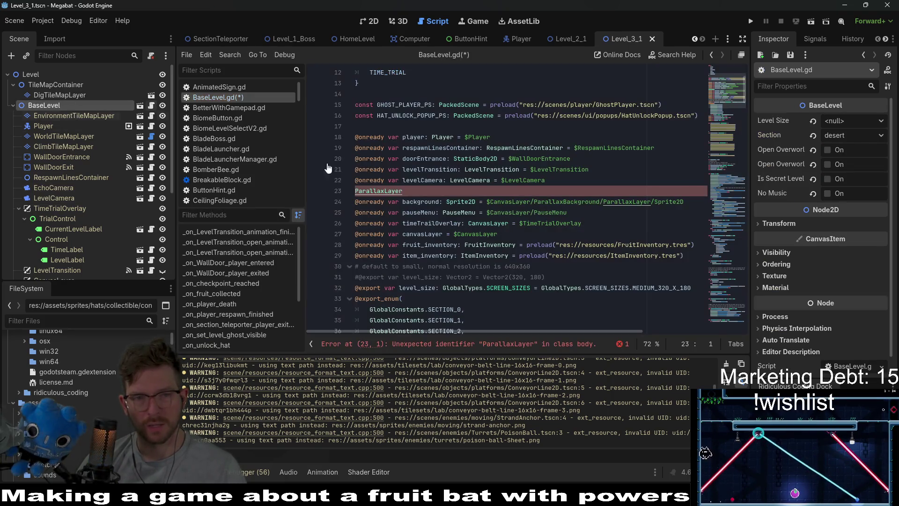
pyautogui.press('BackSpace')
pyautogui.press('BackSpace')
pyautogui.press('BackSpace')
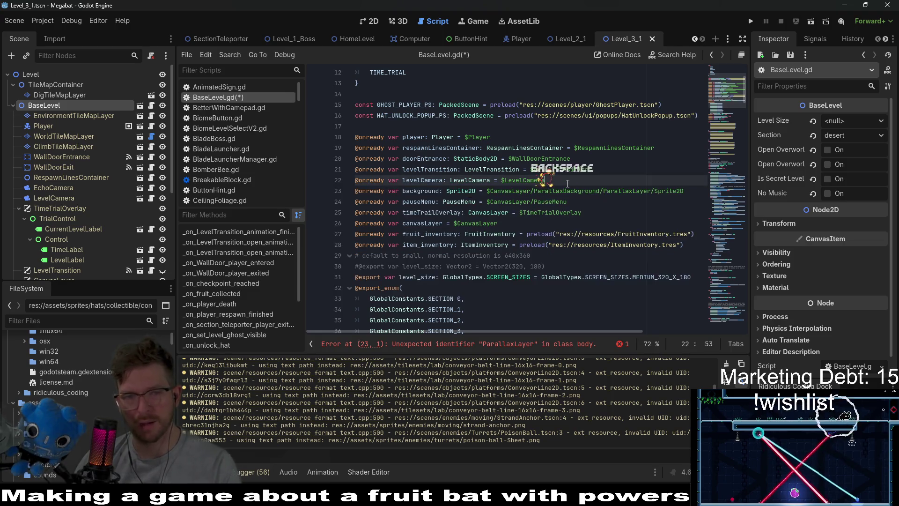
pyautogui.press('Return')
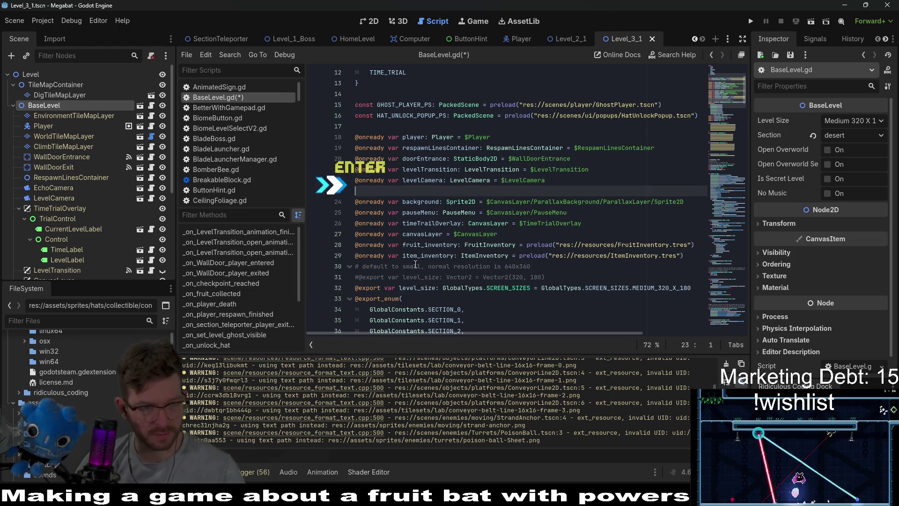
pyautogui.scroll(-5, 163, 221)
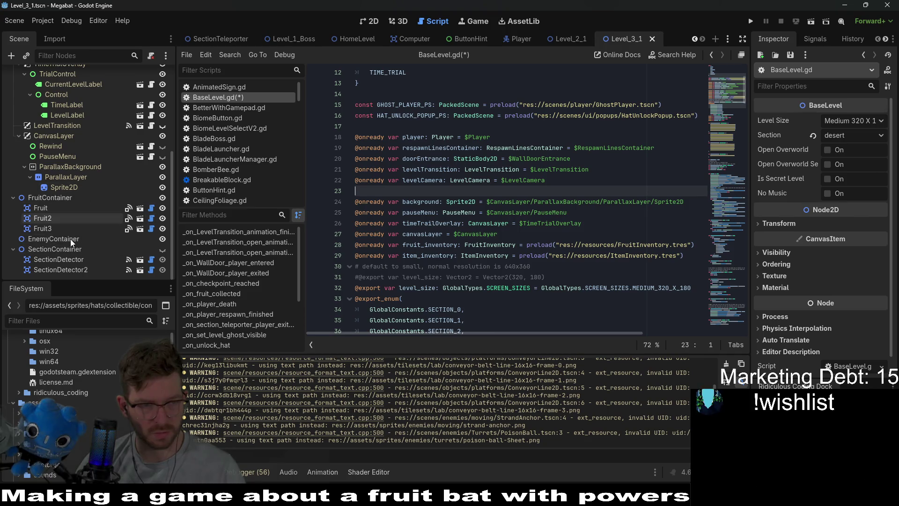
pyautogui.moveTo(66, 174)
pyautogui.mouseDown()
pyautogui.moveTo(291, 172)
pyautogui.moveTo(367, 189)
pyautogui.mouseUp()
pyautogui.press('Return')
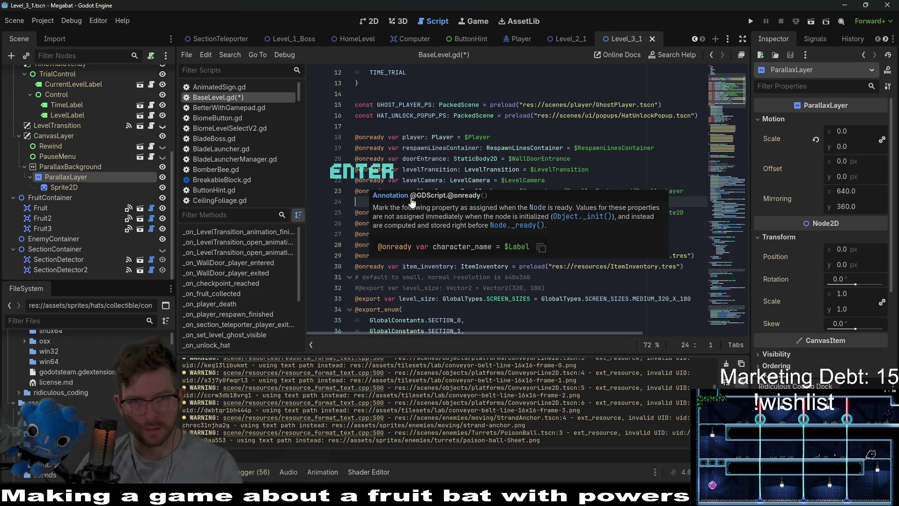
pyautogui.click(461, 137)
# Remove the extra blank line, rename the variable to parallaxLayer, and save the script
pyautogui.click(412, 199)
pyautogui.press('BackSpace')
pyautogui.doubleClick(424, 190)
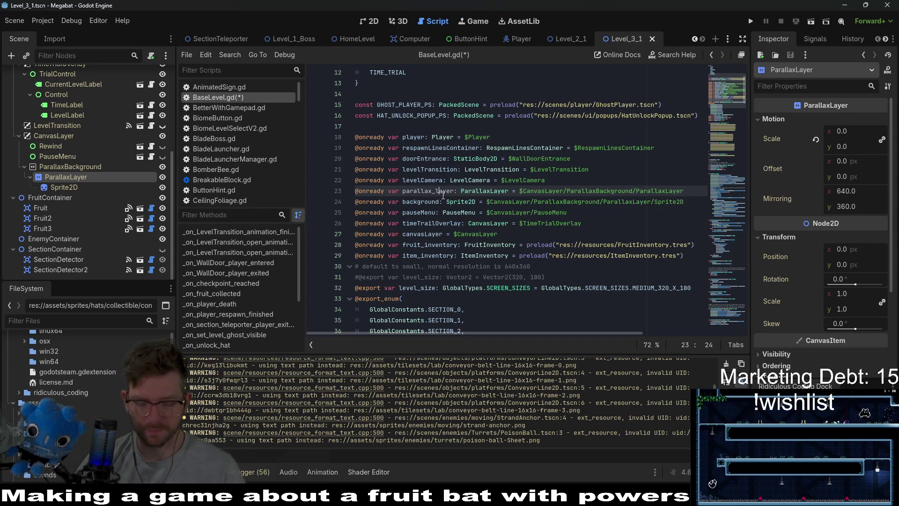
pyautogui.press('BackSpace')
pyautogui.press('BackSpace')
pyautogui.write('L')
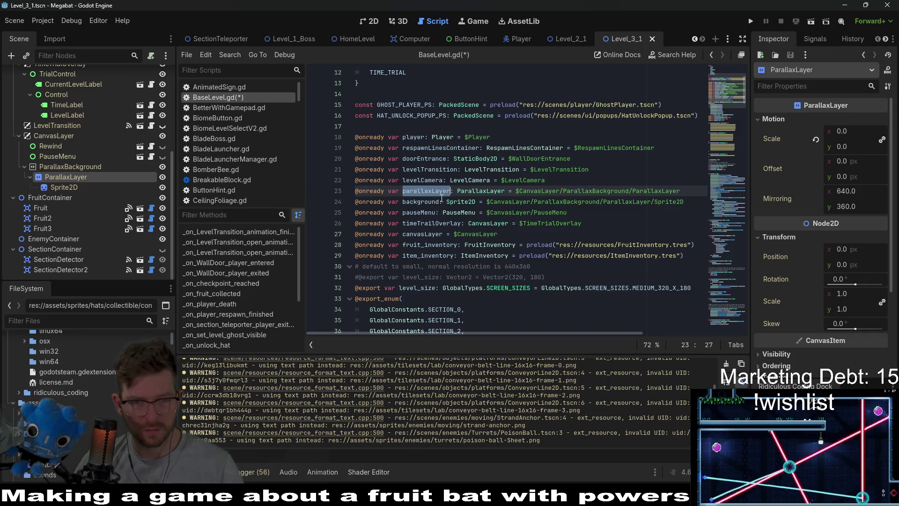
pyautogui.hotkey('ctrl', 's')
pyautogui.scroll(-18, 438, 248)
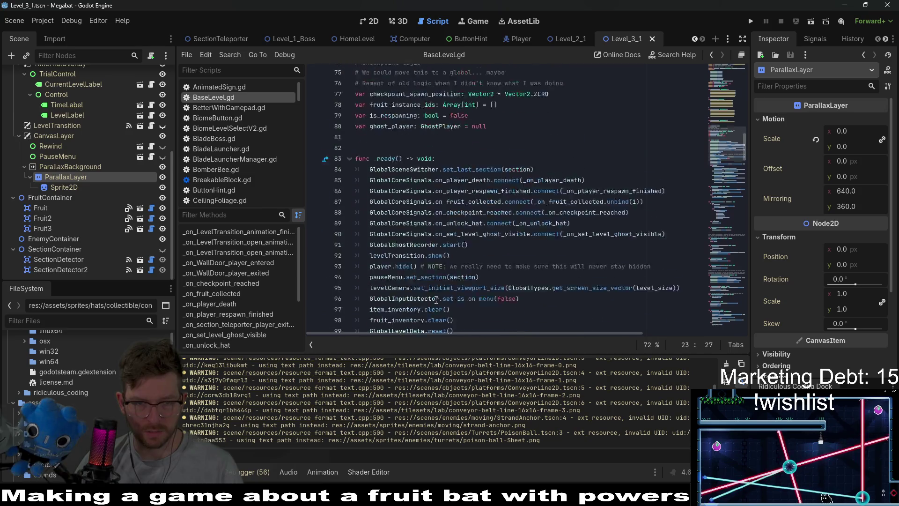
# Start a print(parallaxLayer…) line at the top of _physics_process, trying out get methods
pyautogui.scroll(-10, 436, 300)
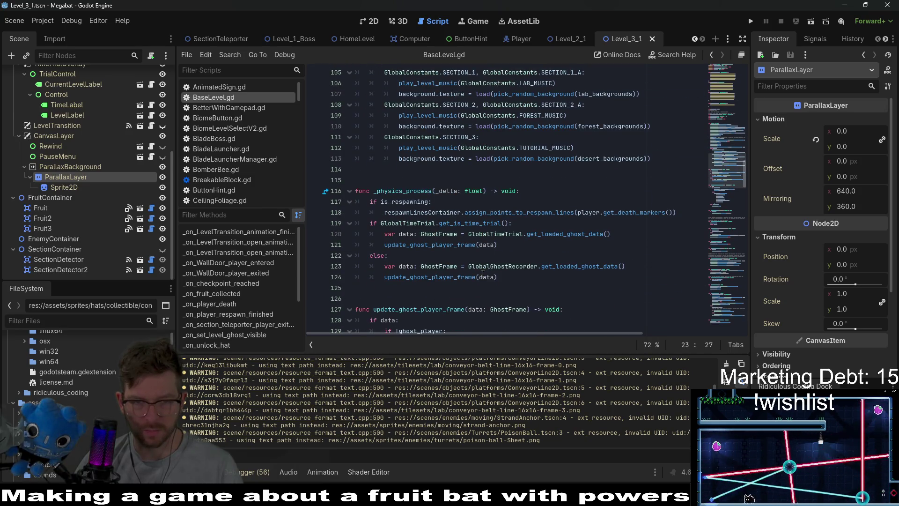
pyautogui.click(510, 276)
pyautogui.click(528, 191)
pyautogui.press('Return')
pyautogui.write('pr')
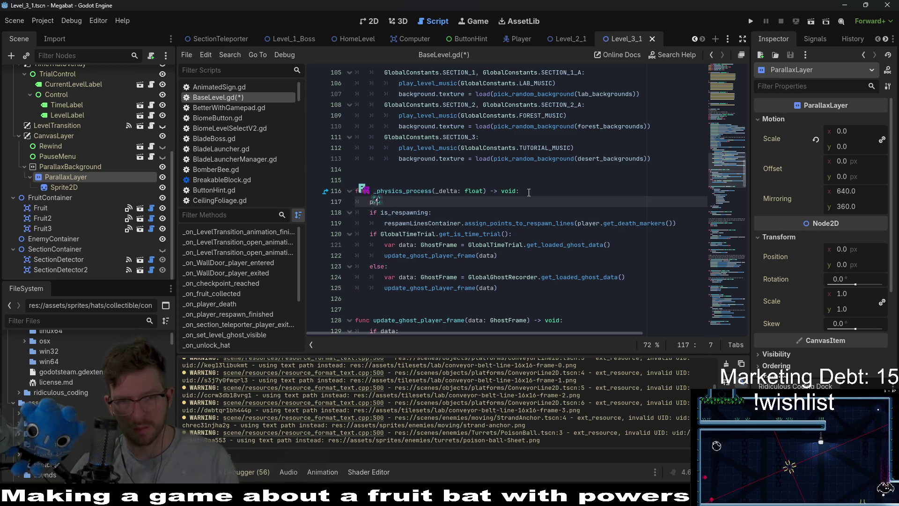
pyautogui.write('int(')
pyautogui.write('parallaxLayer')
pyautogui.write('.')
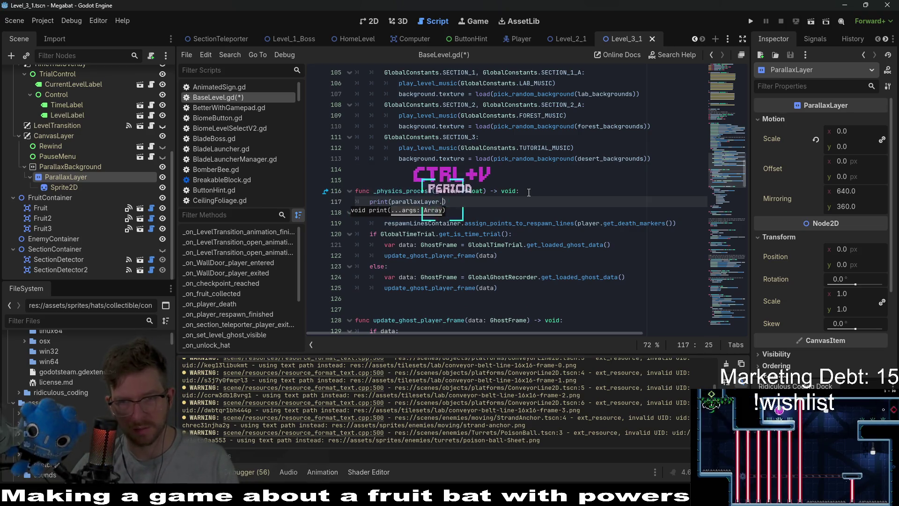
pyautogui.write('get_mir')
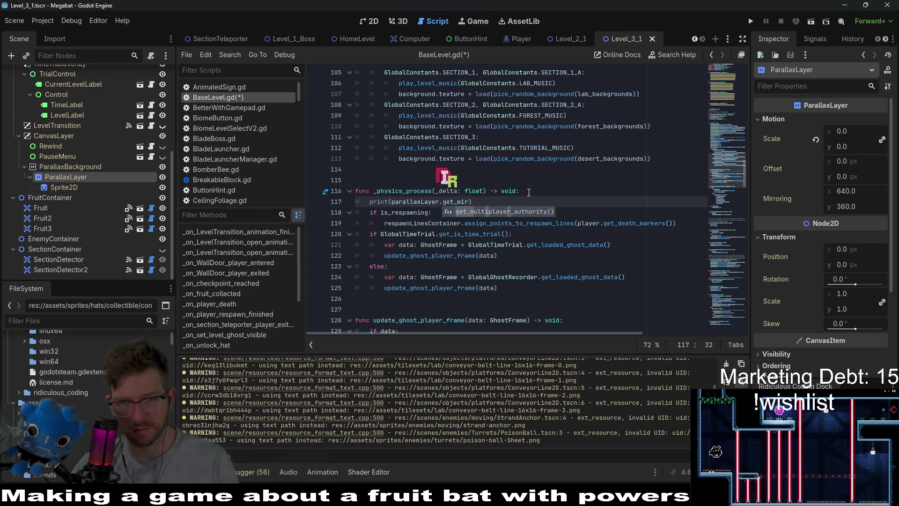
pyautogui.press('BackSpace')
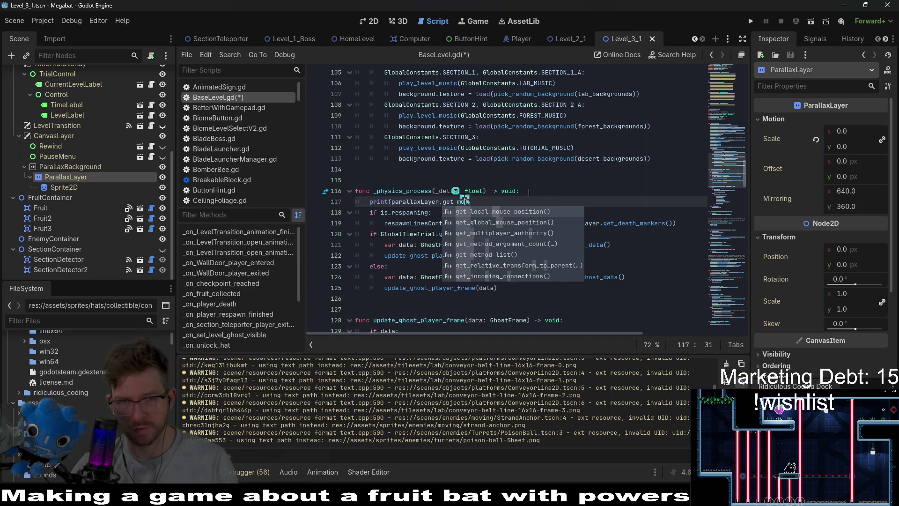
pyautogui.write('ouse')
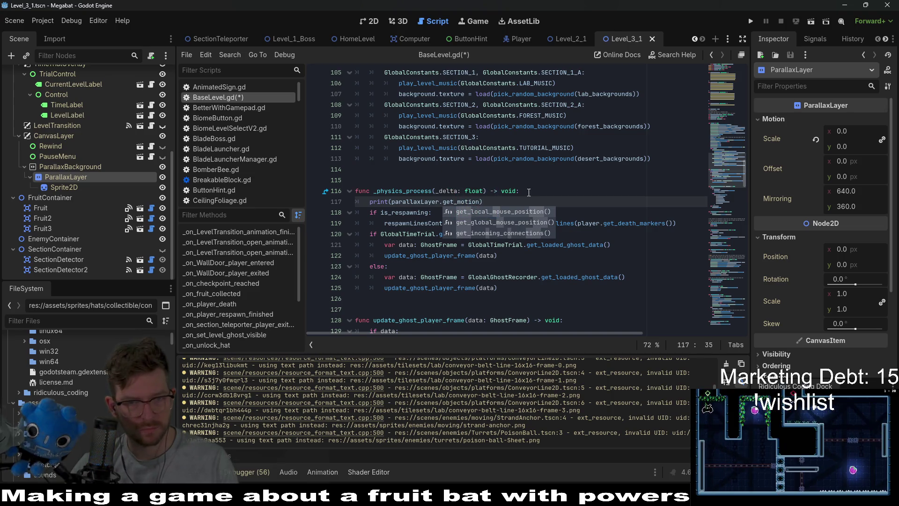
pyautogui.press('BackSpace')
pyautogui.press('BackSpace')
pyautogui.press('BackSpace')
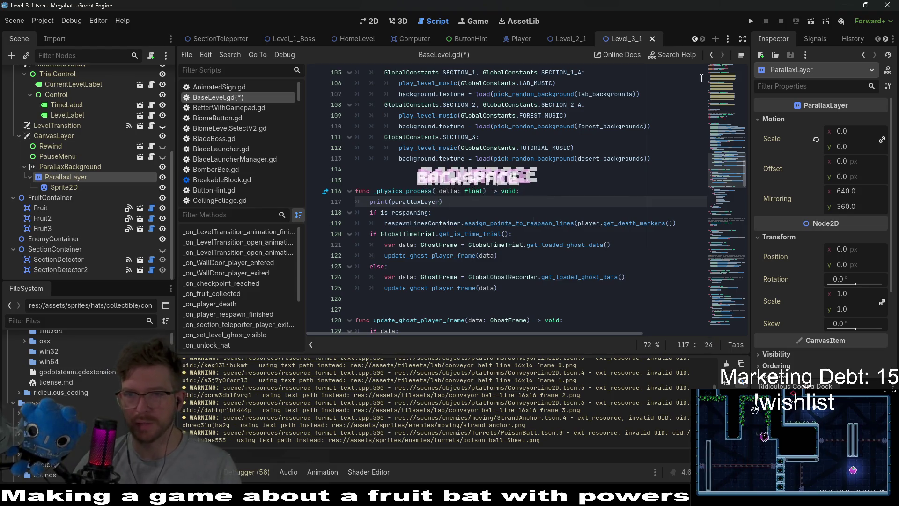
# Look up the motion_mirroring property name in the ParallaxLayer class documentation
pyautogui.scroll(20, 423, 214)
pyautogui.scroll(4, 423, 214)
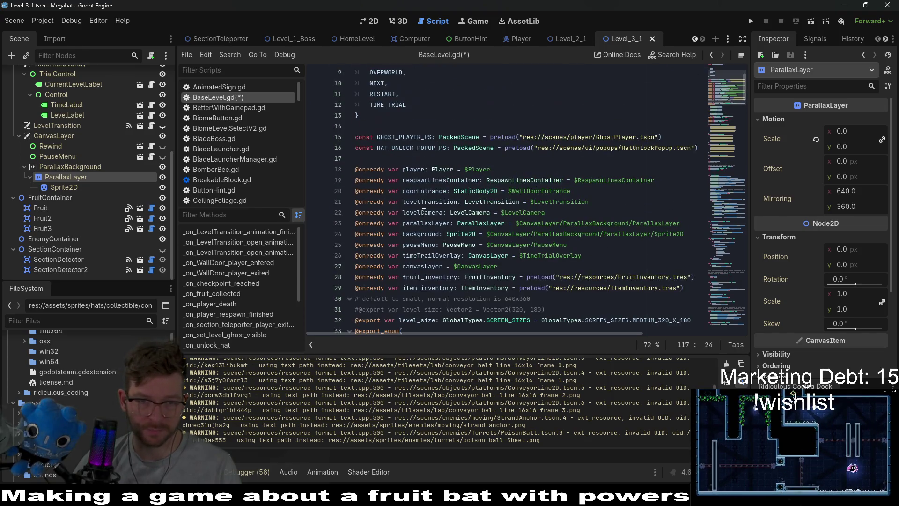
pyautogui.doubleClick(478, 224)
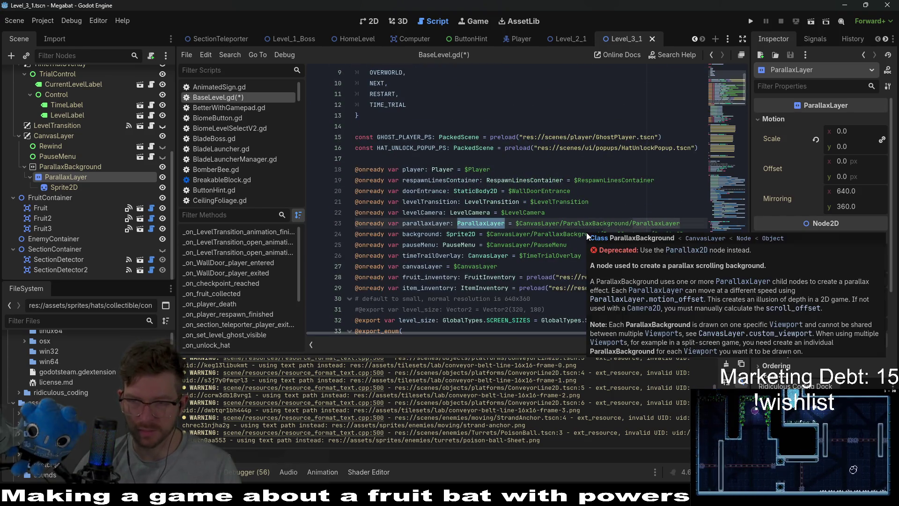
pyautogui.keyDown('ctrl'); pyautogui.click(479, 223); pyautogui.keyUp('ctrl')
pyautogui.scroll(-2, 480, 222)
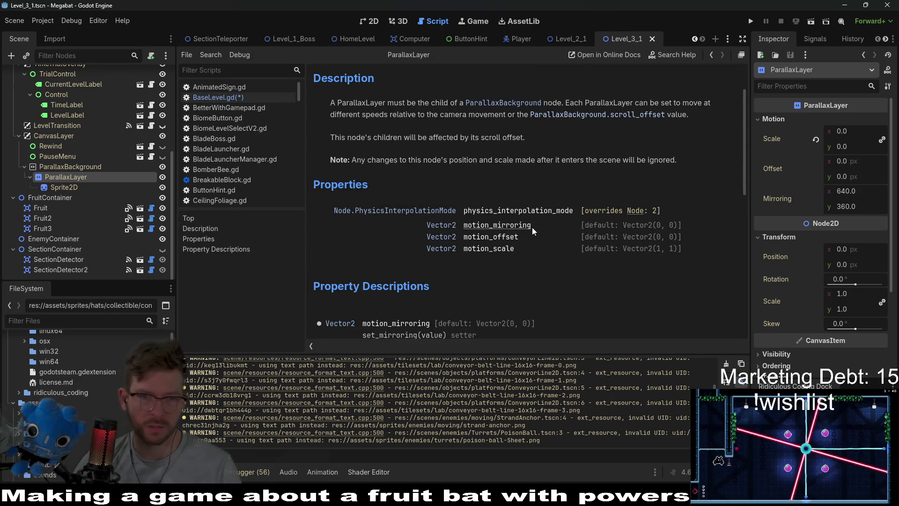
pyautogui.scroll(-2, 496, 254)
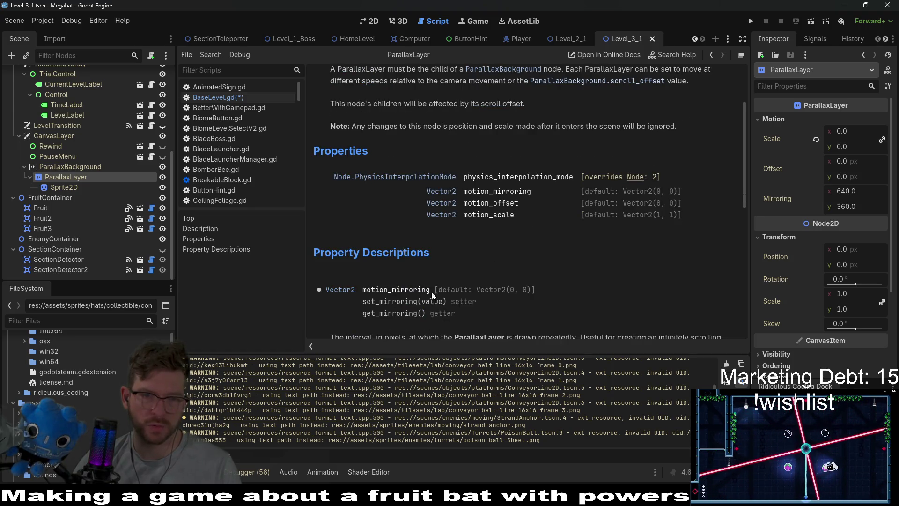
pyautogui.moveTo(432, 291); pyautogui.dragTo(362, 292)
pyautogui.hotkey('ctrl', 'c')
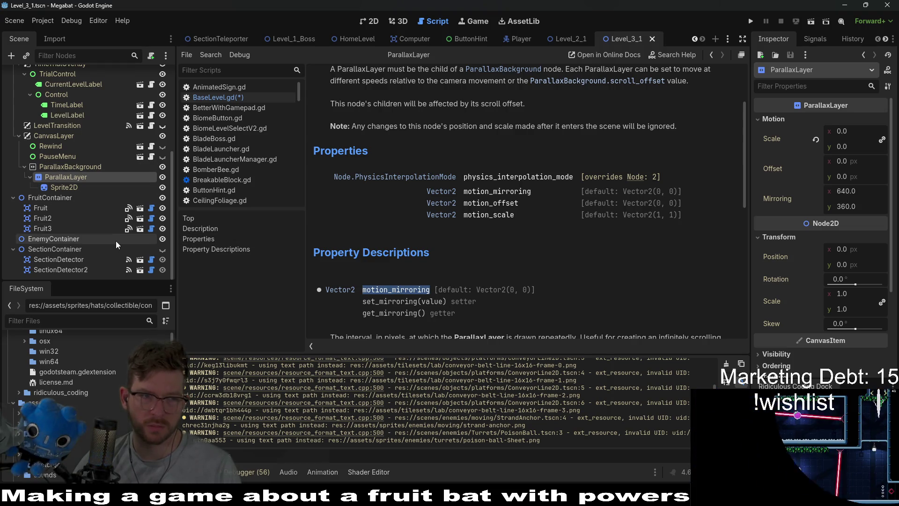
pyautogui.scroll(5, 117, 229)
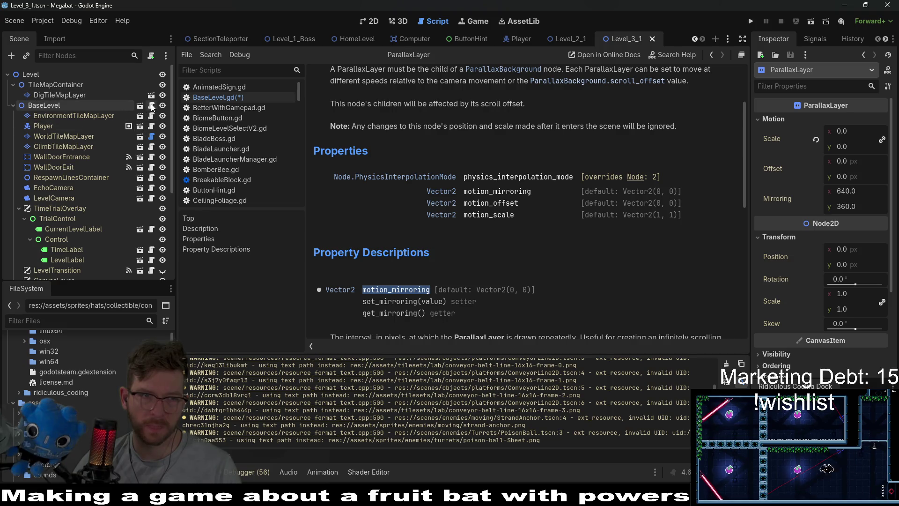
# Complete print(parallaxLayer.motion_mirroring), rejoin the closing parenthesis, save, and run the game
pyautogui.click(239, 97)
pyautogui.scroll(-10, 515, 197)
pyautogui.click(574, 226)
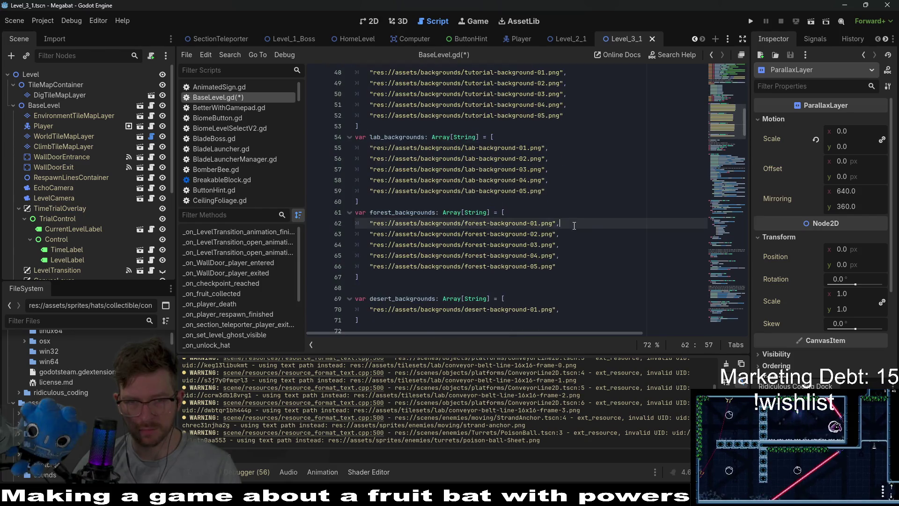
pyautogui.hotkey('ctrl', 'z')
pyautogui.hotkey('ctrl', 'z')
pyautogui.hotkey('ctrl', 'shift', 'z')
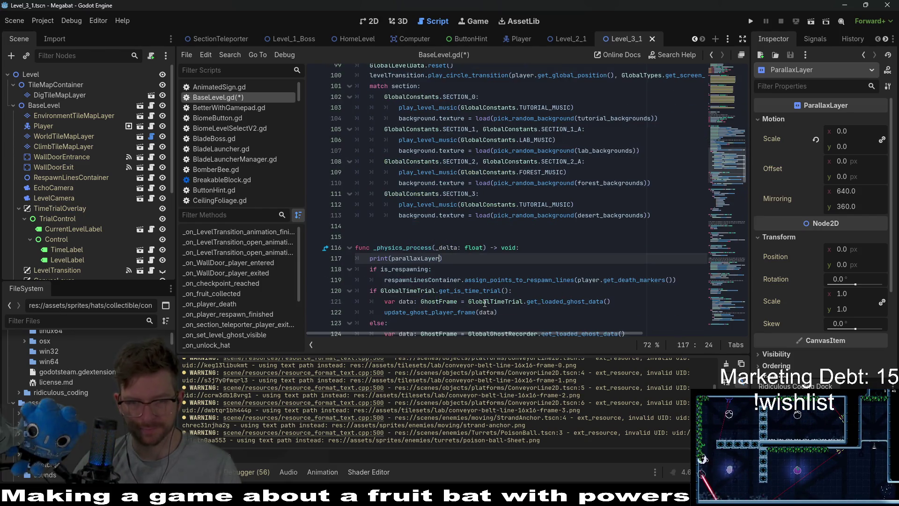
pyautogui.write('.')
pyautogui.hotkey('ctrl', 'v')
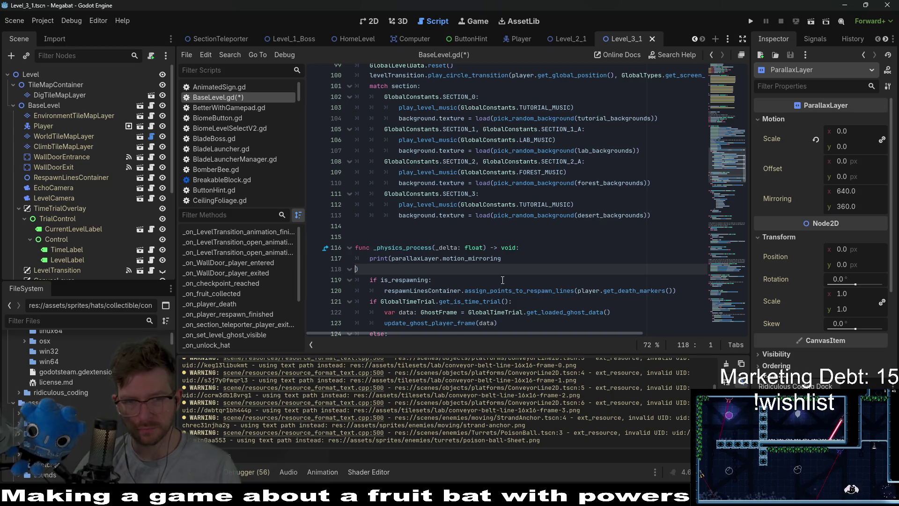
pyautogui.press('BackSpace')
pyautogui.click(520, 252)
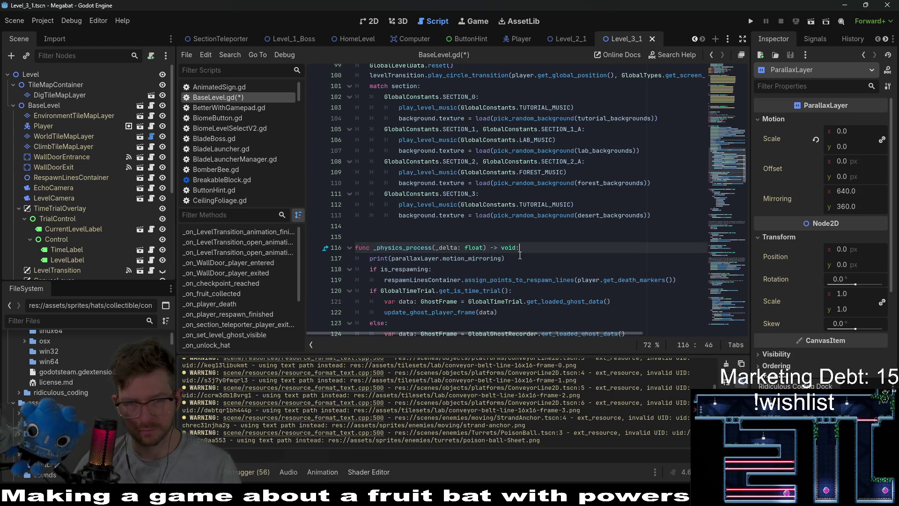
pyautogui.press('Down')
pyautogui.hotkey('ctrl', 's')
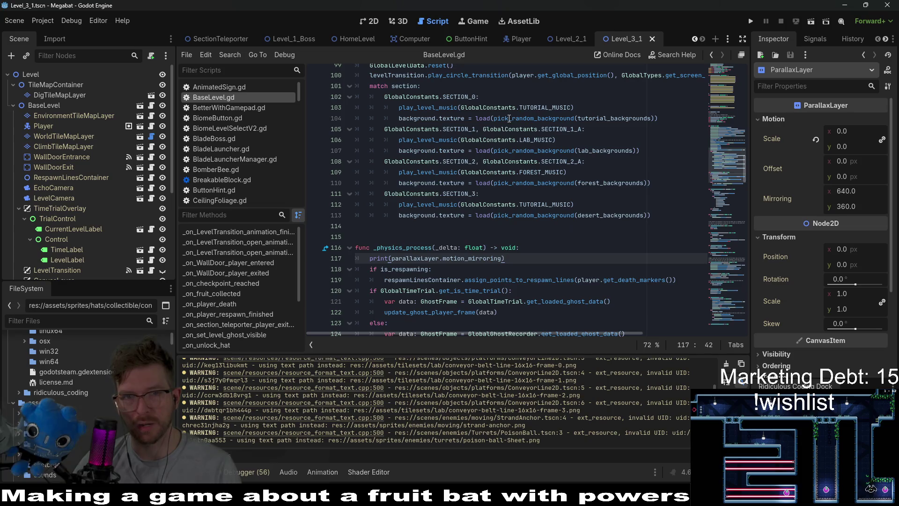
pyautogui.click(373, 21)
pyautogui.click(811, 21)
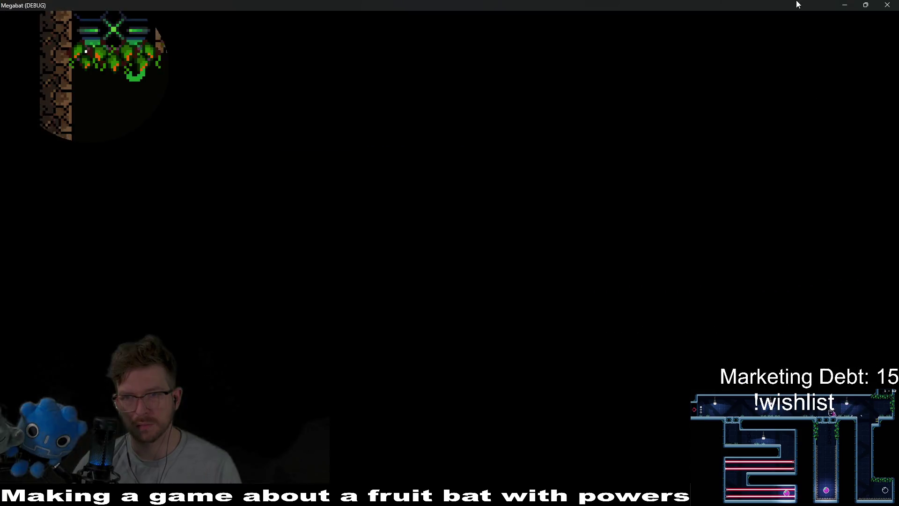
# Fly the bat toward the middle strawberry and dig through the orange dirt, then close the game
pyautogui.press('Right')
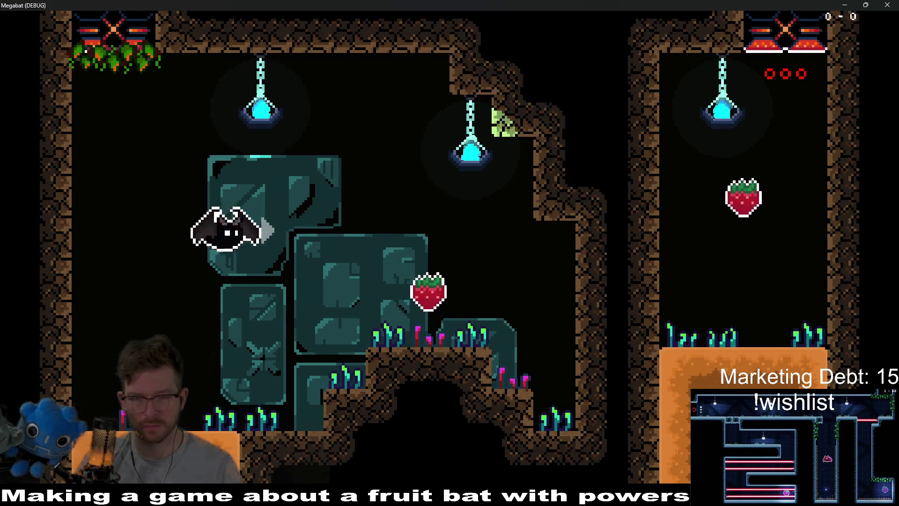
pyautogui.press('Left')
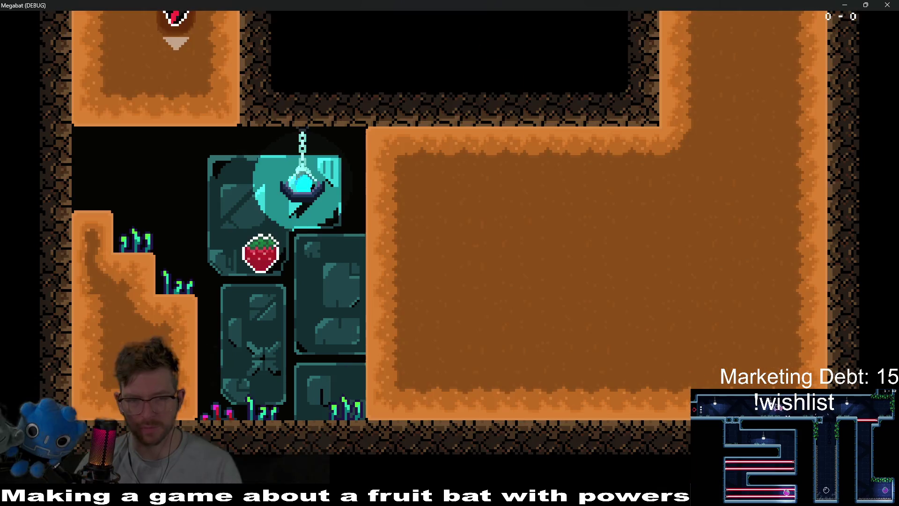
pyautogui.press('Down')
pyautogui.press('Right')
pyautogui.click(889, 5)
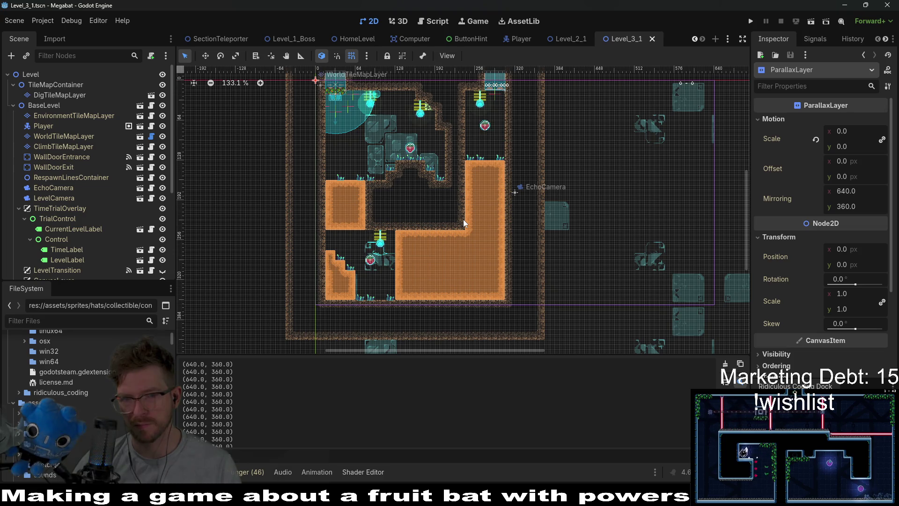
# Delete the print(parallaxLayer.motion_mirroring) line 117, save BaseLevel.gd, and switch to Aseprite
pyautogui.click(433, 21)
pyautogui.moveTo(525, 268); pyautogui.dragTo(532, 259)
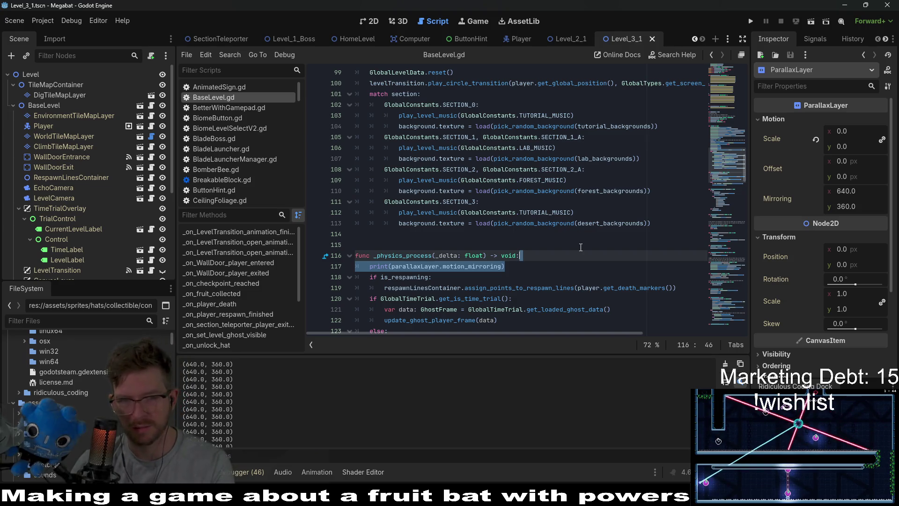
pyautogui.press('BackSpace')
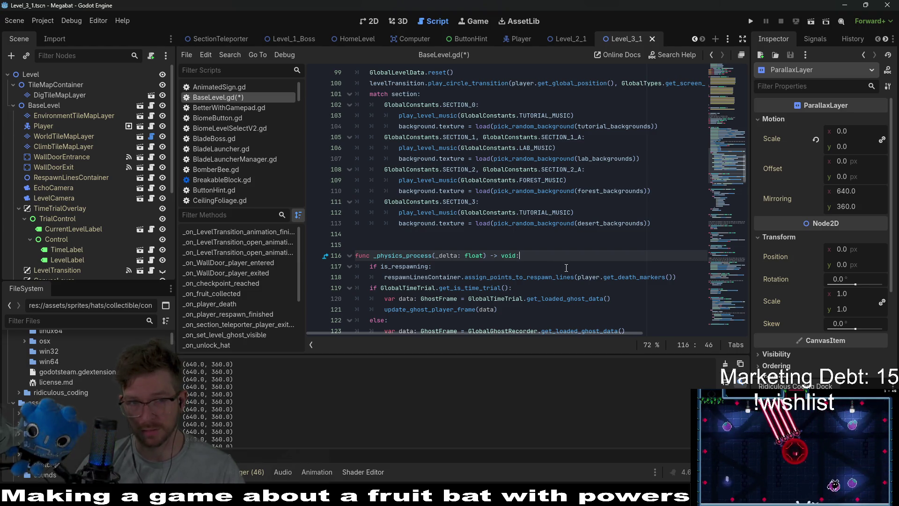
pyautogui.click(448, 166)
pyautogui.hotkey('ctrl', 's')
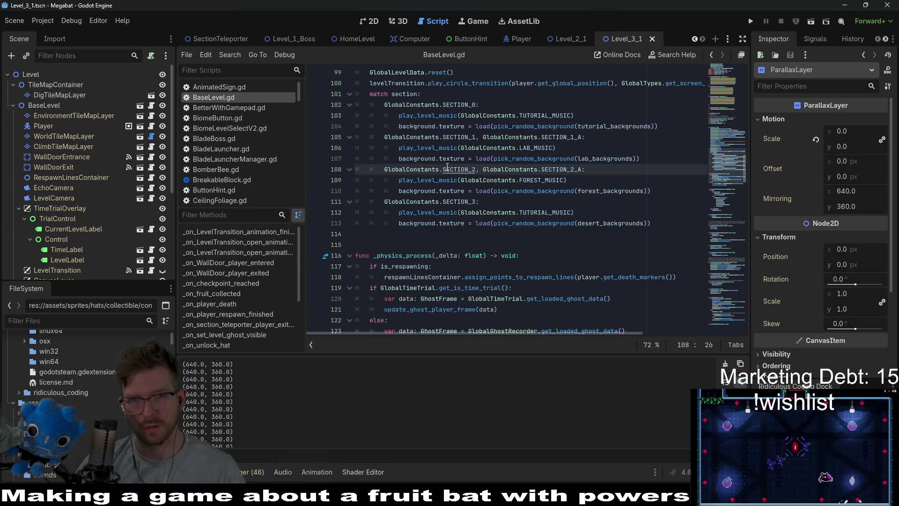
pyautogui.scroll(1, 575, 271)
pyautogui.scroll(10, 575, 271)
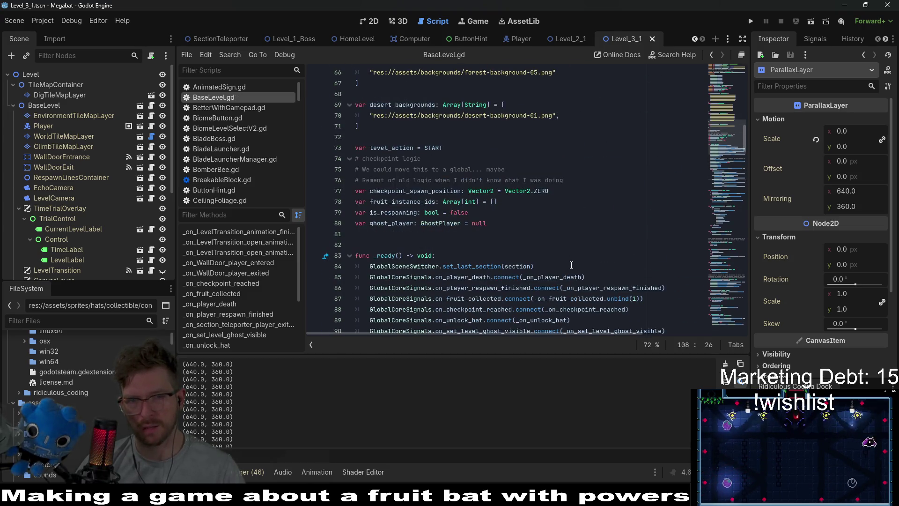
pyautogui.scroll(-3, 571, 265)
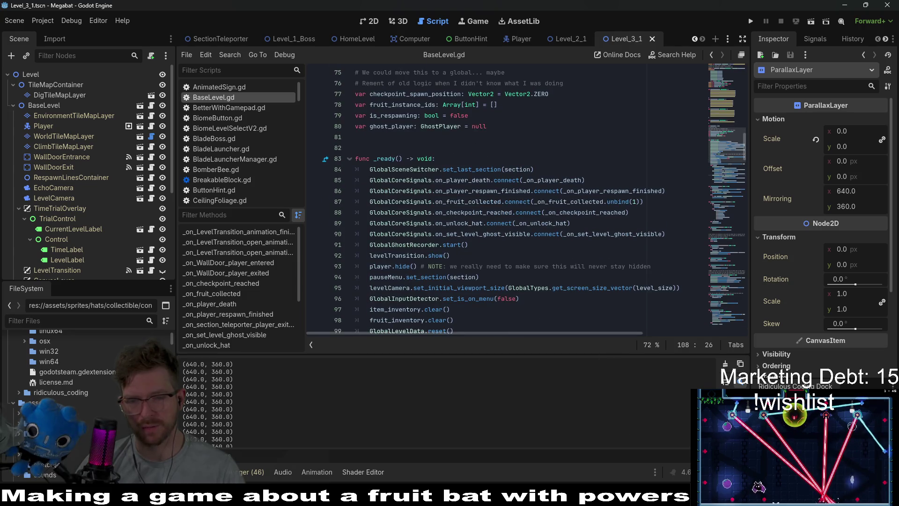
pyautogui.hotkey('alt', 'Tab')
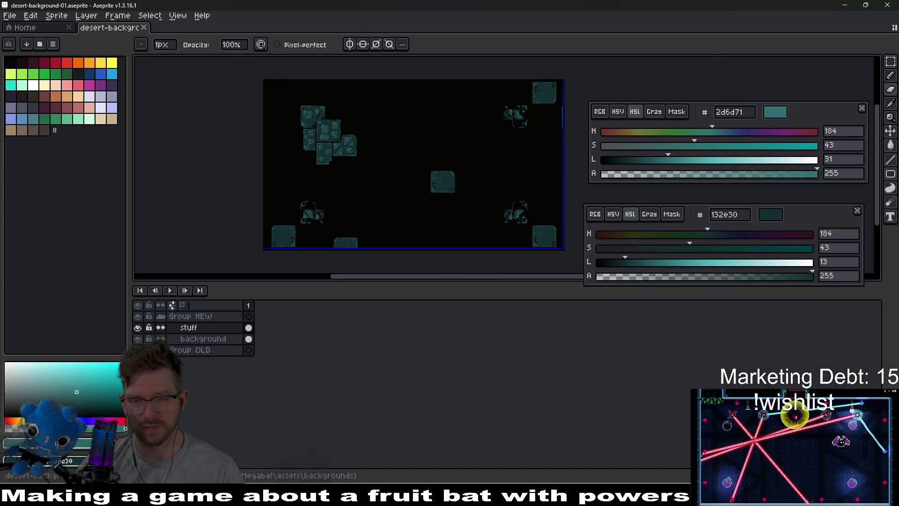
# Review desert-background-01 in Aseprite, then bring the Godot editor back from the taskbar
pyautogui.moveTo(655, 497)
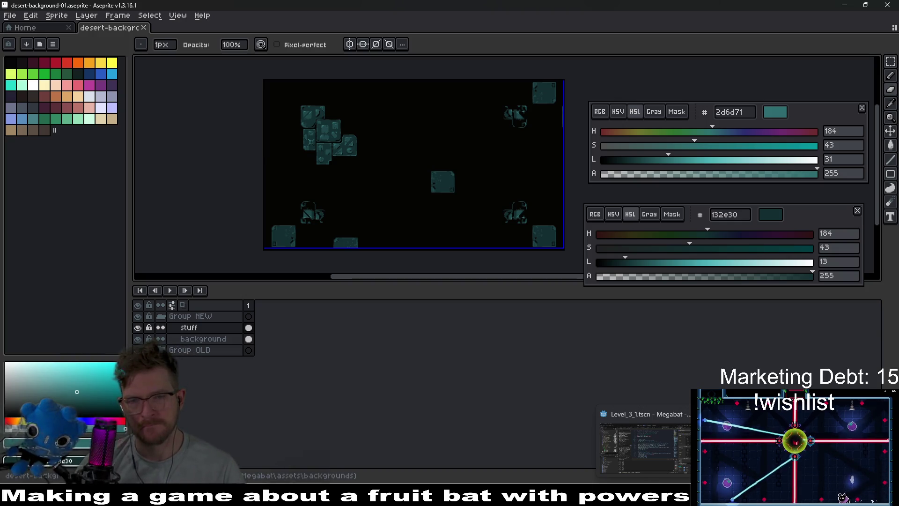
pyautogui.click(645, 444)
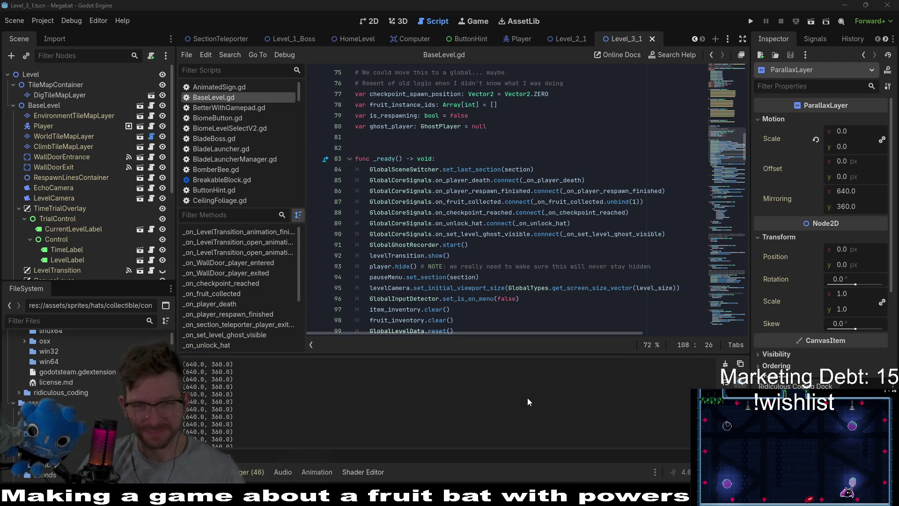
# Read through the BaseLevel.gd variables and _ready code around lines 81–92 without editing
pyautogui.click(509, 254)
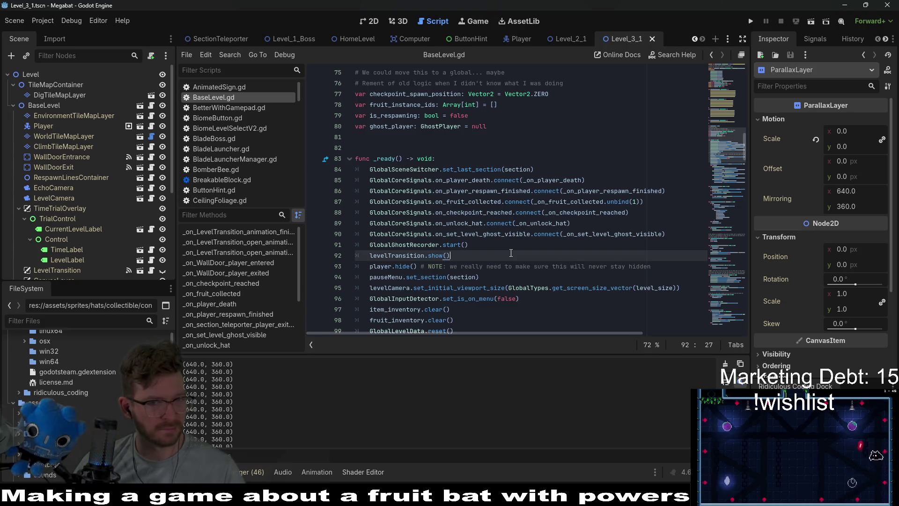
pyautogui.scroll(2, 511, 253)
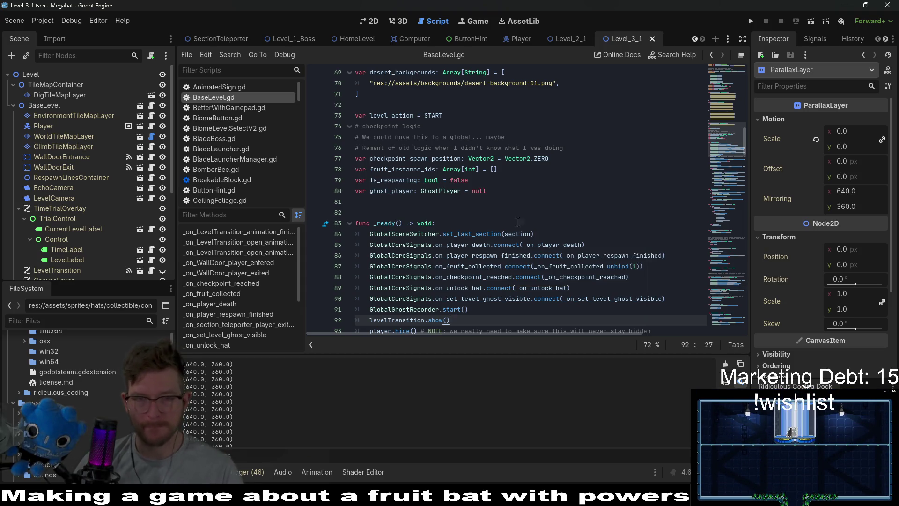
pyautogui.click(526, 208)
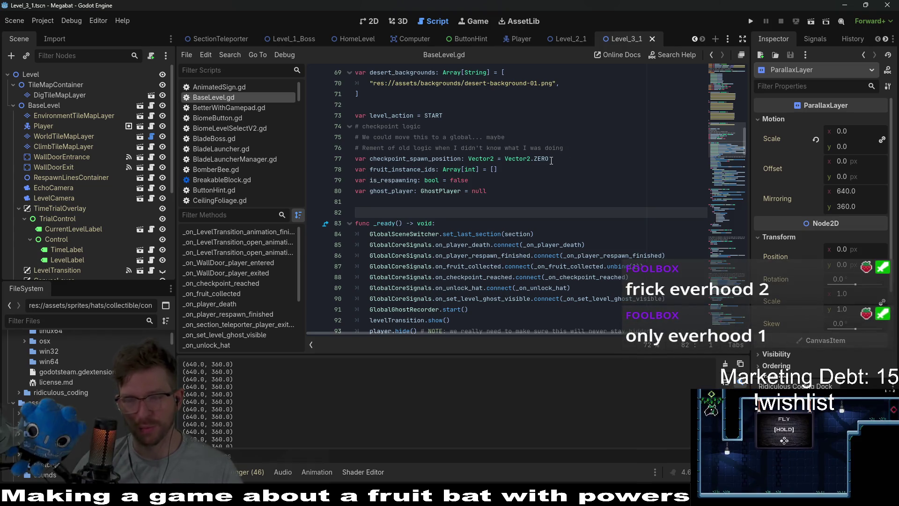
pyautogui.press('Down')
pyautogui.press('Up')
pyautogui.press('Up')
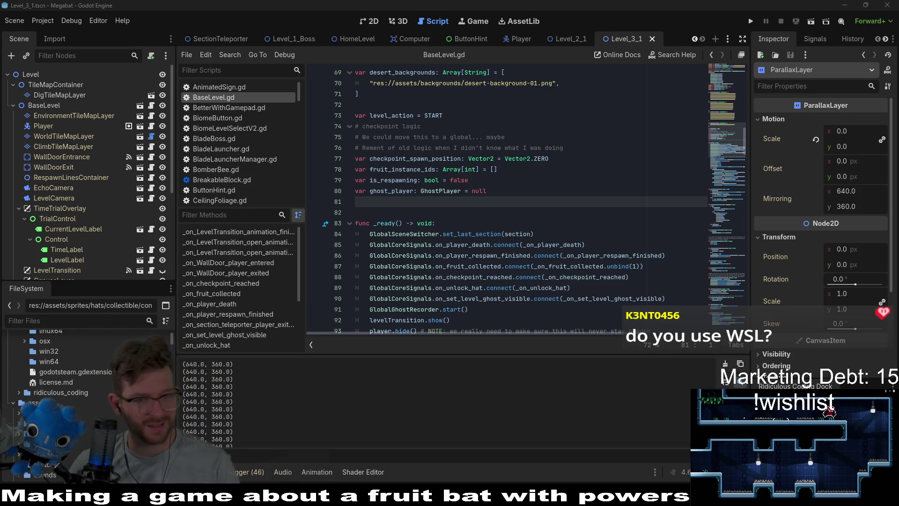
# Return to desert-background-01.aseprite in Aseprite
pyautogui.hotkey('alt', 'Tab')
pyautogui.hotkey('alt', 'Tab')
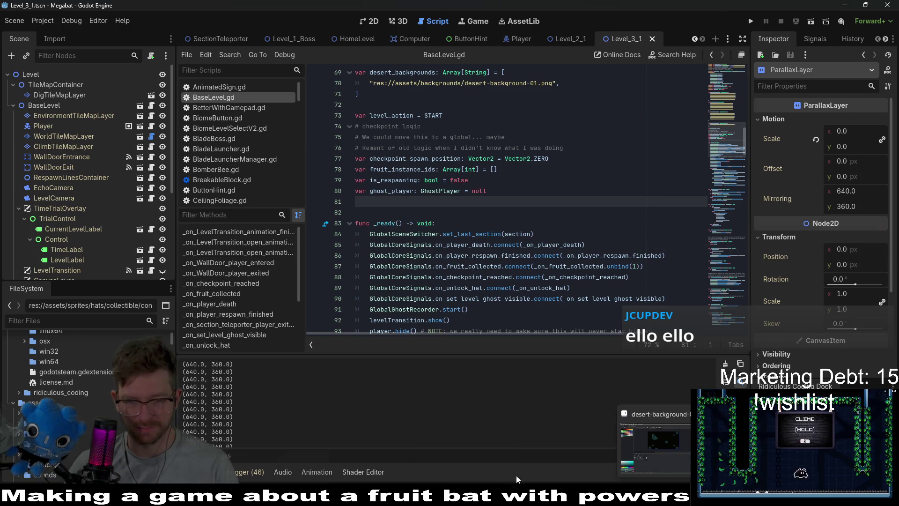
pyautogui.moveTo(520, 480)
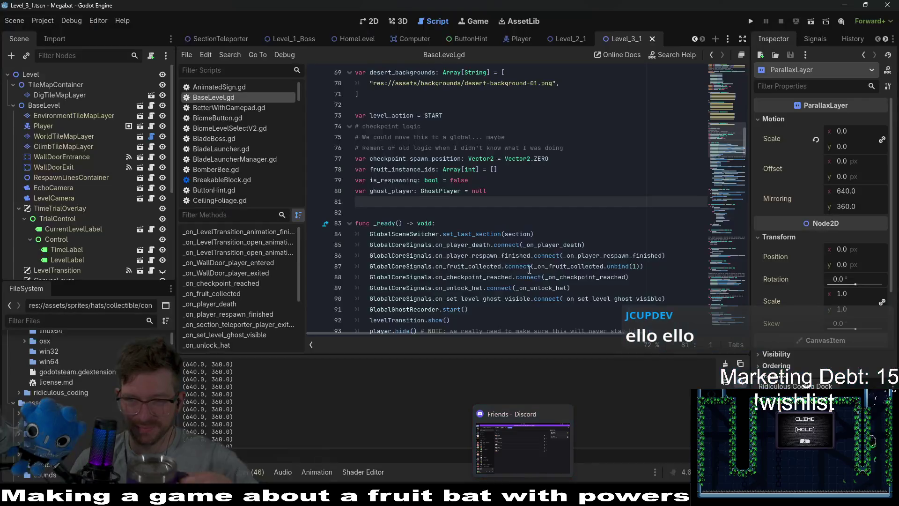
pyautogui.moveTo(526, 235)
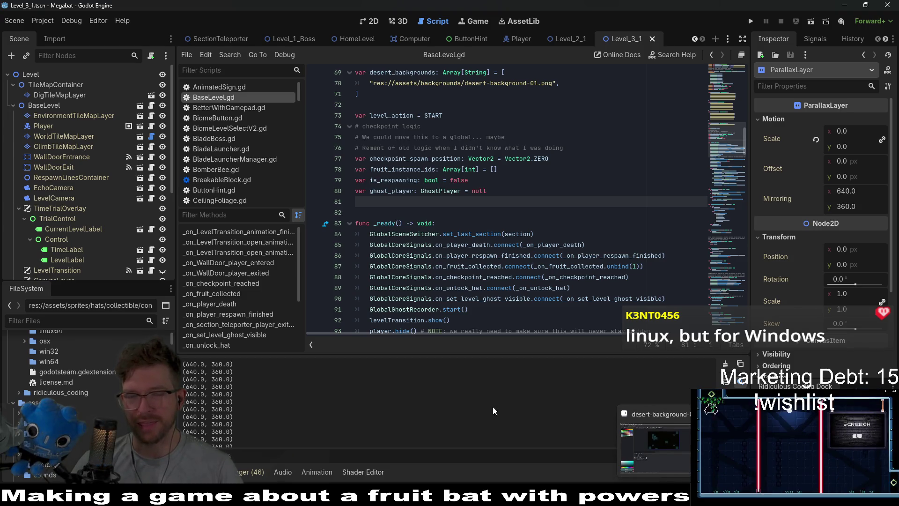
pyautogui.hotkey('alt', 'Tab')
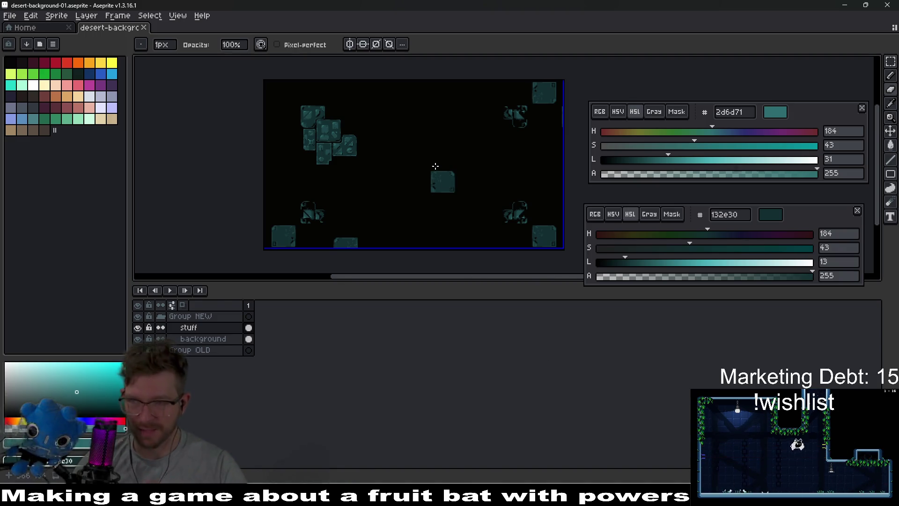
# On the stuff layer, marquee-select the top-left teal tile cluster, then deselect it
pyautogui.scroll(3, 435, 166)
pyautogui.scroll(-4, 421, 176)
pyautogui.scroll(2, 397, 190)
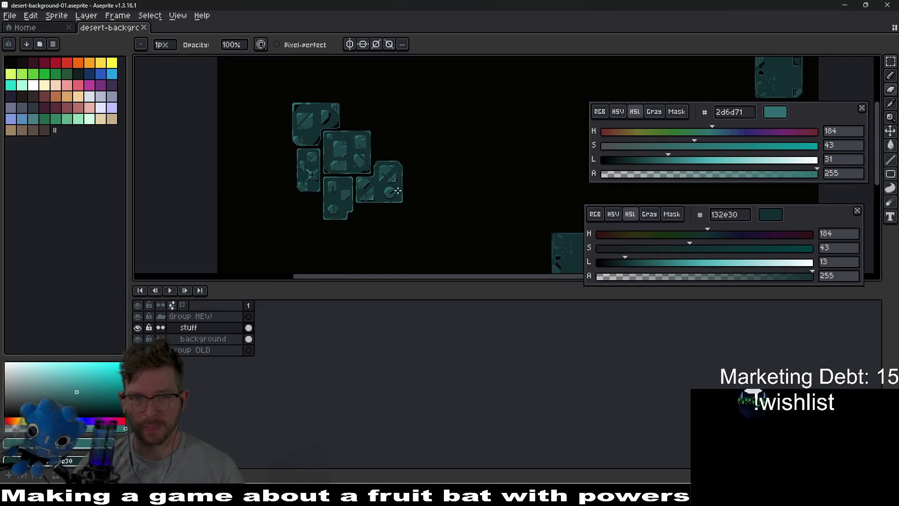
pyautogui.scroll(1, 397, 191)
pyautogui.scroll(-1, 384, 217)
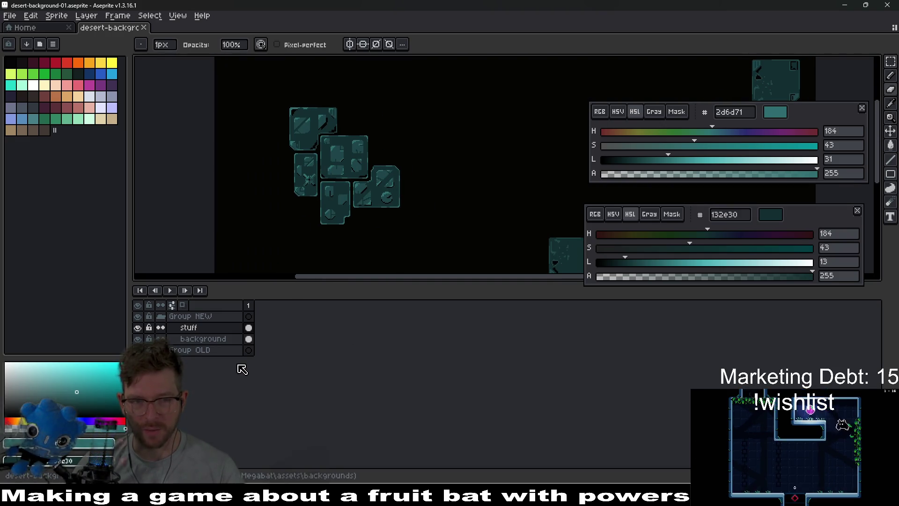
pyautogui.click(240, 327)
pyautogui.press('v')
pyautogui.scroll(-2, 332, 208)
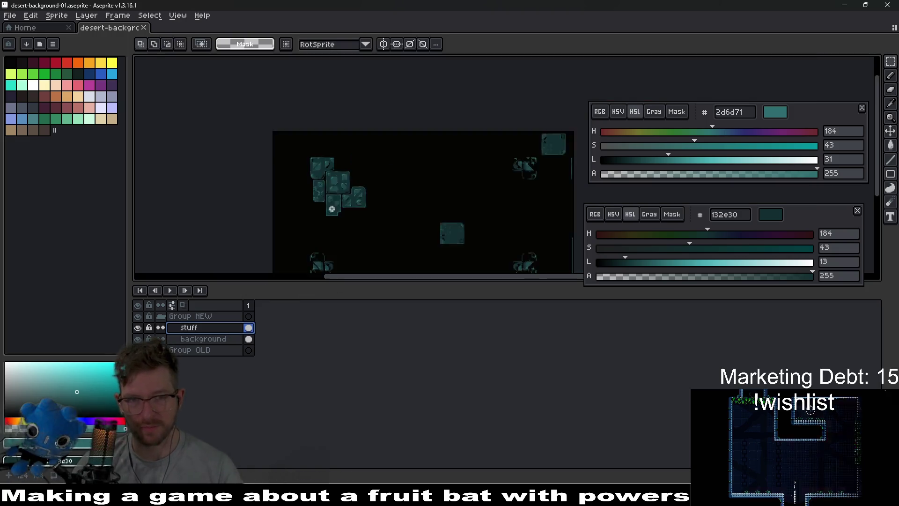
pyautogui.moveTo(281, 140); pyautogui.dragTo(380, 236)
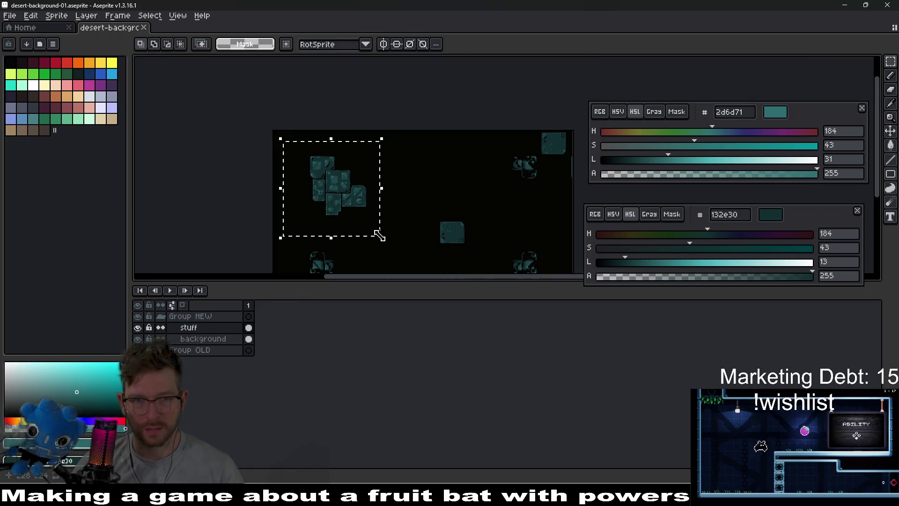
pyautogui.hotkey('ctrl', 'd')
# Toggle horizontal and vertical symmetry, then bring back the Godot editor showing BaseLevel.gd
pyautogui.click(383, 44)
pyautogui.click(397, 44)
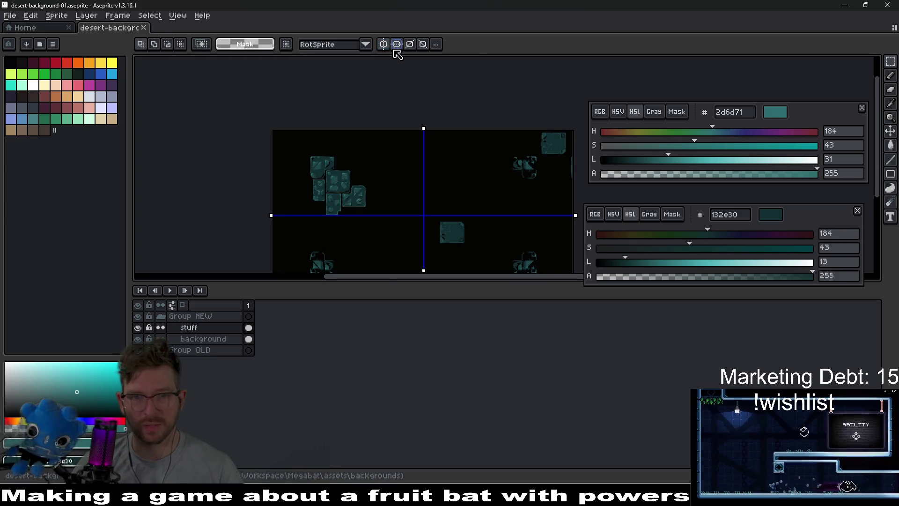
pyautogui.scroll(1, 394, 201)
pyautogui.scroll(-1, 461, 199)
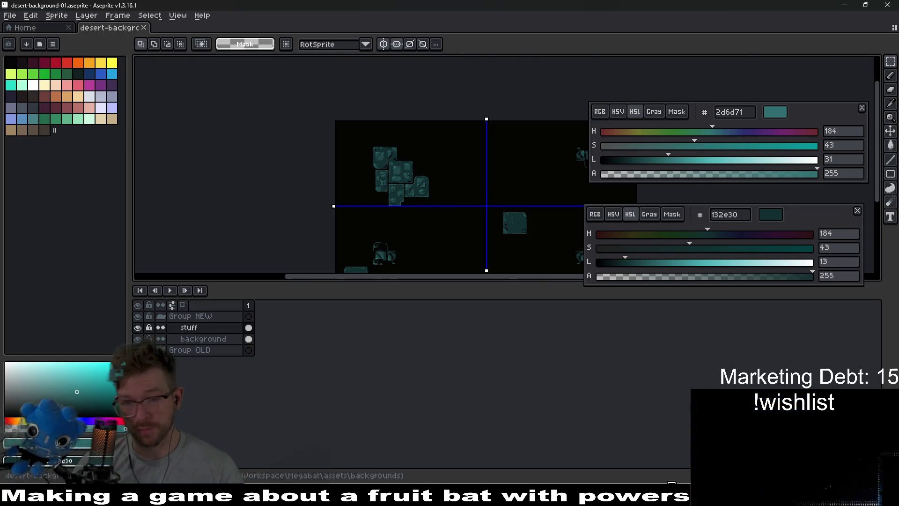
pyautogui.hotkey('alt', 'Tab')
pyautogui.hotkey('alt', 'Tab')
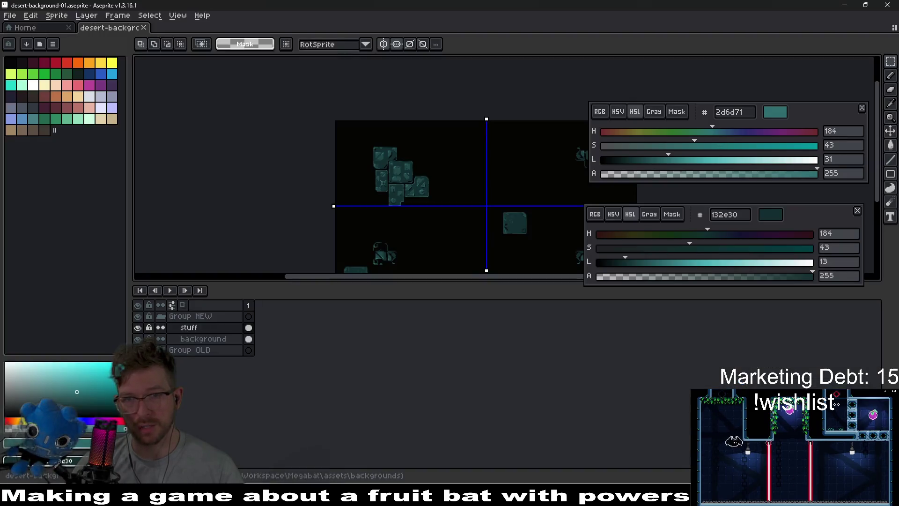
pyautogui.hotkey('alt', 'Tab')
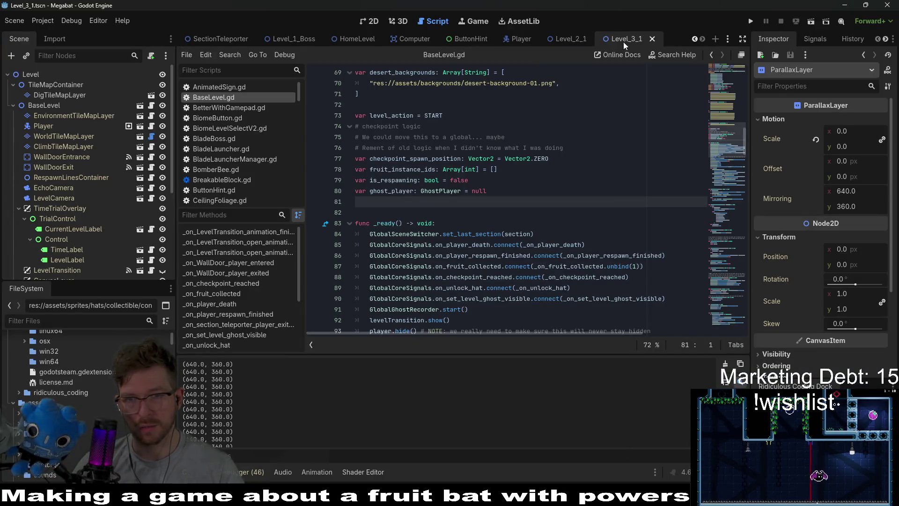
# In the Level_3_1 scene, check the BaseLevel node's Level Size options without changing them
pyautogui.click(369, 21)
pyautogui.click(527, 166)
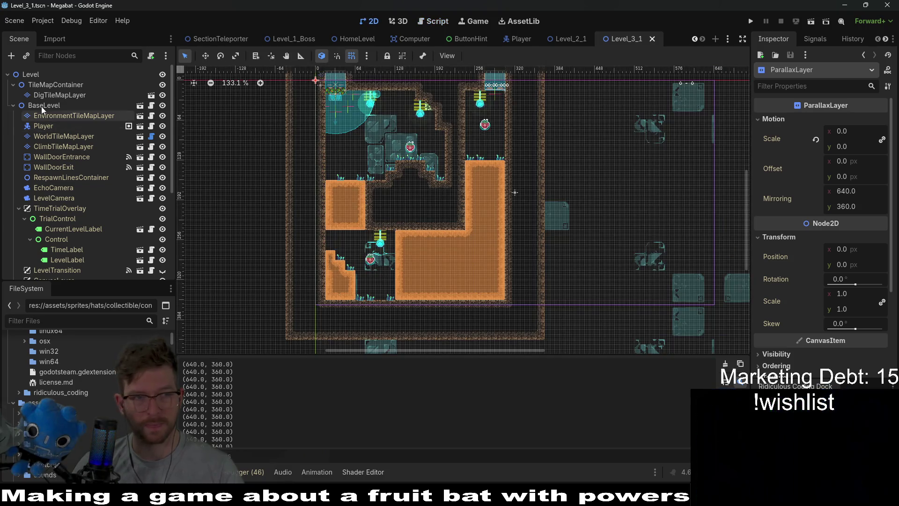
pyautogui.click(865, 123)
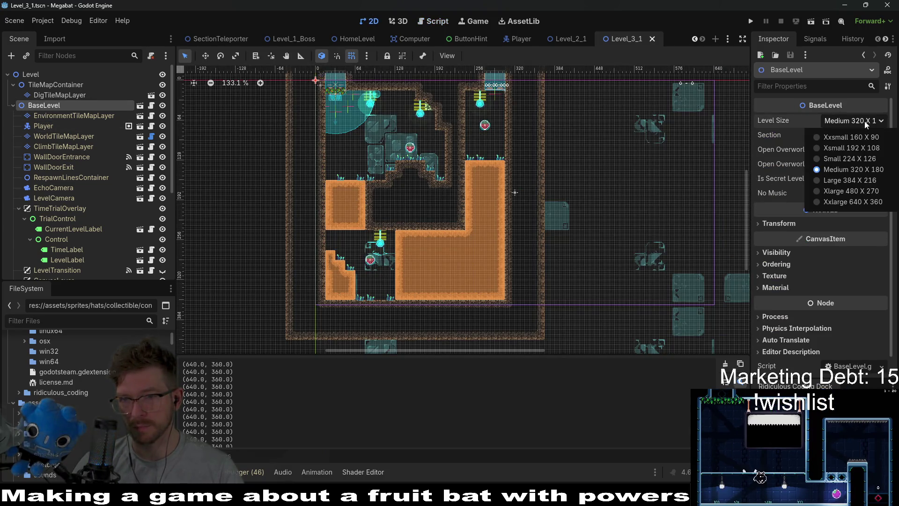
pyautogui.scroll(-5, 67, 261)
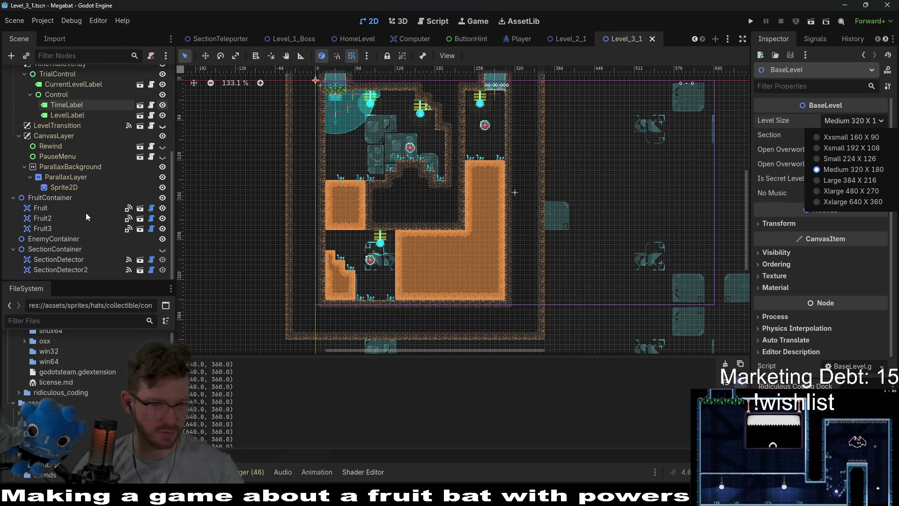
pyautogui.click(70, 261)
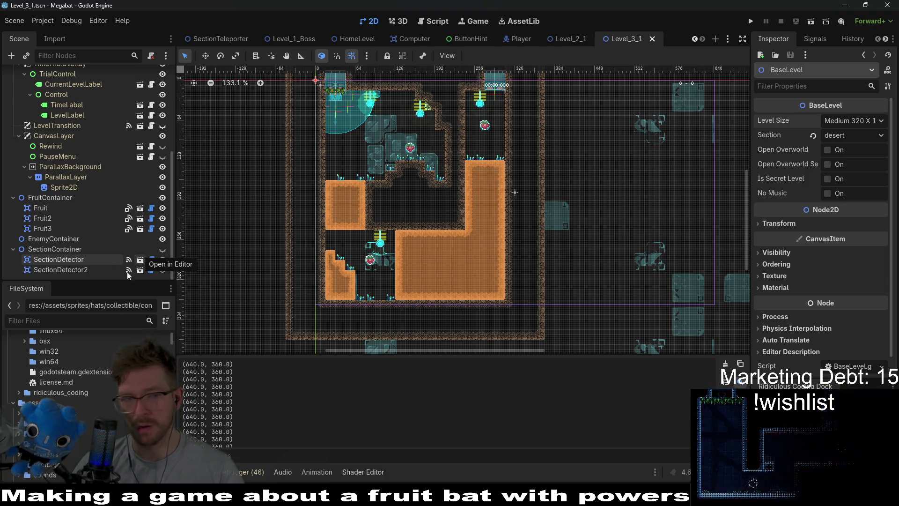
# Inspect SectionDetector2, then return to the desert background in Aseprite
pyautogui.click(123, 270)
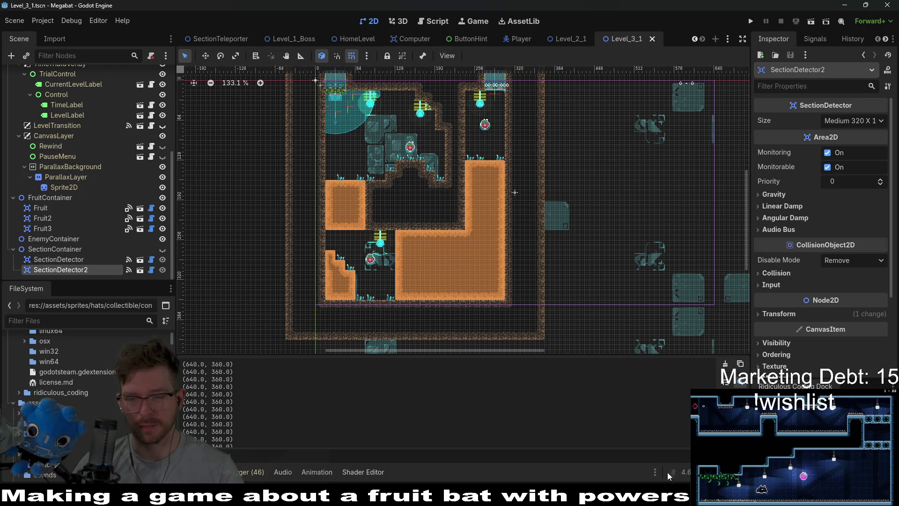
pyautogui.hotkey('alt', 'Tab')
pyautogui.scroll(2, 363, 140)
pyautogui.scroll(-2, 501, 208)
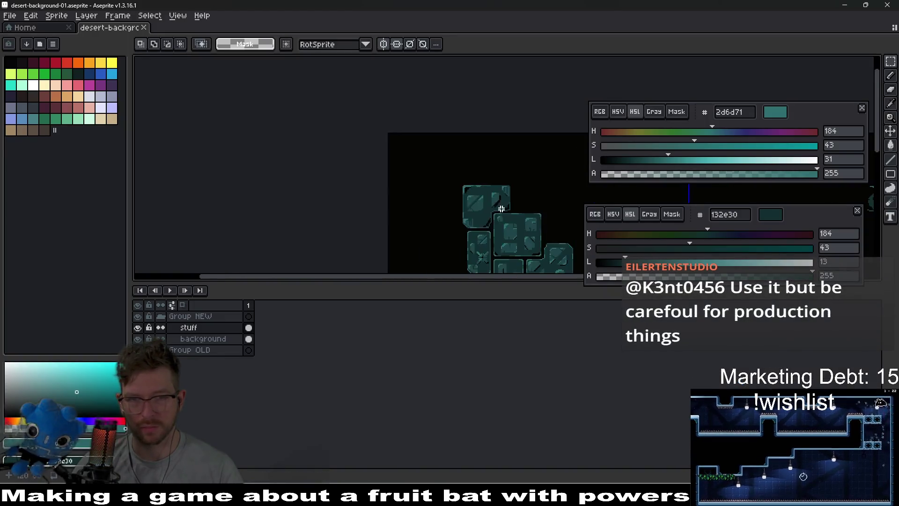
# Select the whole teal tile cluster and move it toward the top-left corner
pyautogui.scroll(-2, 501, 209)
pyautogui.scroll(2, 457, 163)
pyautogui.moveTo(327, 85)
pyautogui.mouseDown()
pyautogui.moveTo(418, 177)
pyautogui.moveTo(511, 246)
pyautogui.mouseUp()
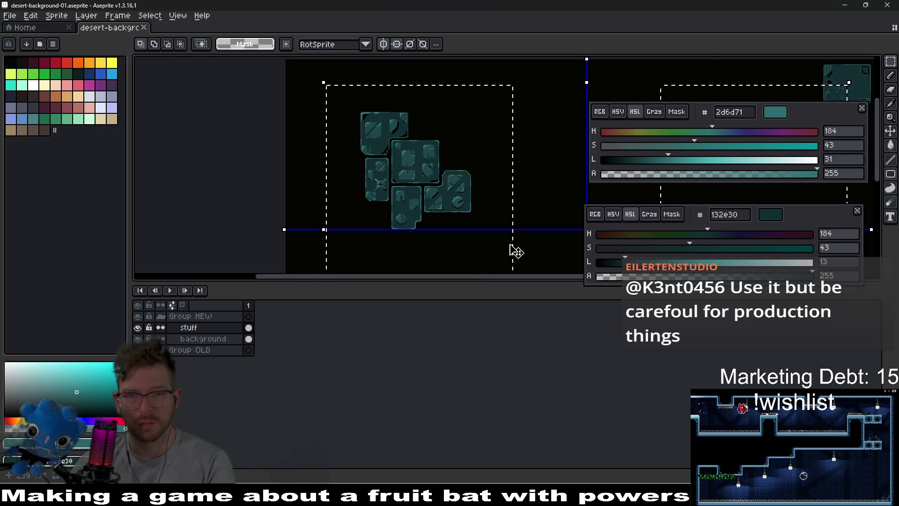
pyautogui.hotkey('ctrl', 'd')
pyautogui.moveTo(340, 82); pyautogui.dragTo(411, 187)
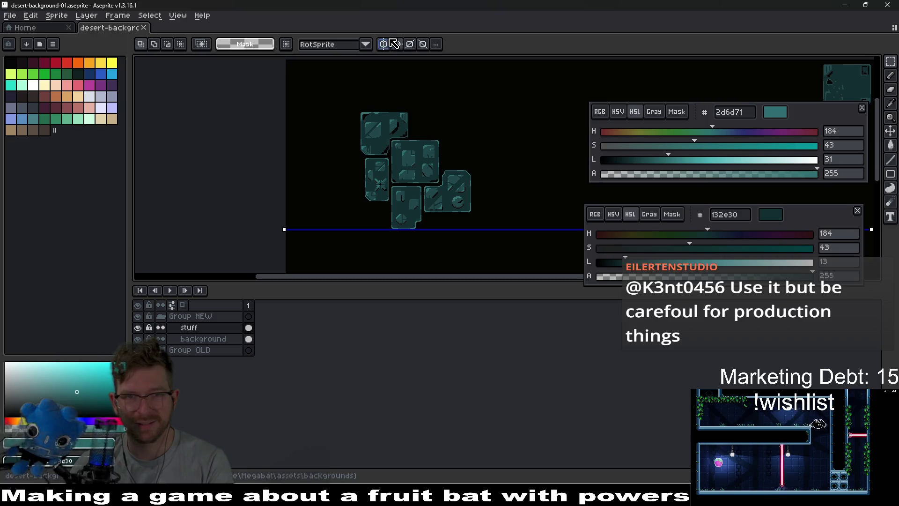
pyautogui.moveTo(331, 84); pyautogui.dragTo(512, 229)
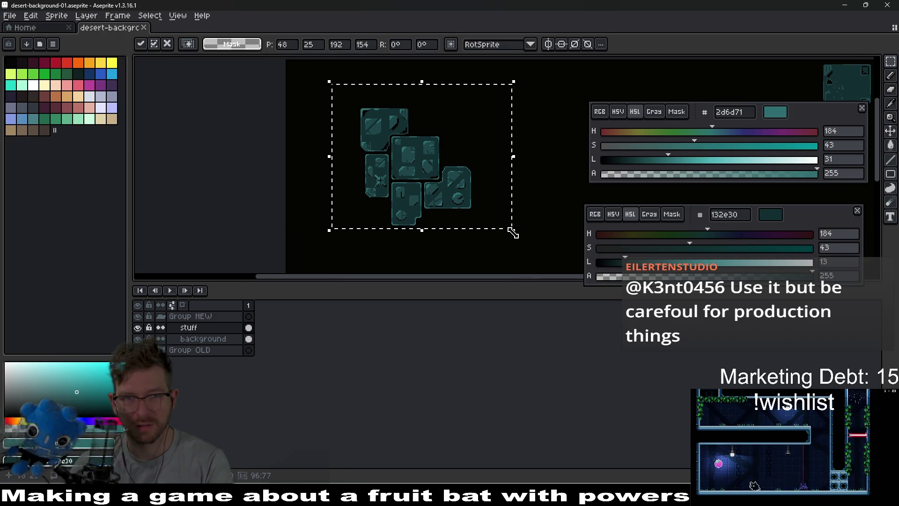
pyautogui.press('Up')
pyautogui.press('Up')
pyautogui.press('Up')
pyautogui.scroll(2, 548, 195)
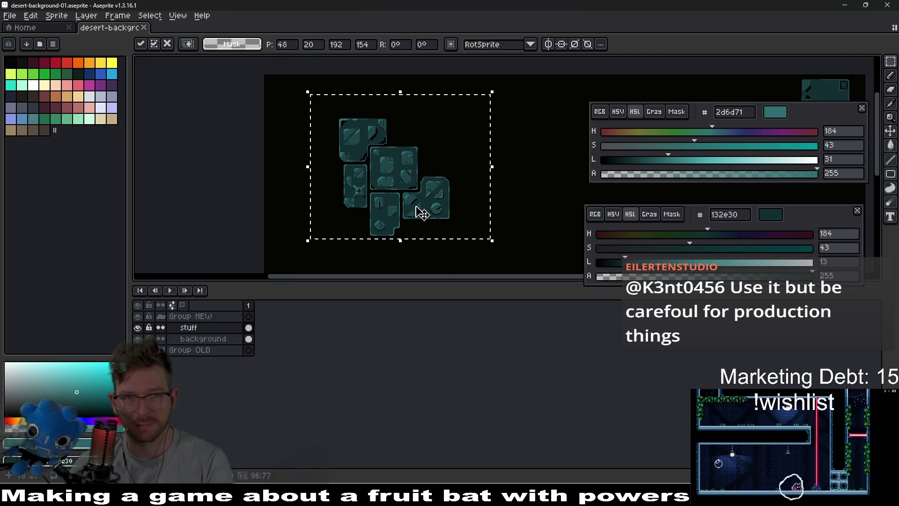
pyautogui.scroll(-2, 478, 206)
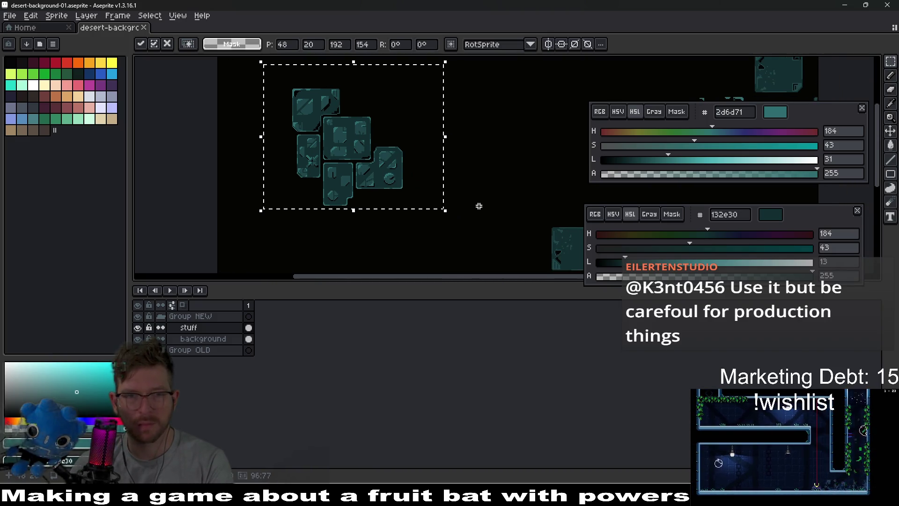
pyautogui.scroll(1, 414, 207)
pyautogui.moveTo(383, 186); pyautogui.dragTo(336, 156)
pyautogui.scroll(-3, 449, 188)
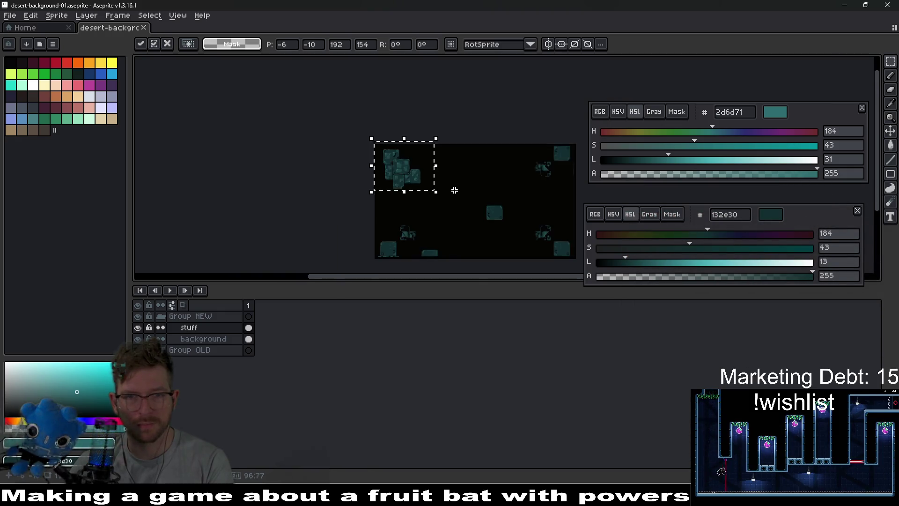
pyautogui.scroll(3, 433, 187)
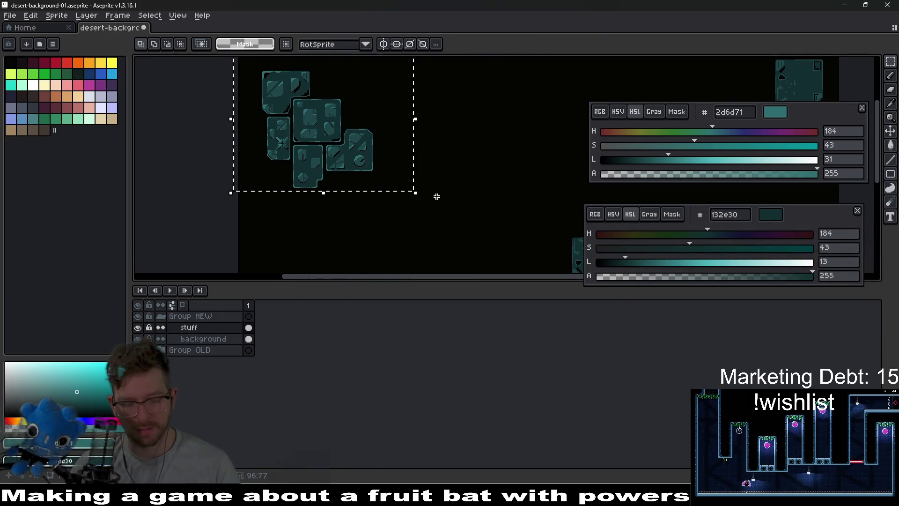
# Place a horizontally and vertically flipped copy of the cluster to the right of the original
pyautogui.hotkey('shift', 'h')
pyautogui.moveTo(392, 194)
pyautogui.mouseDown()
pyautogui.moveTo(391, 156)
pyautogui.moveTo(500, 167)
pyautogui.moveTo(499, 155)
pyautogui.moveTo(501, 181)
pyautogui.mouseUp()
pyautogui.hotkey('shift', 'v')
pyautogui.scroll(-2, 548, 204)
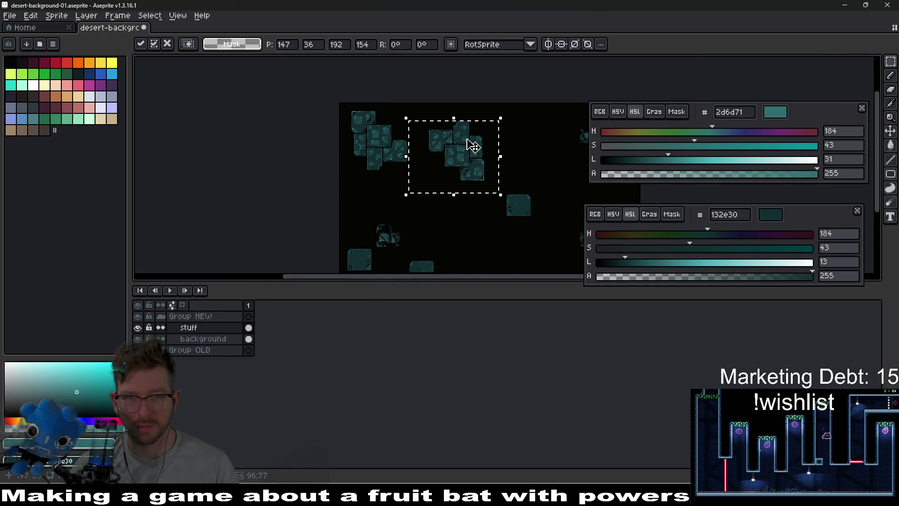
pyautogui.click(548, 44)
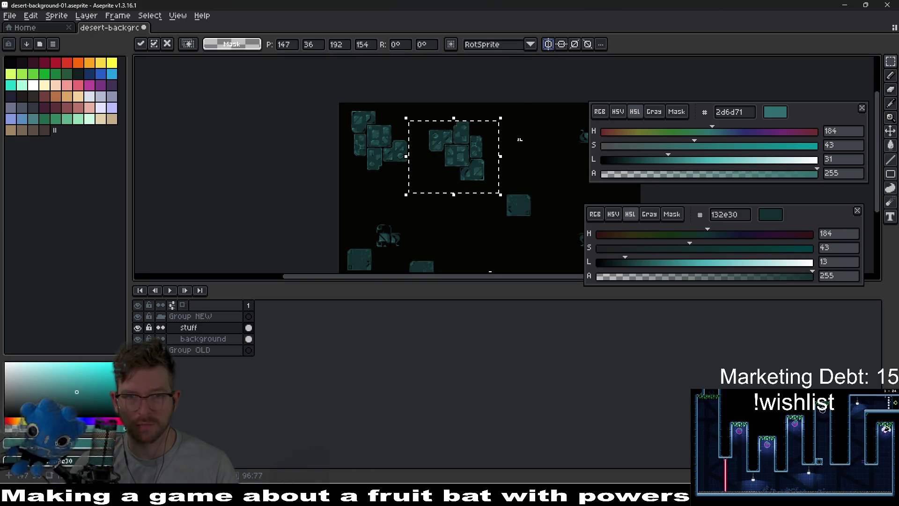
pyautogui.scroll(1, 437, 201)
pyautogui.hotkey('ctrl', 'd')
pyautogui.scroll(2, 436, 155)
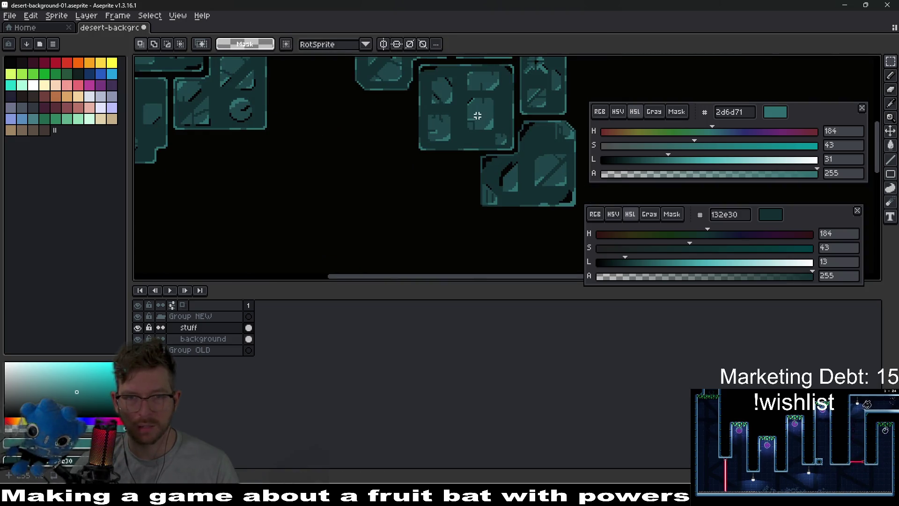
pyautogui.scroll(-2, 391, 119)
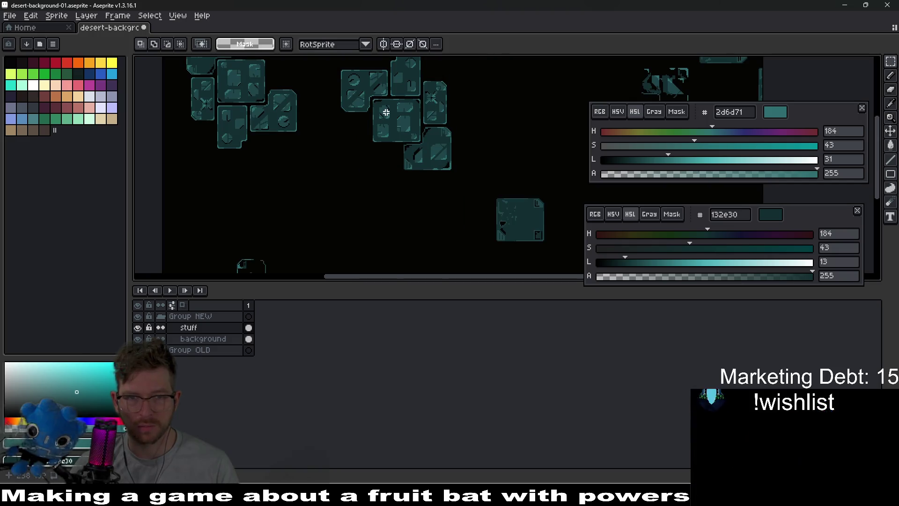
pyautogui.scroll(2, 410, 152)
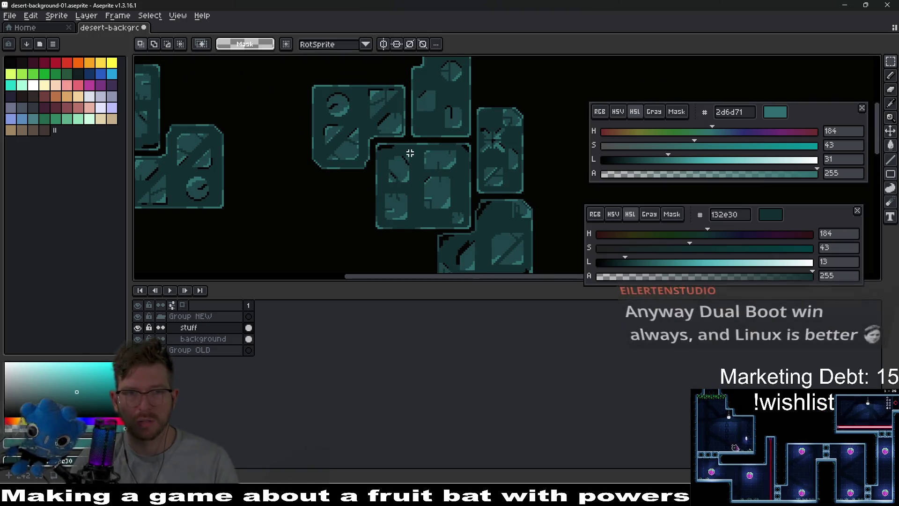
pyautogui.scroll(-2, 409, 153)
pyautogui.scroll(1, 424, 174)
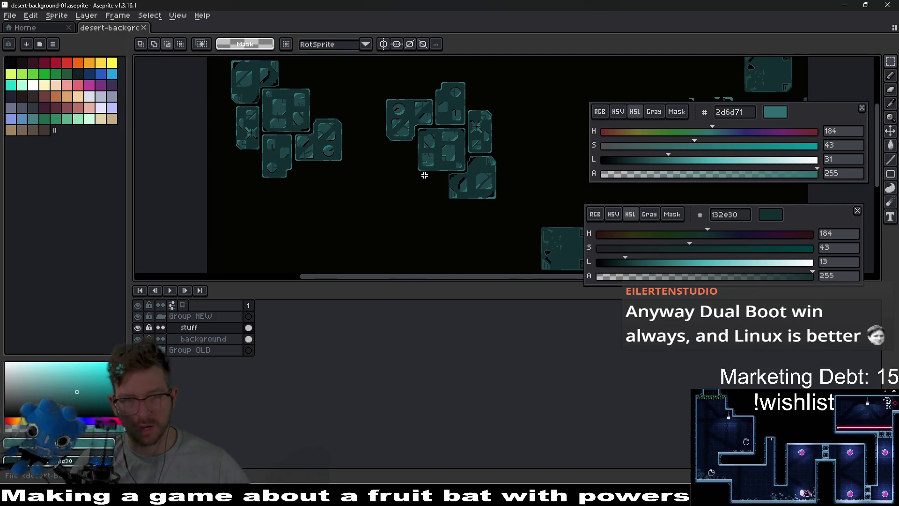
# Re-export the background image to the game's backgrounds folder, then switch to Godot
pyautogui.hotkey('ctrl', 'alt', 'shift', 's')
pyautogui.press('Return')
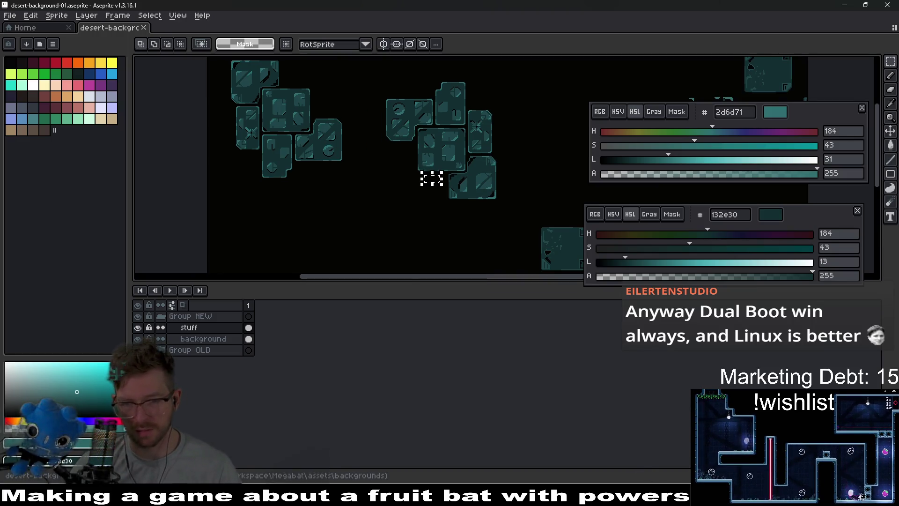
pyautogui.hotkey('alt', 'Tab')
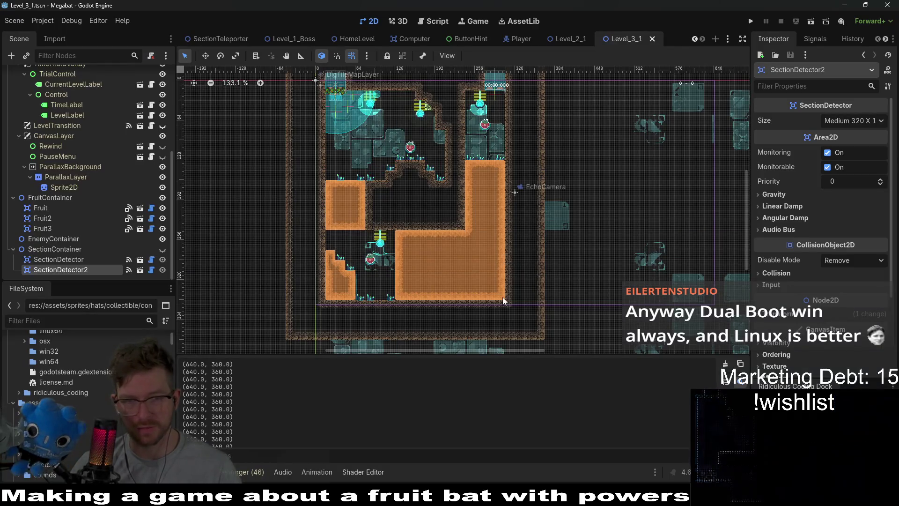
# Run the level to preview the mirrored teal tiles, close the game, and return to Aseprite
pyautogui.press('F6')
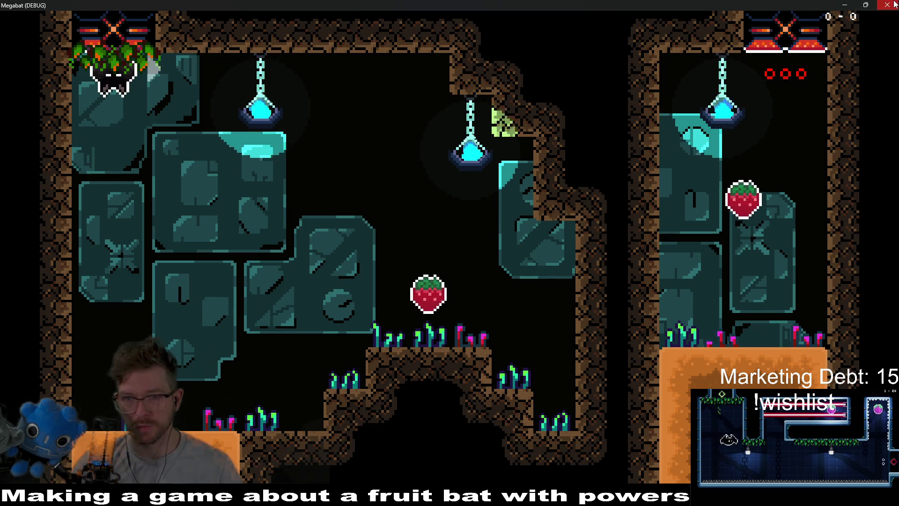
pyautogui.hotkey('alt', 'F4')
pyautogui.hotkey('alt', 'Tab')
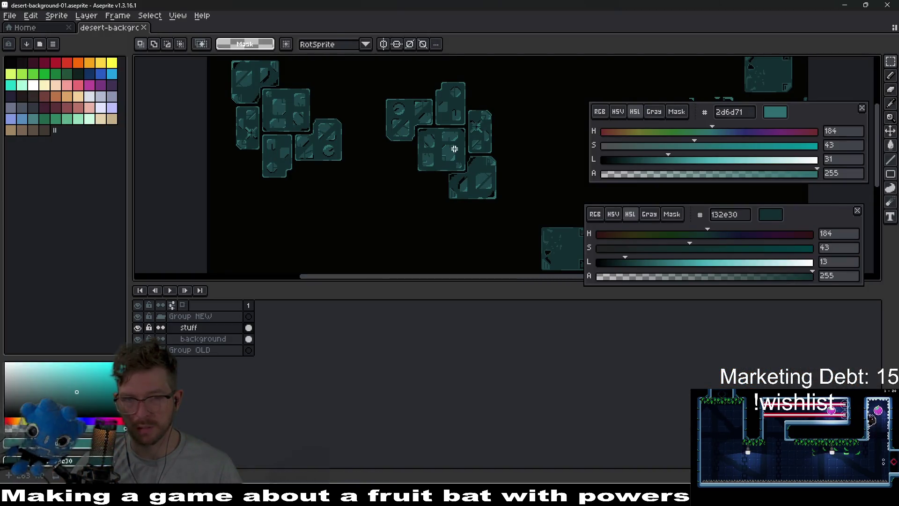
# Darken the stuff layer's teal tiles with Hue/Saturation value -61, then return to Godot
pyautogui.moveTo(406, 176); pyautogui.dragTo(464, 200)
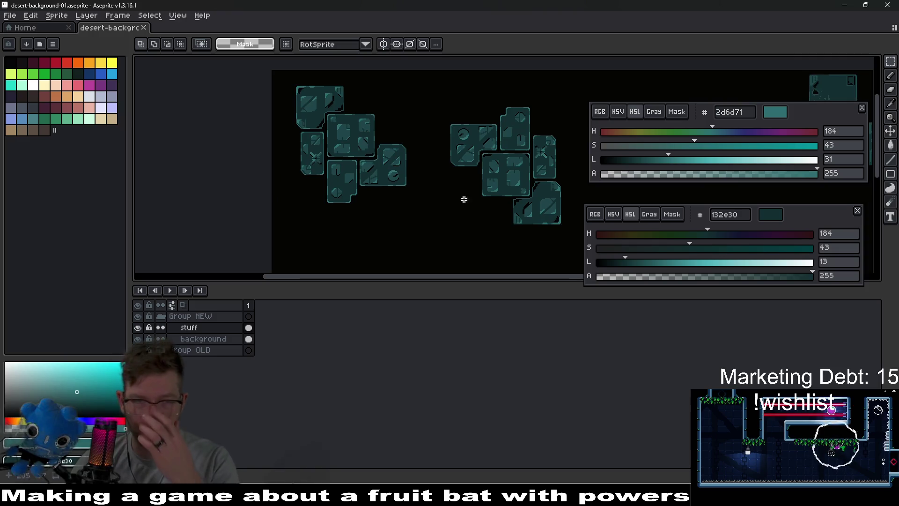
pyautogui.moveTo(481, 162); pyautogui.dragTo(416, 146)
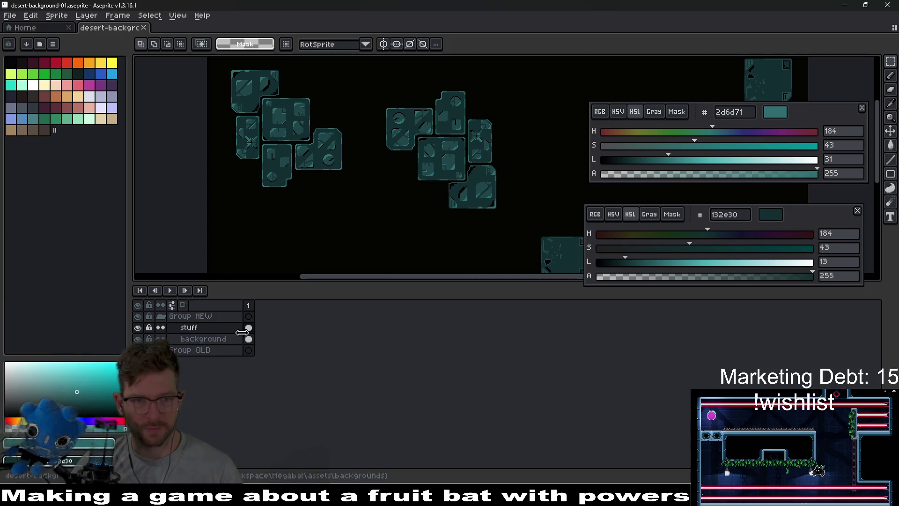
pyautogui.hotkey('ctrl', 'u')
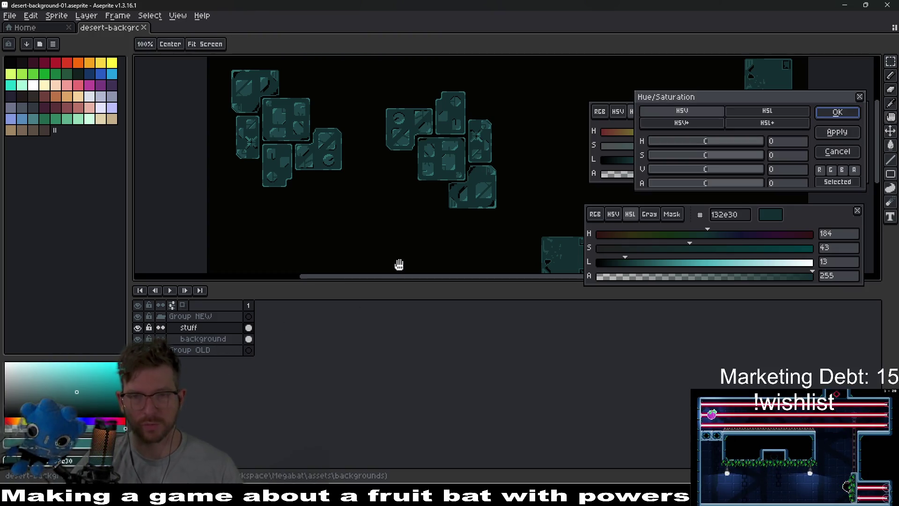
pyautogui.moveTo(705, 173); pyautogui.dragTo(668, 171)
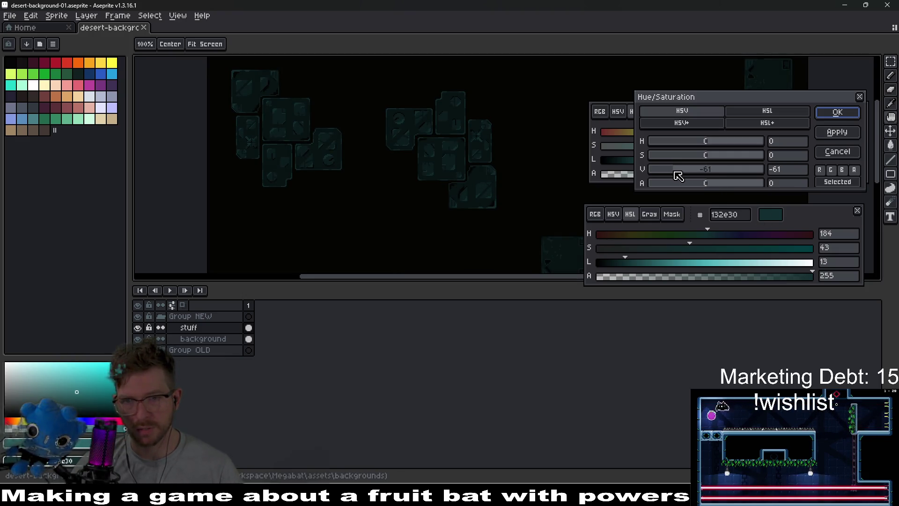
pyautogui.click(838, 116)
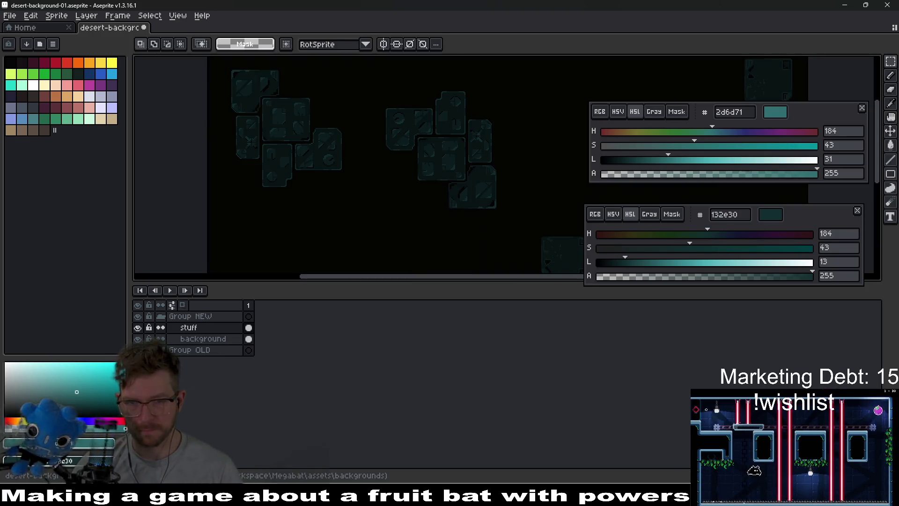
pyautogui.hotkey('alt', 'Tab')
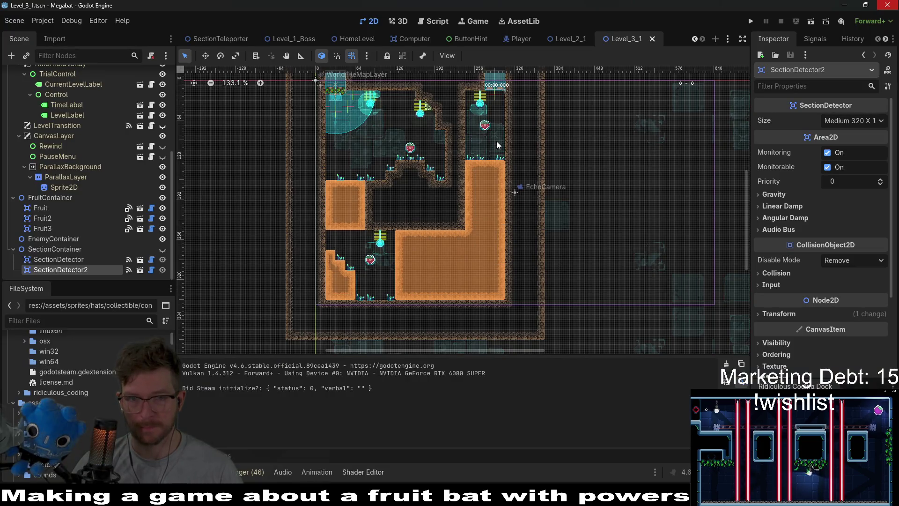
# Play-test the Megabat level with the darkened tiles, close the game, and return to Aseprite
pyautogui.press('F6')
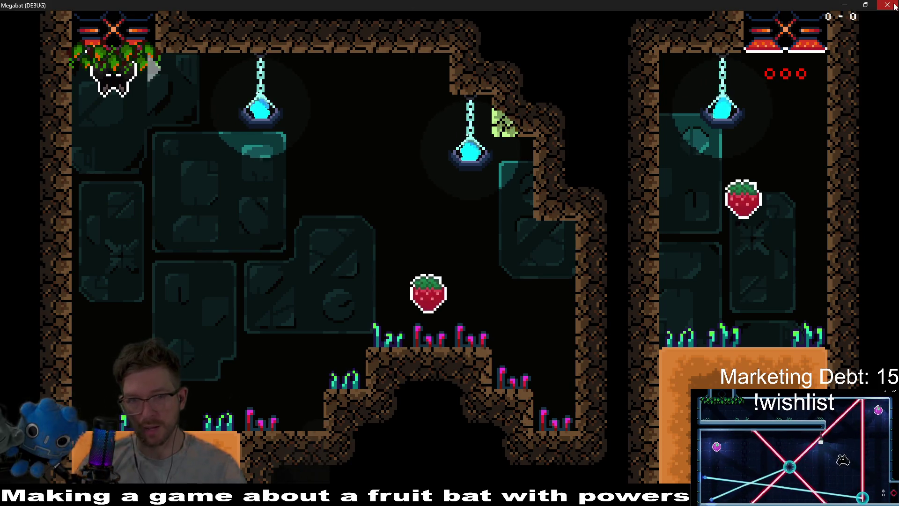
pyautogui.press('F8')
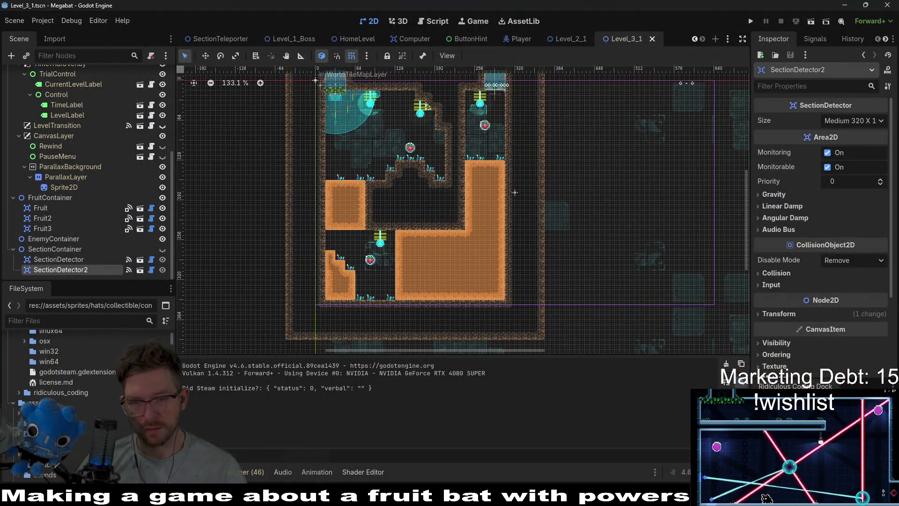
pyautogui.hotkey('alt', 'Tab')
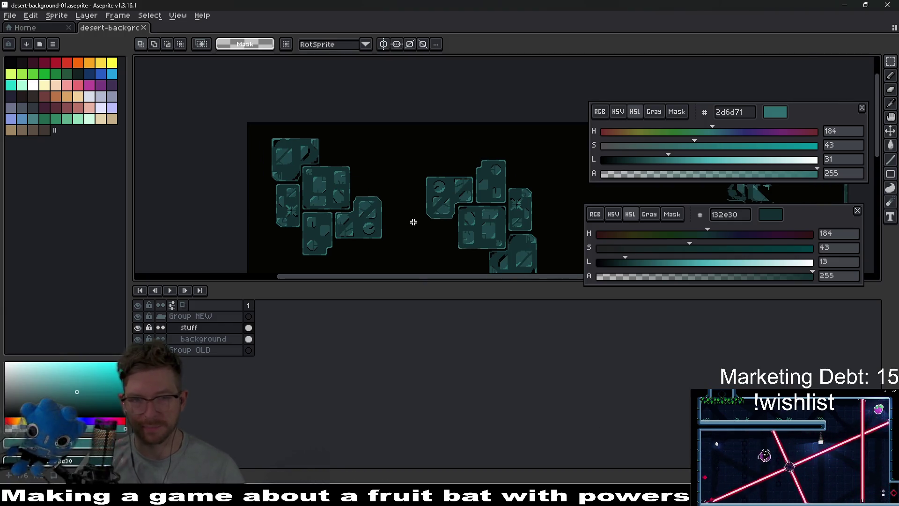
# Lasso the lower-right tiles of the cluster and move them down and to the right
pyautogui.scroll(1, 435, 226)
pyautogui.scroll(-1, 380, 216)
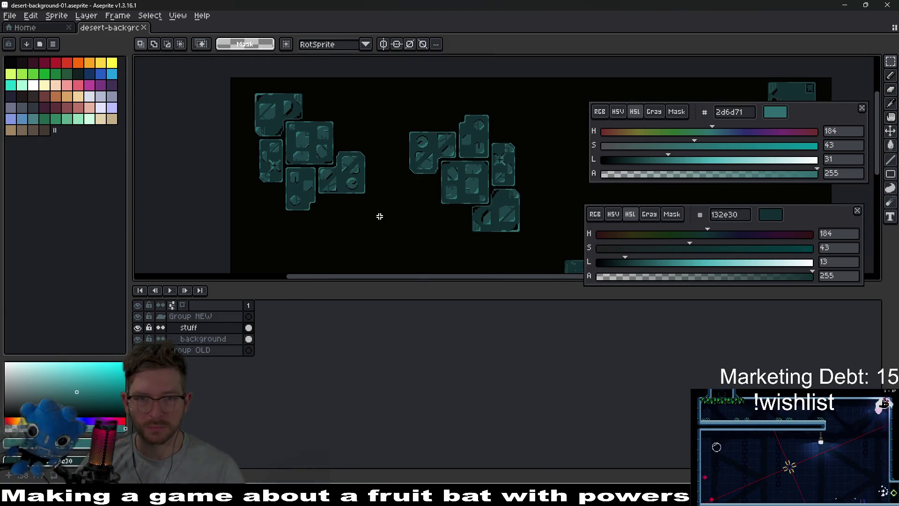
pyautogui.scroll(1, 380, 216)
pyautogui.moveTo(373, 183); pyautogui.dragTo(367, 215)
pyautogui.scroll(1, 374, 200)
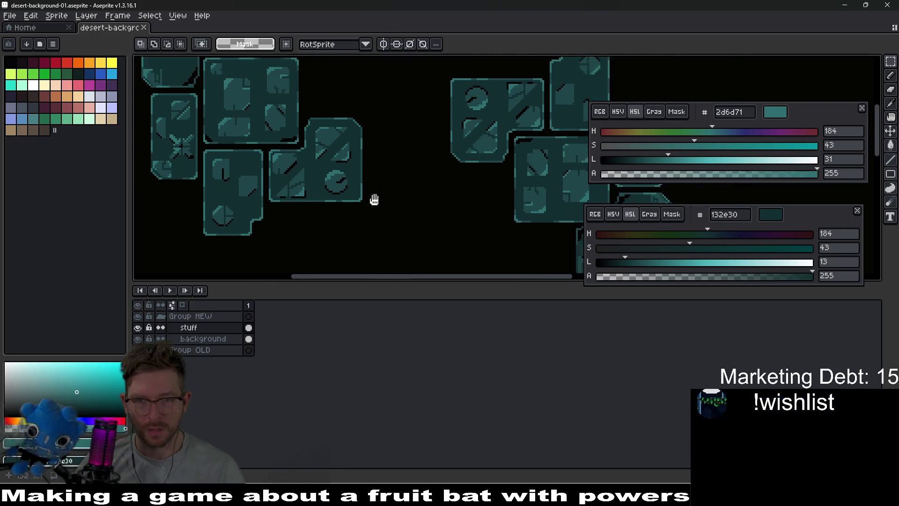
pyautogui.scroll(-2, 392, 144)
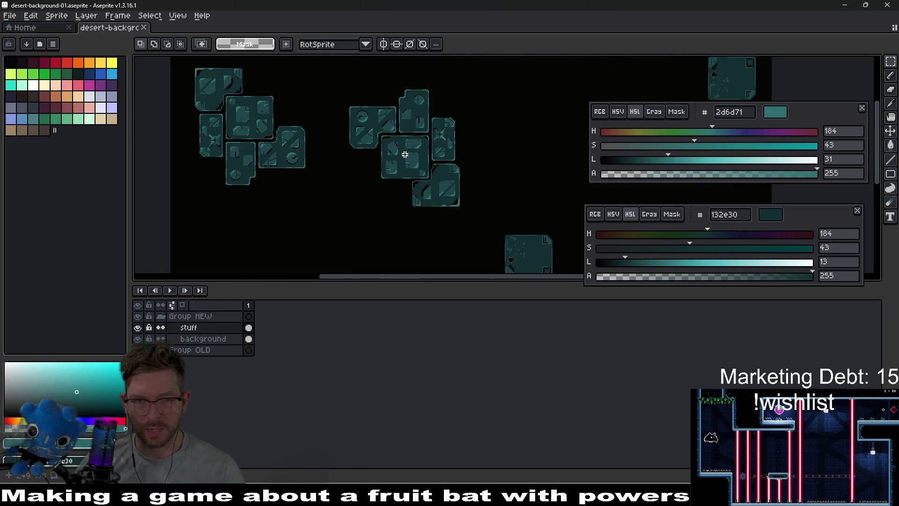
pyautogui.scroll(2, 405, 155)
pyautogui.moveTo(348, 135); pyautogui.dragTo(368, 183)
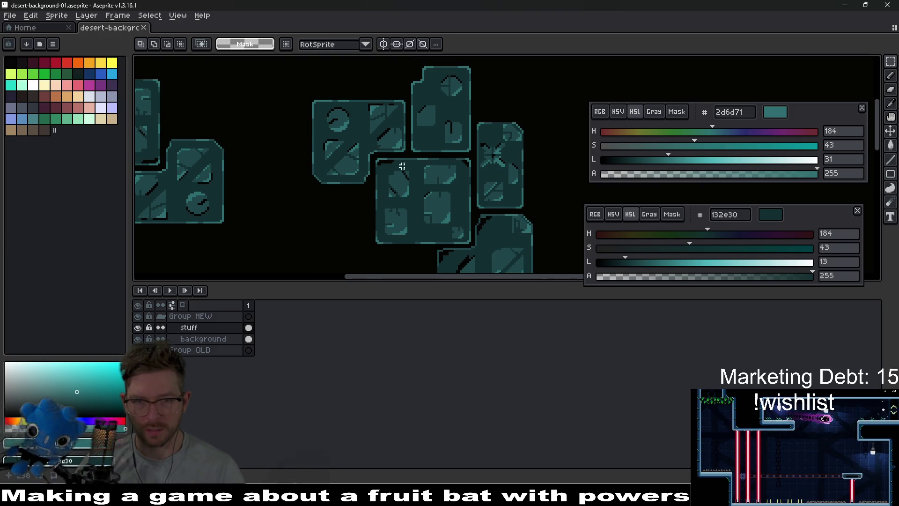
pyautogui.press('q')
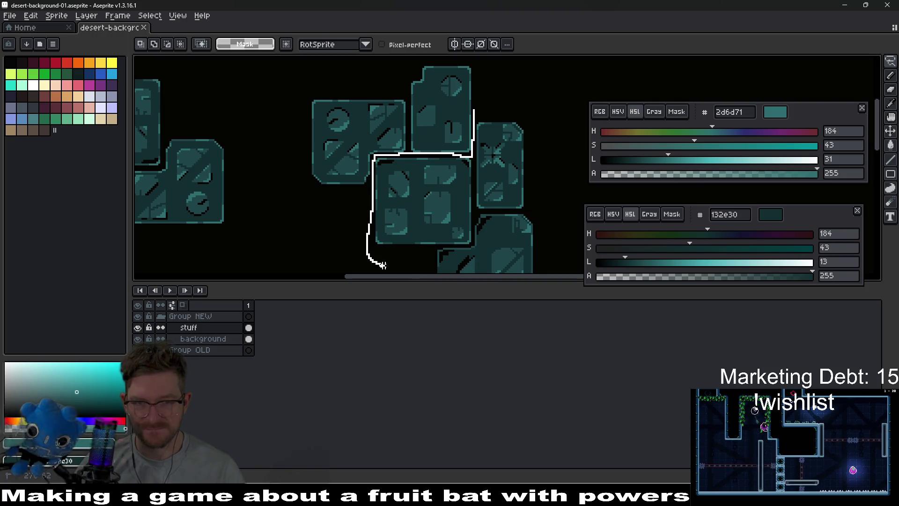
pyautogui.moveTo(383, 265); pyautogui.dragTo(520, 270)
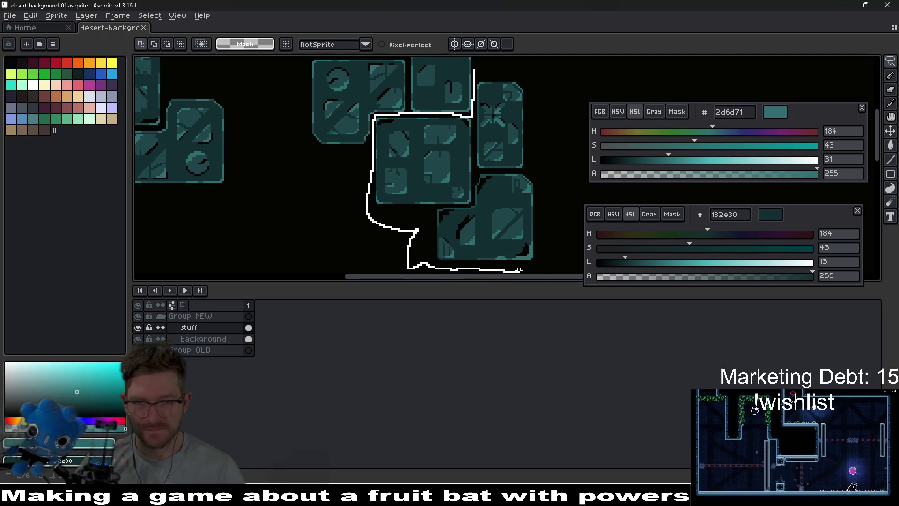
pyautogui.moveTo(476, 72); pyautogui.dragTo(478, 72)
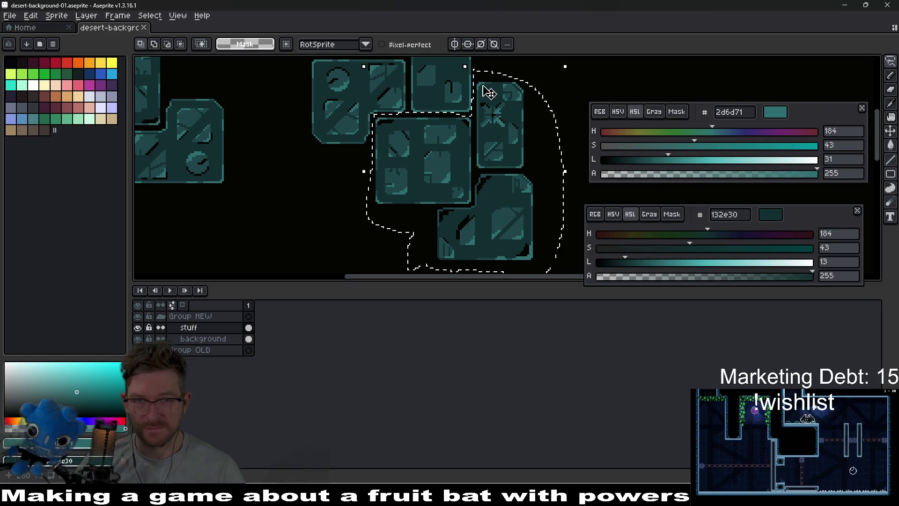
pyautogui.moveTo(454, 211); pyautogui.dragTo(478, 227)
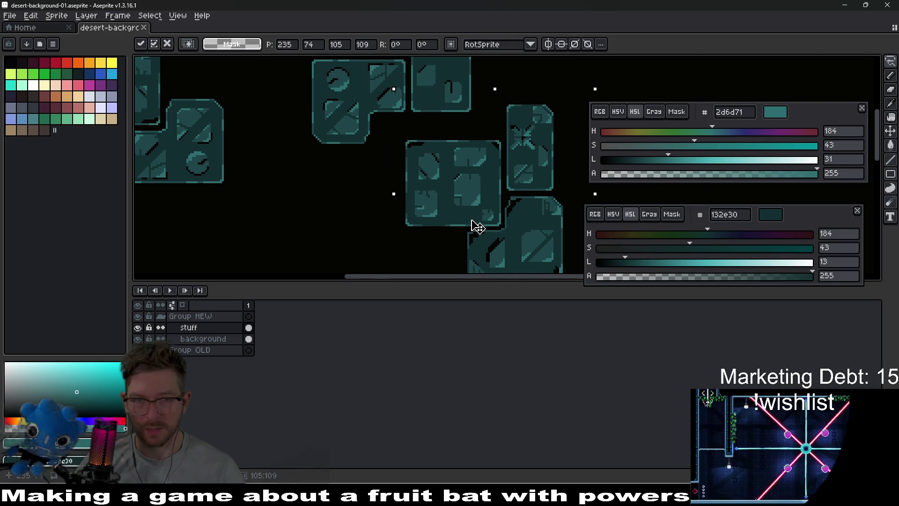
# Lasso another tile piece, move it down and left, and commit it
pyautogui.scroll(3, 328, 122)
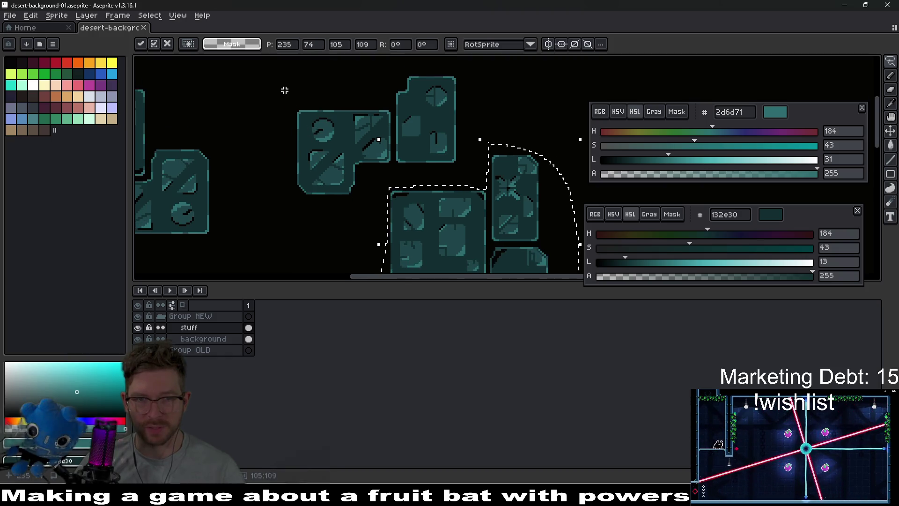
pyautogui.moveTo(274, 88); pyautogui.dragTo(332, 217)
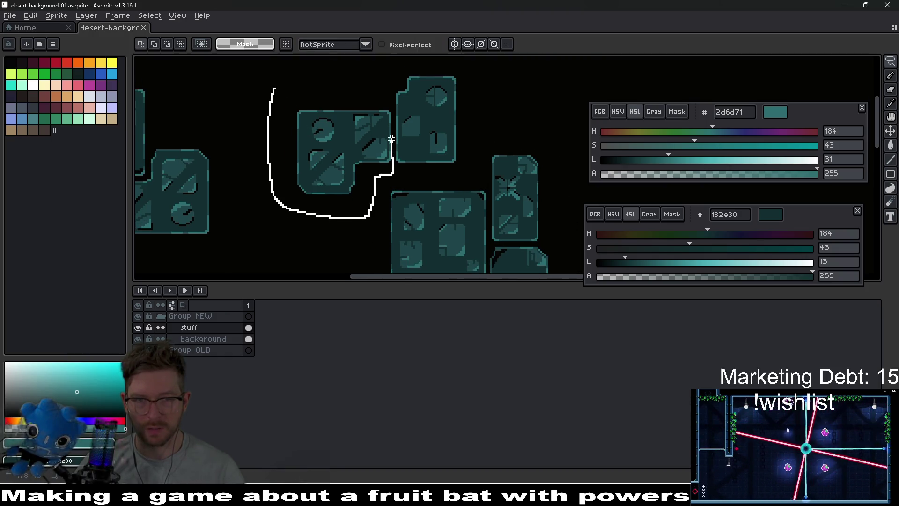
pyautogui.moveTo(336, 81); pyautogui.dragTo(281, 87)
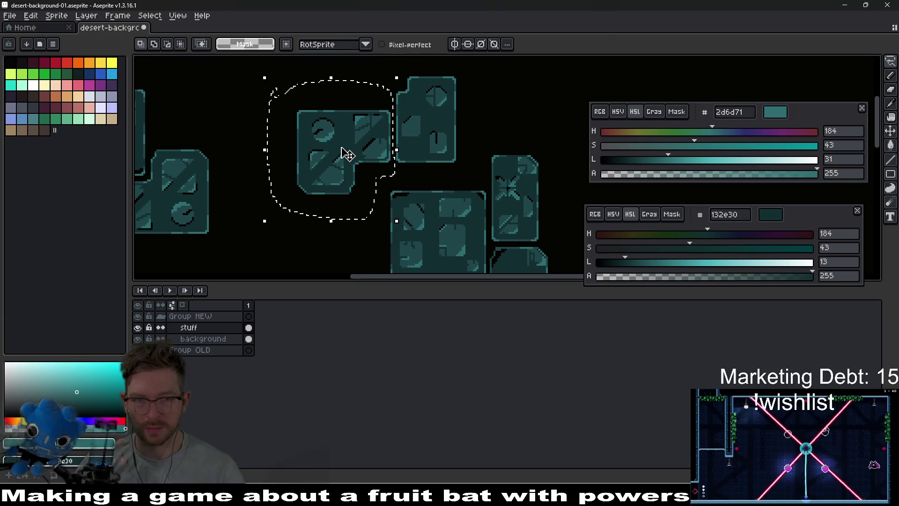
pyautogui.moveTo(346, 154); pyautogui.dragTo(324, 171)
pyautogui.scroll(-2, 388, 123)
pyautogui.hscroll(2, 388, 123)
pyautogui.scroll(-2, 387, 122)
pyautogui.press('Return')
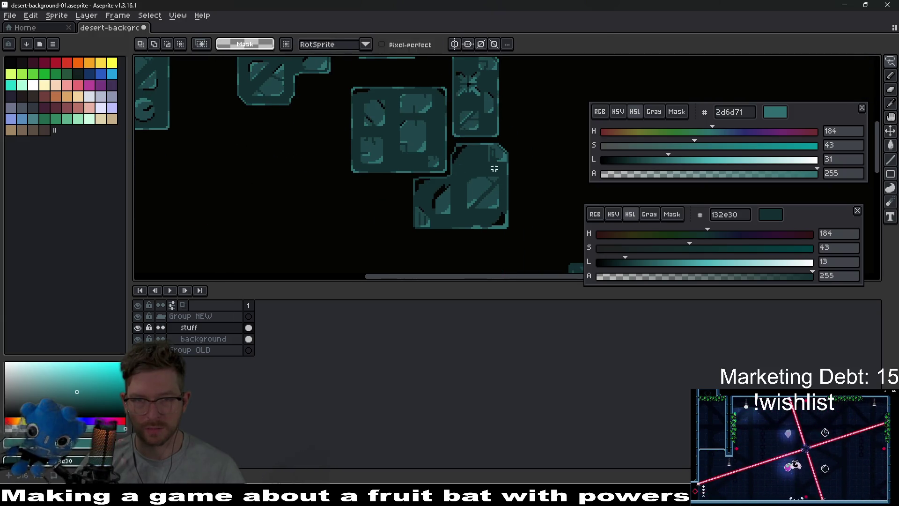
# Marquee-select the left tile group, shift it slightly left, and deselect
pyautogui.scroll(-3, 489, 184)
pyautogui.scroll(2, 471, 180)
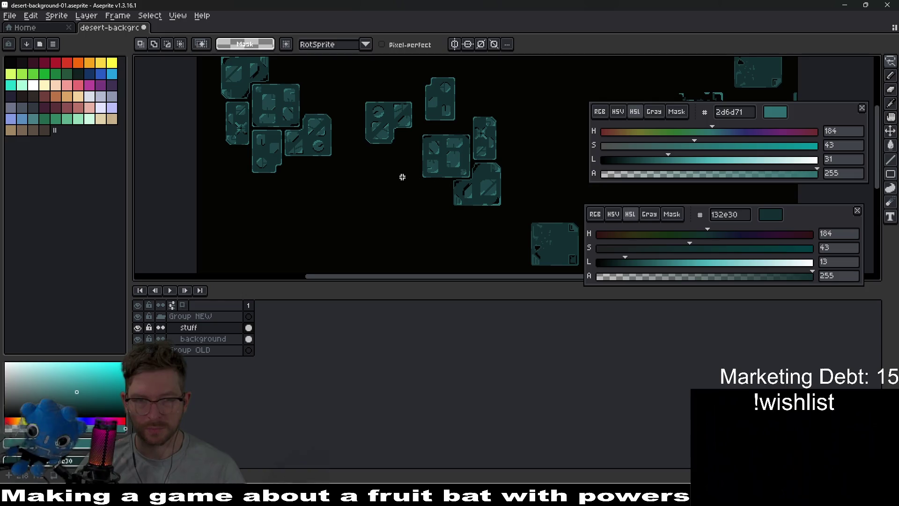
pyautogui.scroll(2, 403, 177)
pyautogui.hscroll(-2, 359, 184)
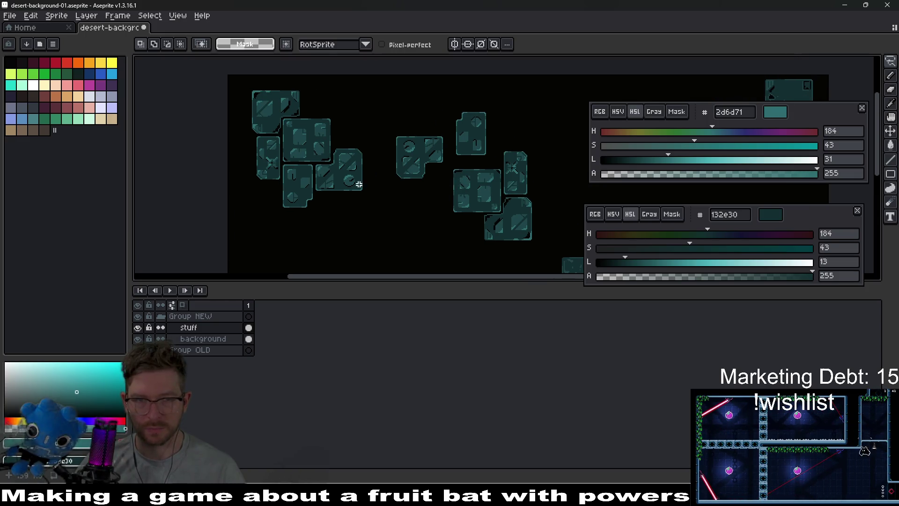
pyautogui.scroll(2, 287, 147)
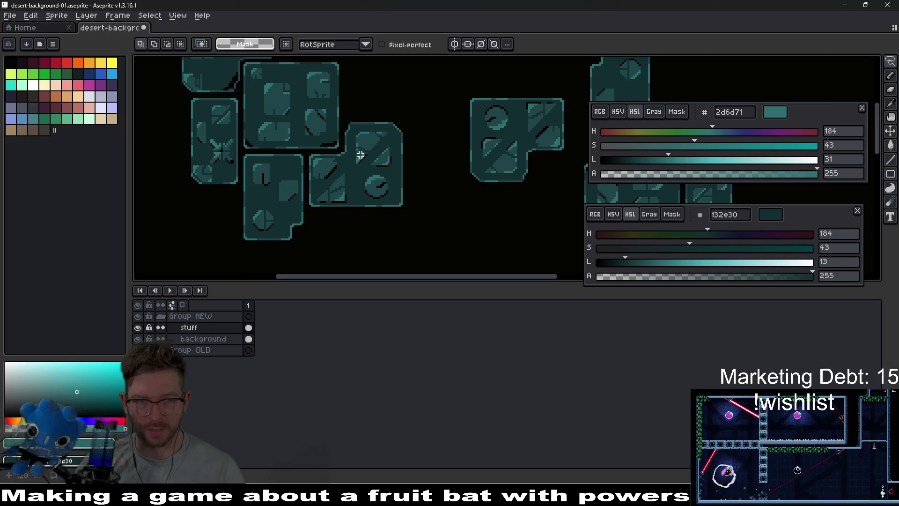
pyautogui.scroll(-2, 305, 121)
pyautogui.press('m')
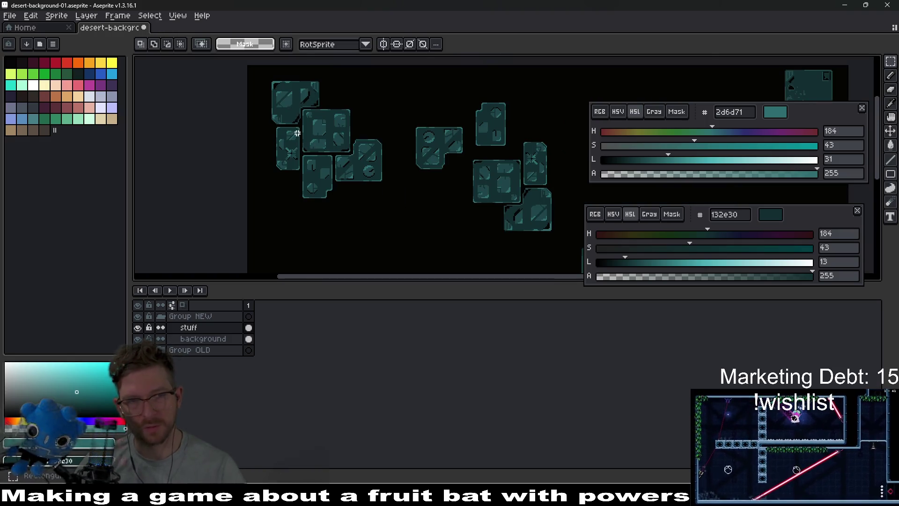
pyautogui.moveTo(260, 67); pyautogui.dragTo(397, 214)
pyautogui.click(459, 211)
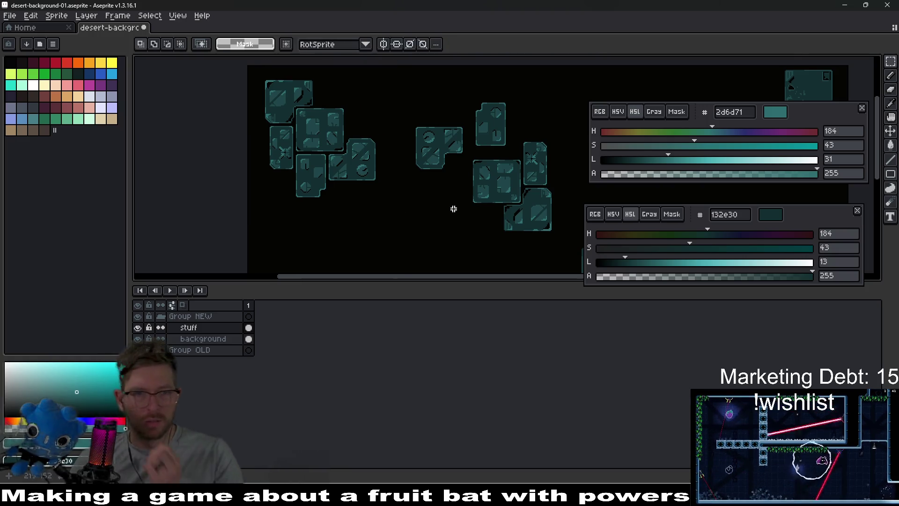
pyautogui.scroll(-2, 450, 208)
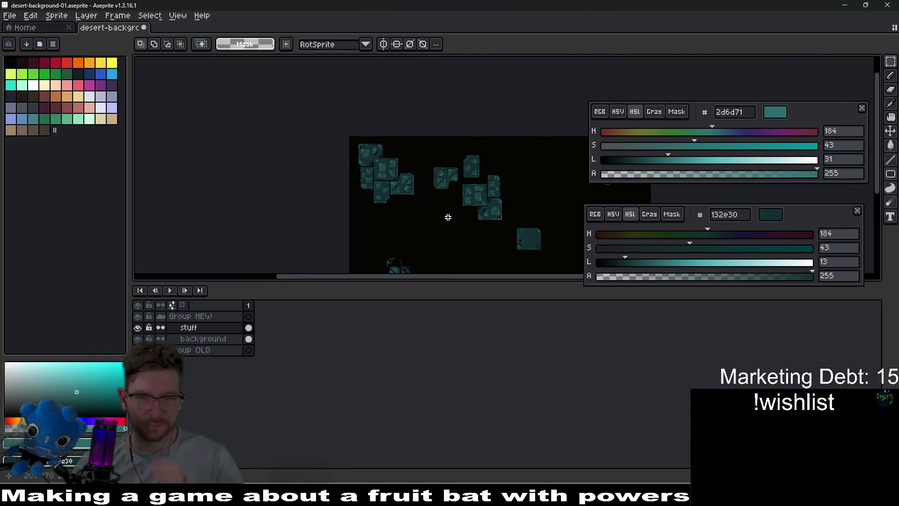
pyautogui.scroll(2, 469, 206)
pyautogui.scroll(2, 474, 200)
pyautogui.press('q')
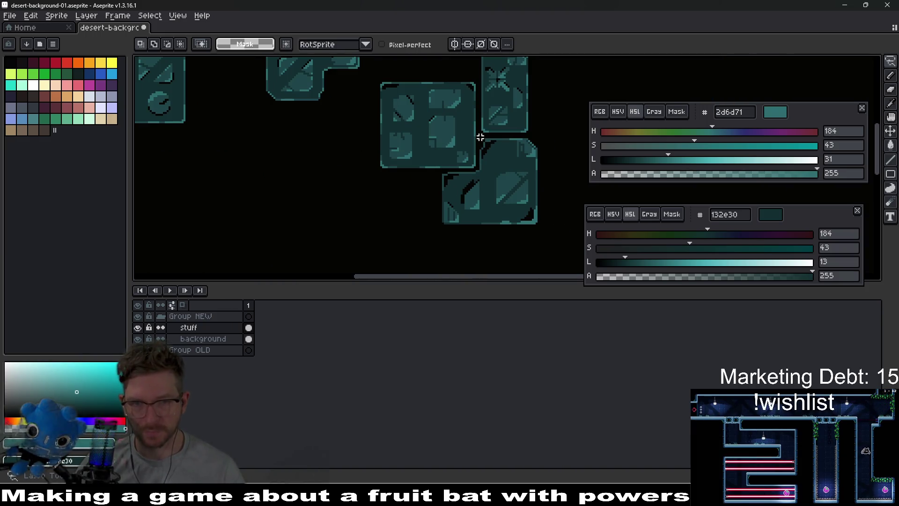
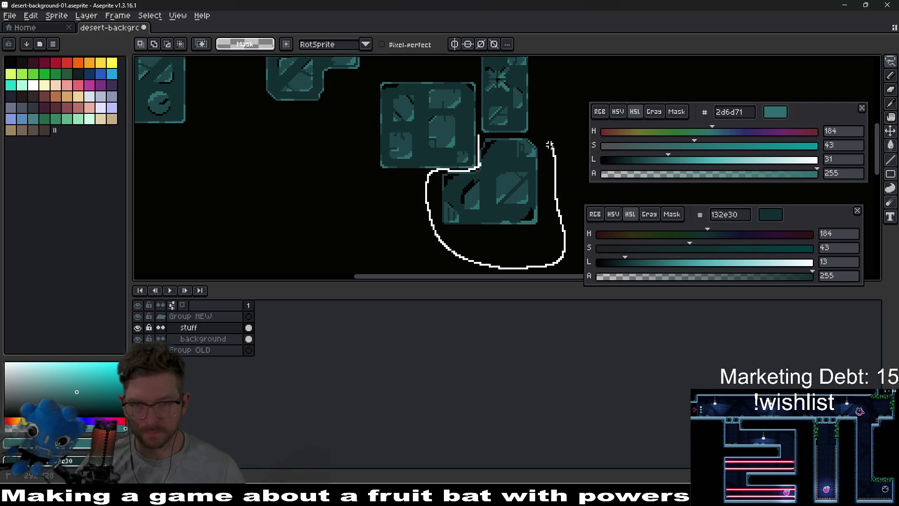
# Lasso the lower tile and the narrow tile and move each closer to the group
pyautogui.moveTo(515, 137); pyautogui.dragTo(505, 137)
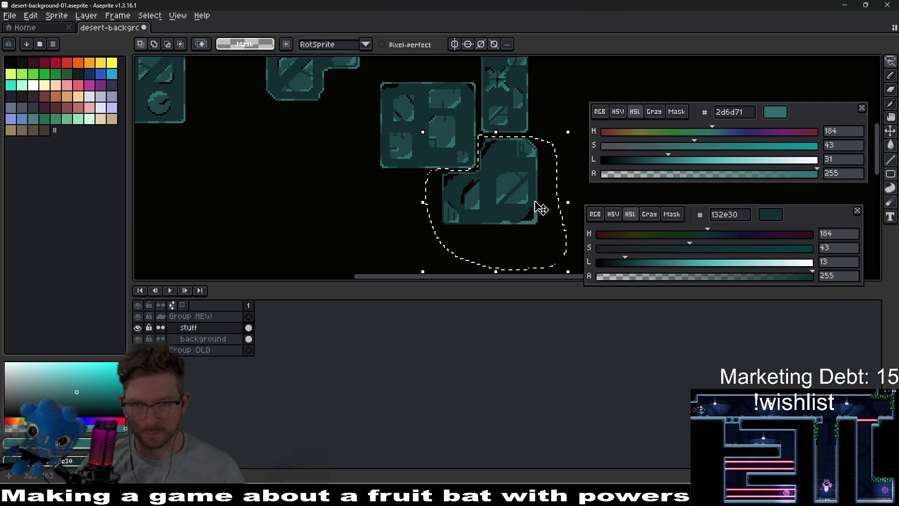
pyautogui.moveTo(520, 206)
pyautogui.mouseDown()
pyautogui.moveTo(537, 226)
pyautogui.moveTo(488, 169)
pyautogui.mouseUp()
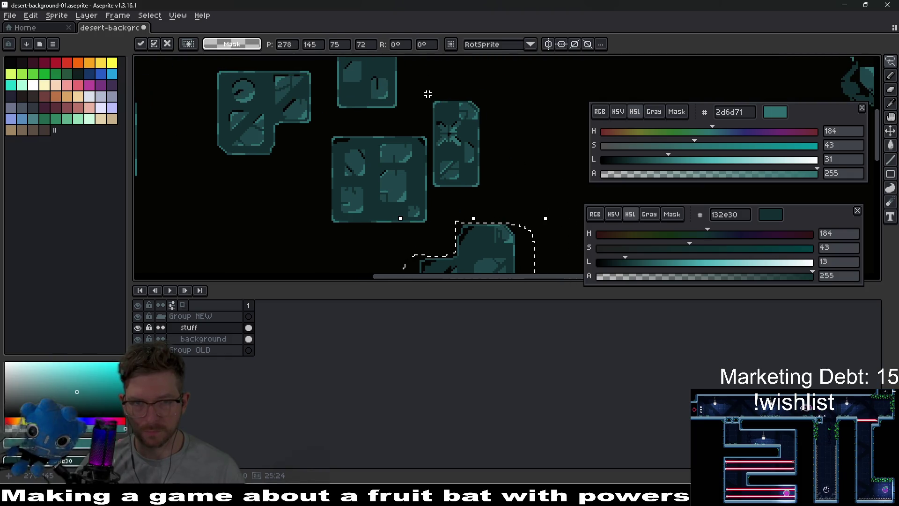
pyautogui.moveTo(428, 94)
pyautogui.mouseDown()
pyautogui.moveTo(430, 159)
pyautogui.moveTo(482, 195)
pyautogui.moveTo(476, 83)
pyautogui.moveTo(428, 105)
pyautogui.mouseUp()
pyautogui.moveTo(461, 150); pyautogui.dragTo(485, 147)
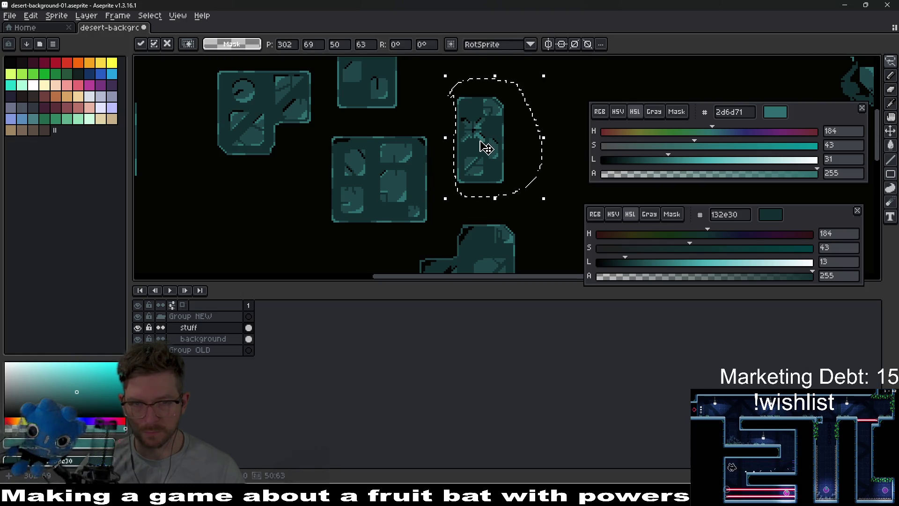
pyautogui.click(535, 212)
pyautogui.scroll(-4, 533, 213)
pyautogui.scroll(1, 486, 187)
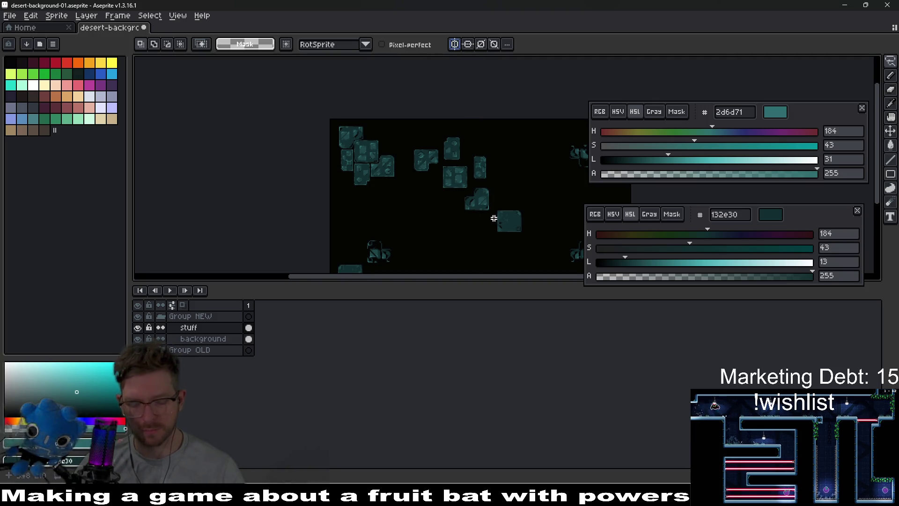
# Marquee-select the upper-left tile cluster and drag it into place
pyautogui.press('m')
pyautogui.moveTo(471, 193)
pyautogui.mouseDown()
pyautogui.moveTo(422, 134)
pyautogui.moveTo(401, 127)
pyautogui.mouseUp()
pyautogui.moveTo(467, 170)
pyautogui.mouseDown()
pyautogui.moveTo(453, 160)
pyautogui.moveTo(465, 174)
pyautogui.mouseUp()
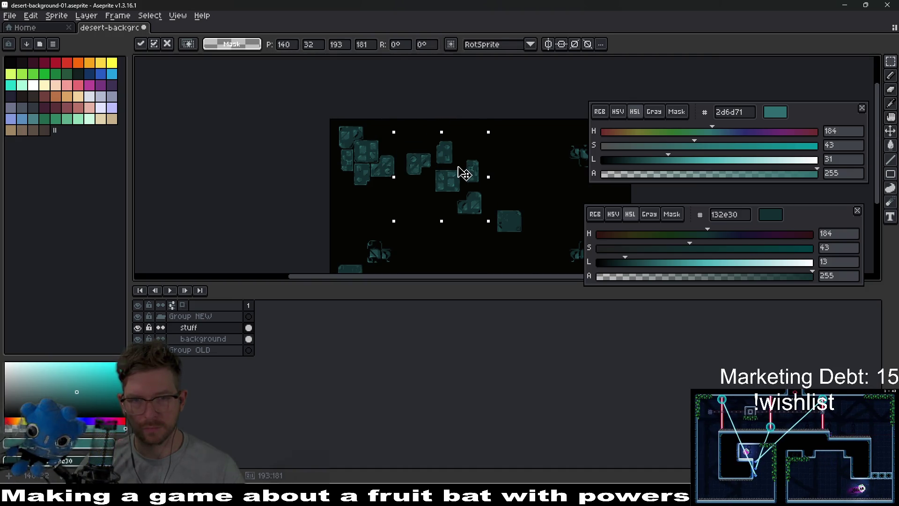
pyautogui.click(535, 71)
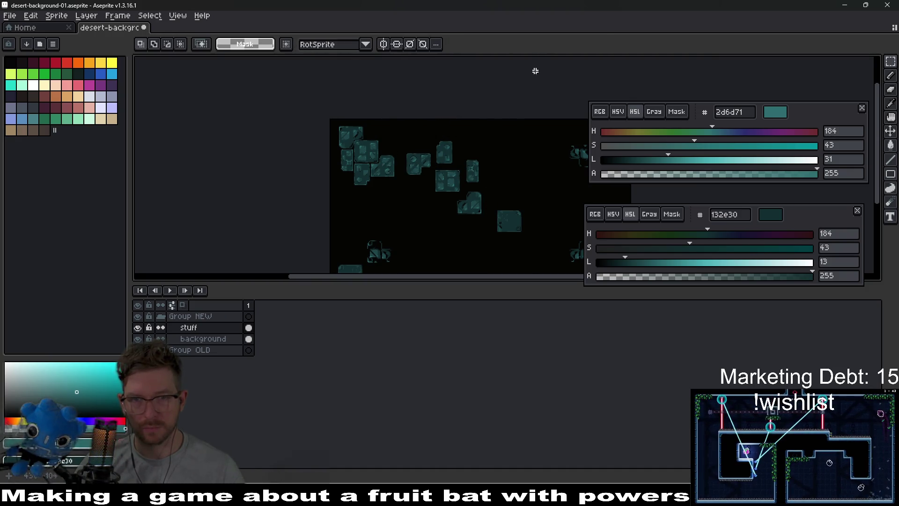
# After briefly toggling symmetry, lasso the large tile block and move it left and down
pyautogui.click(383, 44)
pyautogui.scroll(4, 401, 130)
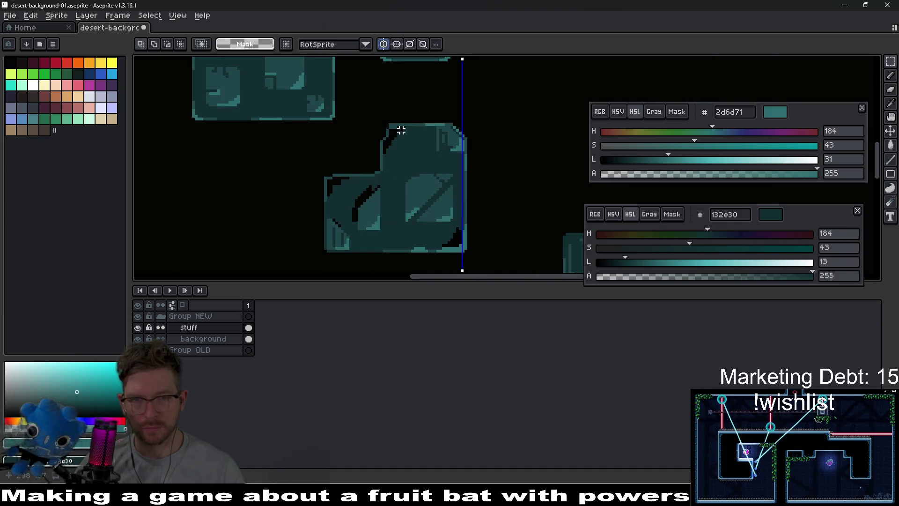
pyautogui.press('q')
pyautogui.moveTo(331, 110)
pyautogui.mouseDown()
pyautogui.moveTo(462, 281)
pyautogui.moveTo(541, 100)
pyautogui.mouseUp()
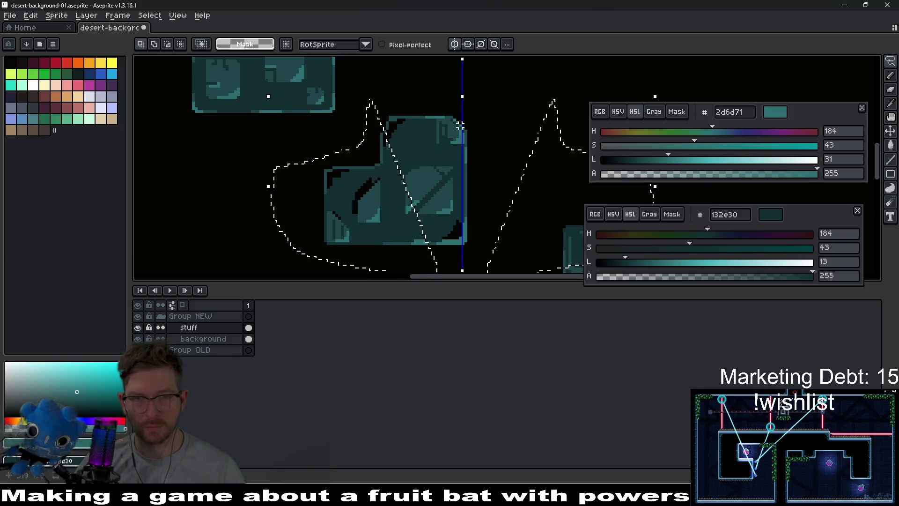
pyautogui.hotkey('ctrl', 'd')
pyautogui.click(455, 44)
pyautogui.moveTo(345, 154)
pyautogui.mouseDown()
pyautogui.moveTo(415, 261)
pyautogui.moveTo(457, 85)
pyautogui.moveTo(357, 118)
pyautogui.mouseUp()
pyautogui.moveTo(412, 164); pyautogui.dragTo(357, 191)
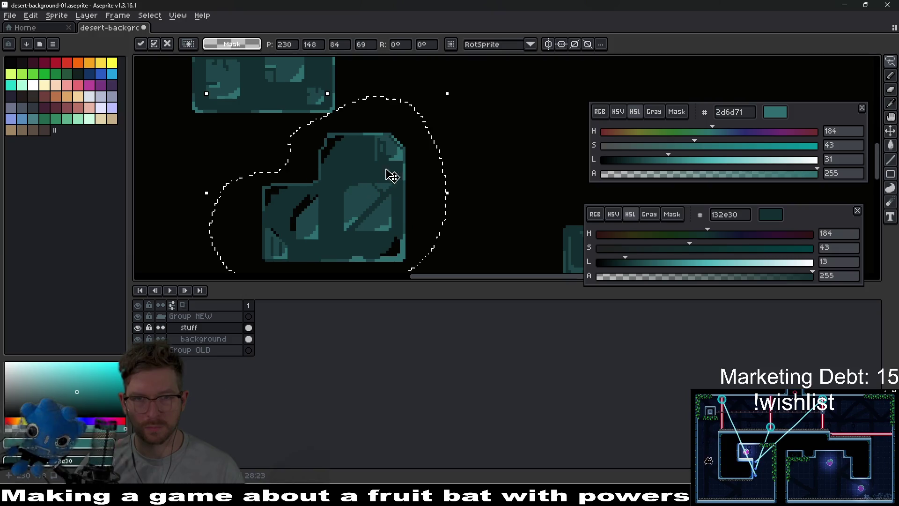
pyautogui.hotkey('ctrl', 'd')
# Marquee-select the central group of tiles and shift it up
pyautogui.scroll(-5, 448, 122)
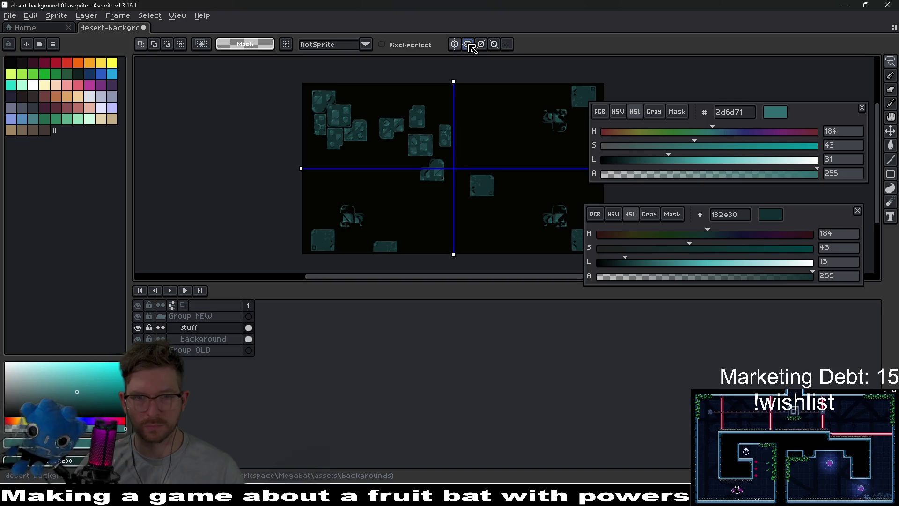
pyautogui.scroll(3, 437, 170)
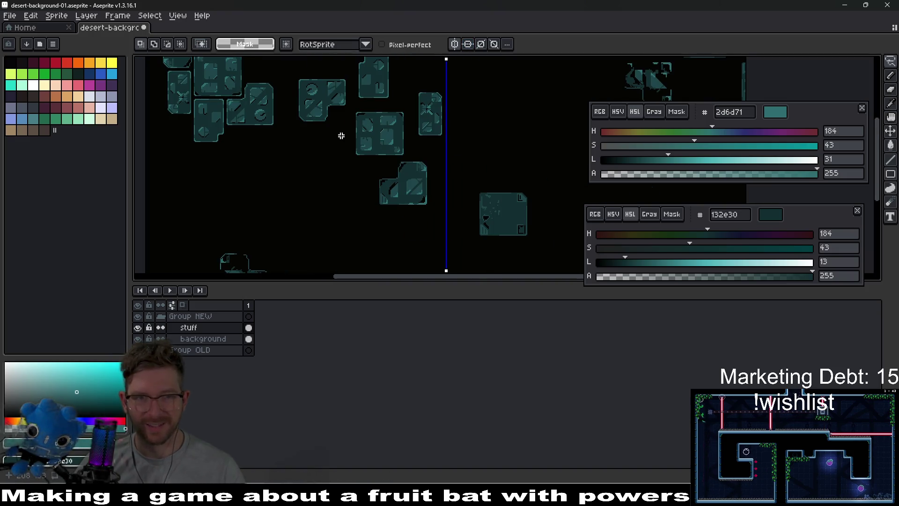
pyautogui.moveTo(341, 136); pyautogui.dragTo(349, 170)
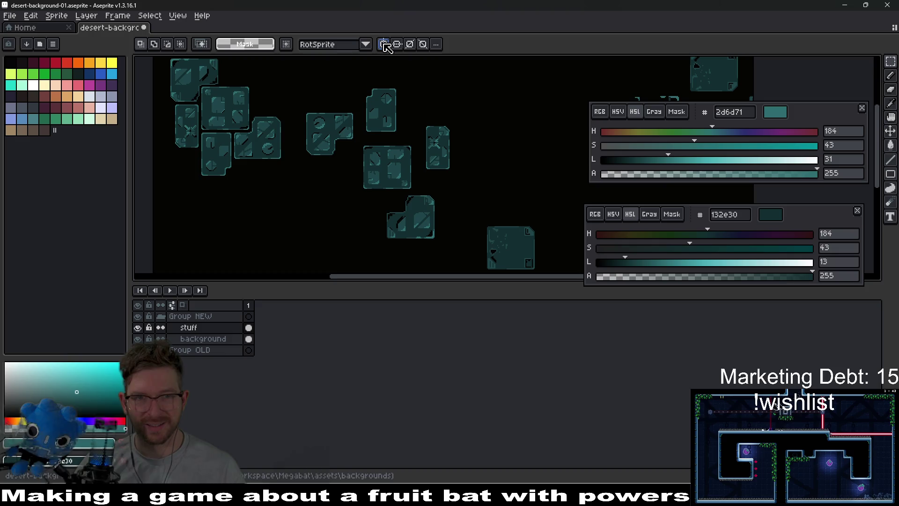
pyautogui.moveTo(294, 80)
pyautogui.mouseDown()
pyautogui.moveTo(366, 190)
pyautogui.moveTo(454, 255)
pyautogui.moveTo(466, 249)
pyautogui.mouseUp()
pyautogui.moveTo(428, 203)
pyautogui.mouseDown()
pyautogui.moveTo(424, 174)
pyautogui.moveTo(441, 195)
pyautogui.mouseUp()
pyautogui.press('Return')
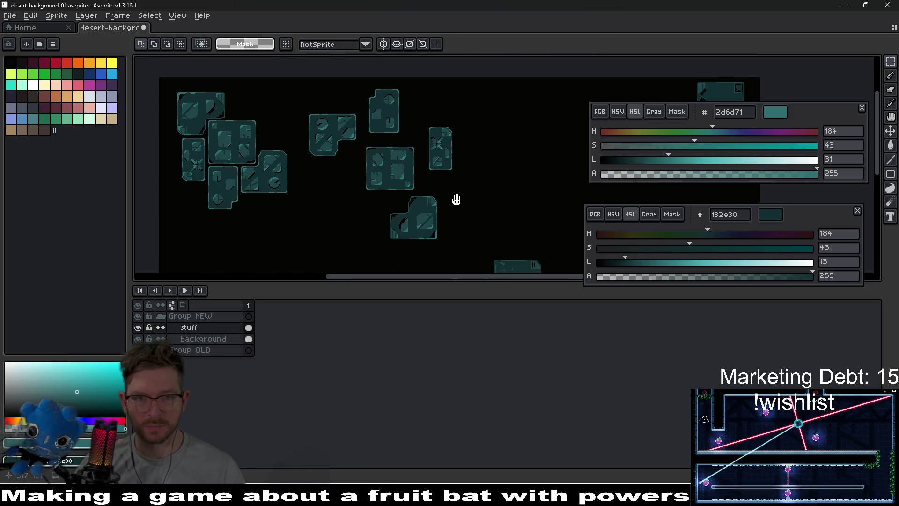
# Review the tightened tile layout and switch to the Eyedropper
pyautogui.moveTo(348, 213); pyautogui.dragTo(400, 181)
pyautogui.moveTo(325, 158); pyautogui.dragTo(405, 189)
pyautogui.scroll(1, 412, 206)
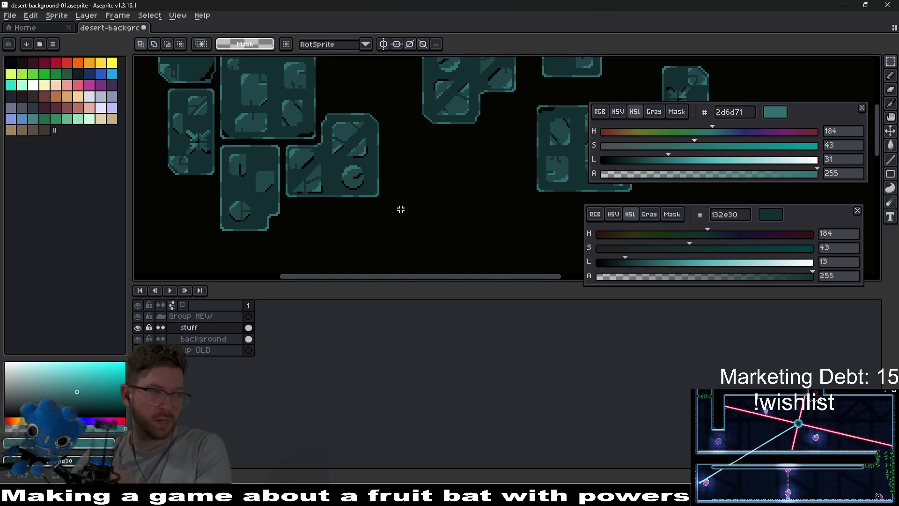
pyautogui.hscroll(2, 437, 219)
pyautogui.scroll(-1, 438, 219)
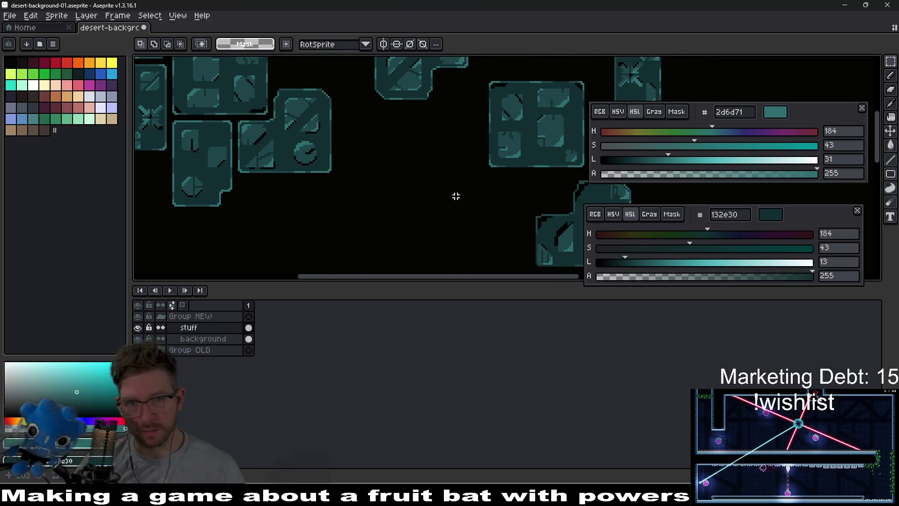
pyautogui.scroll(-1, 455, 196)
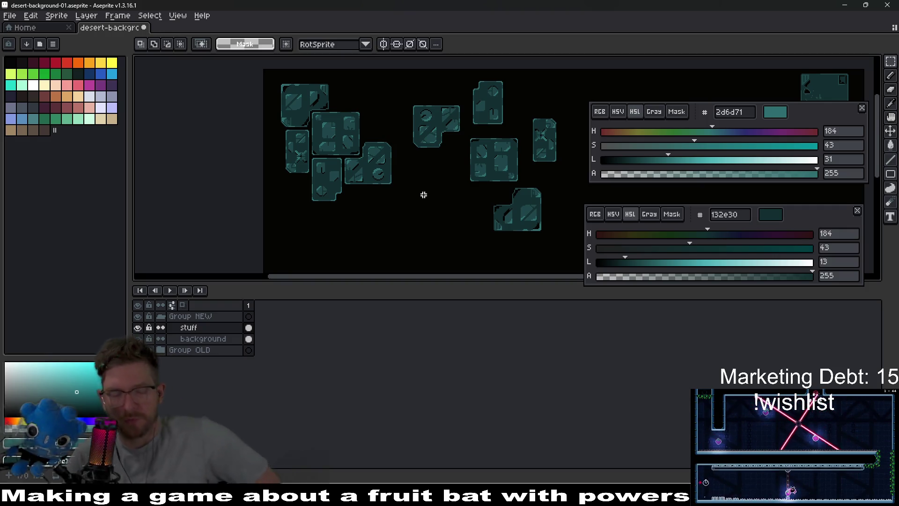
pyautogui.scroll(1, 424, 195)
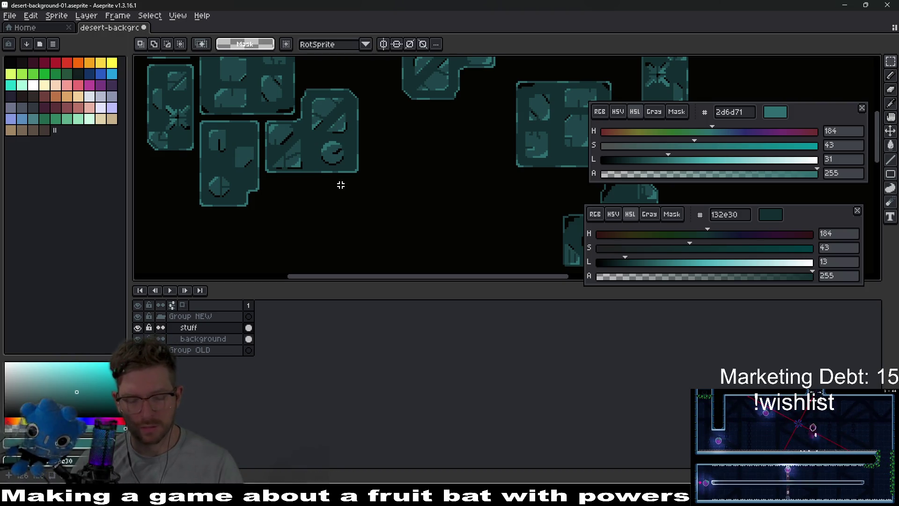
pyautogui.press('i')
pyautogui.scroll(2, 328, 178)
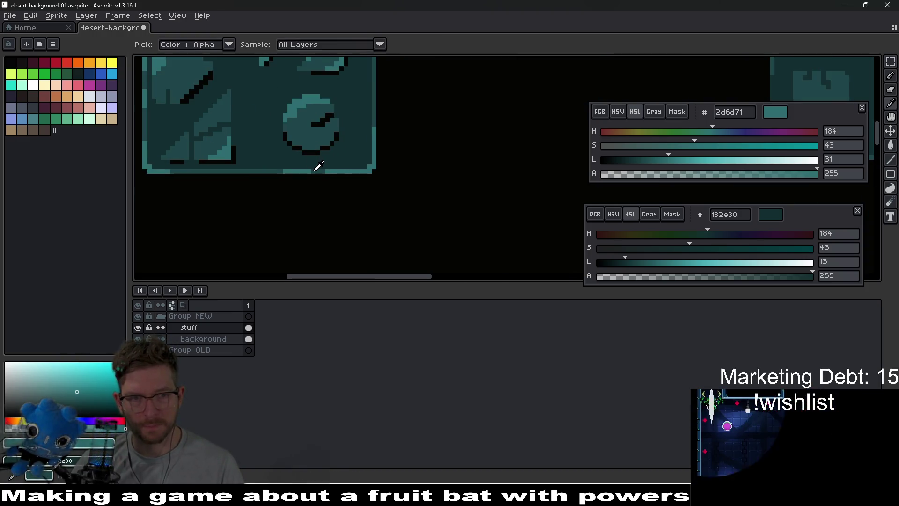
# Sample dark teal 1f464a from a tile and set the Pencil to 2px
pyautogui.click(318, 166)
pyautogui.scroll(-2, 463, 195)
pyautogui.scroll(1, 424, 187)
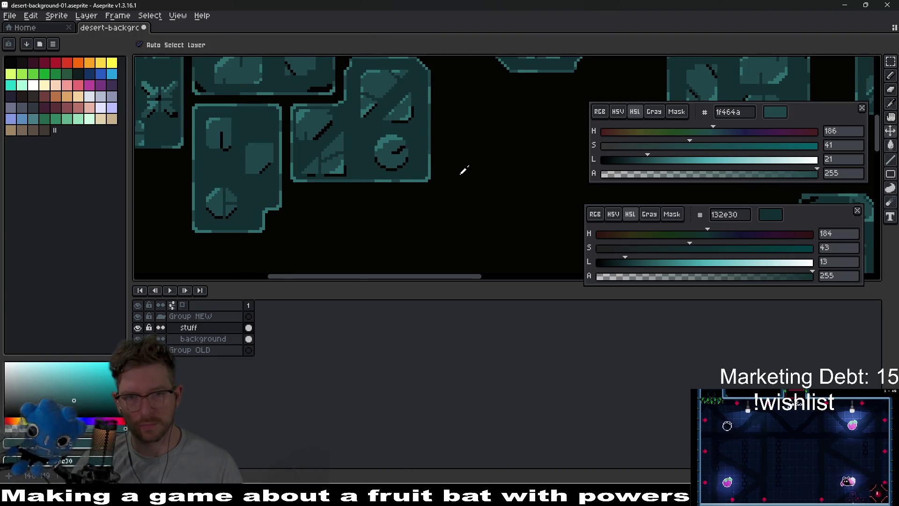
pyautogui.press('b')
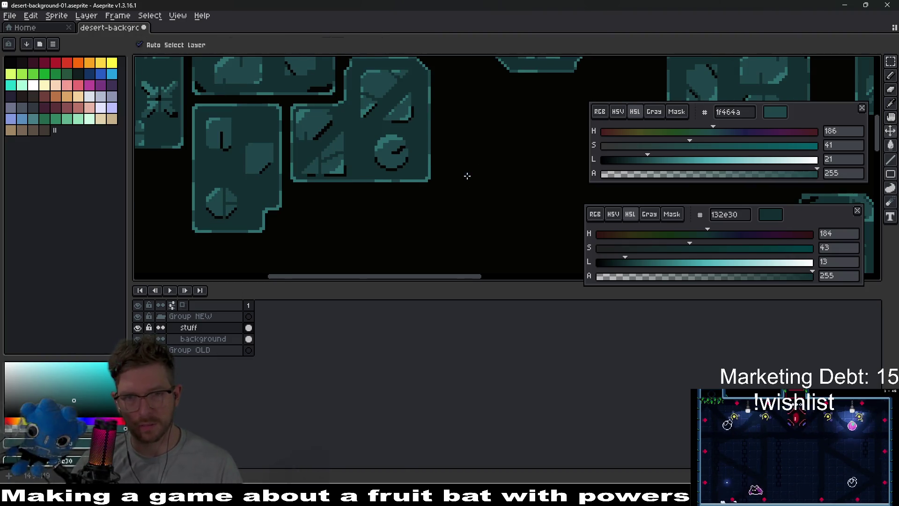
pyautogui.scroll(-1, 508, 151)
pyautogui.scroll(1, 450, 140)
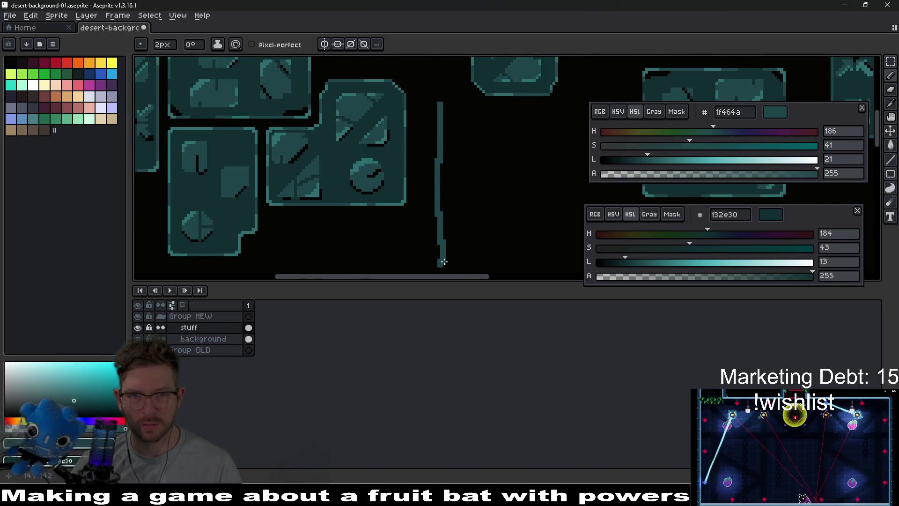
pyautogui.hotkey('ctrl', 'z')
pyautogui.press('-')
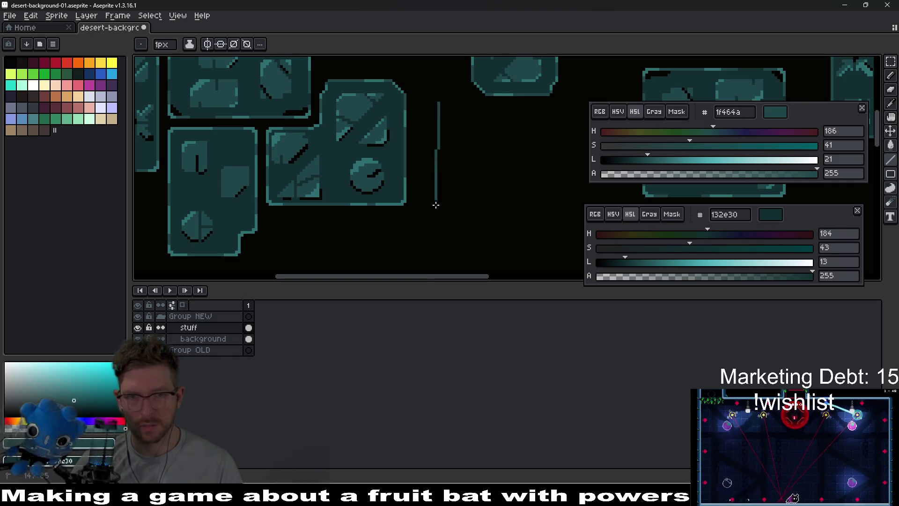
pyautogui.hotkey('ctrl', 'z')
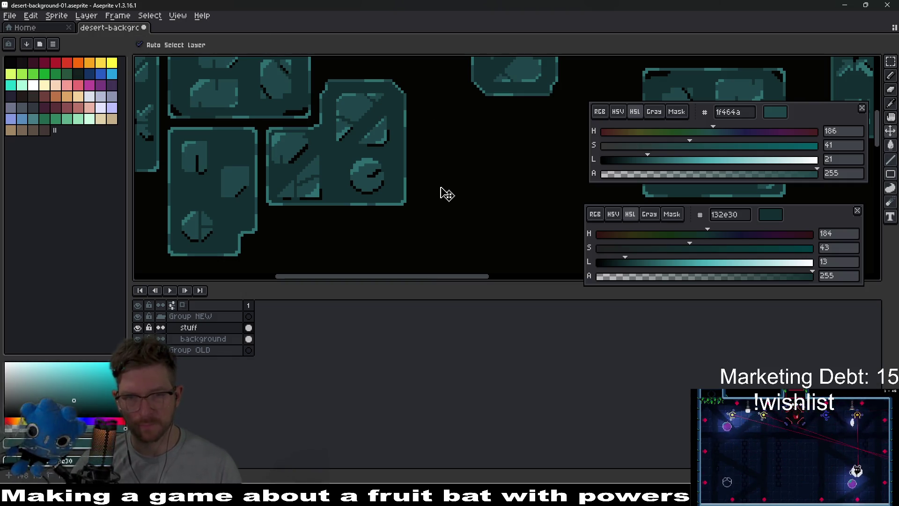
pyautogui.press('+')
# Draw the new block's vertical edge and a bottom edge running left from it
pyautogui.moveTo(443, 182)
pyautogui.mouseDown()
pyautogui.moveTo(437, 273)
pyautogui.moveTo(439, 208)
pyautogui.mouseUp()
pyautogui.moveTo(439, 169); pyautogui.dragTo(443, 168)
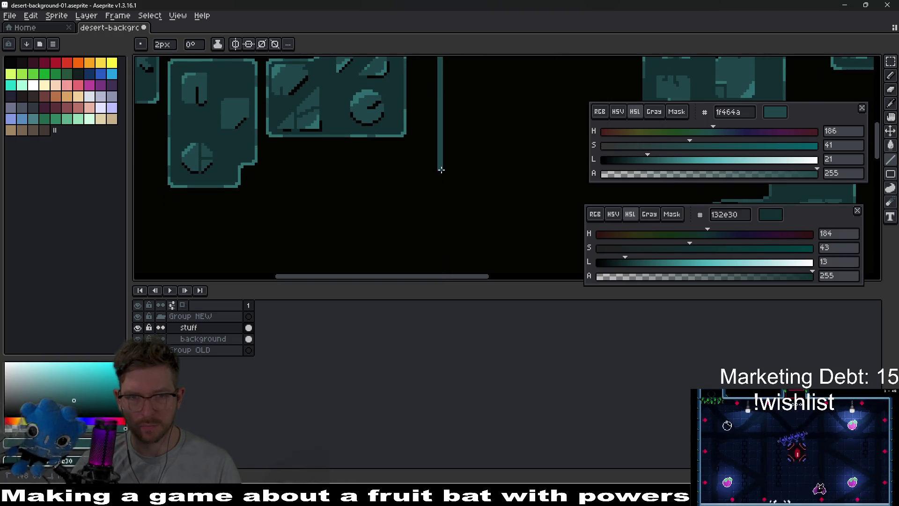
pyautogui.moveTo(344, 169); pyautogui.dragTo(281, 166)
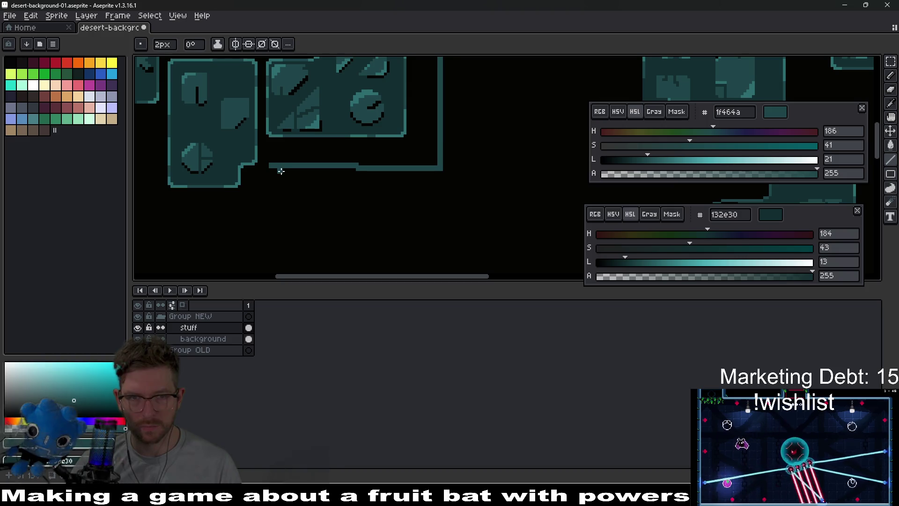
pyautogui.hotkey('ctrl', 'z')
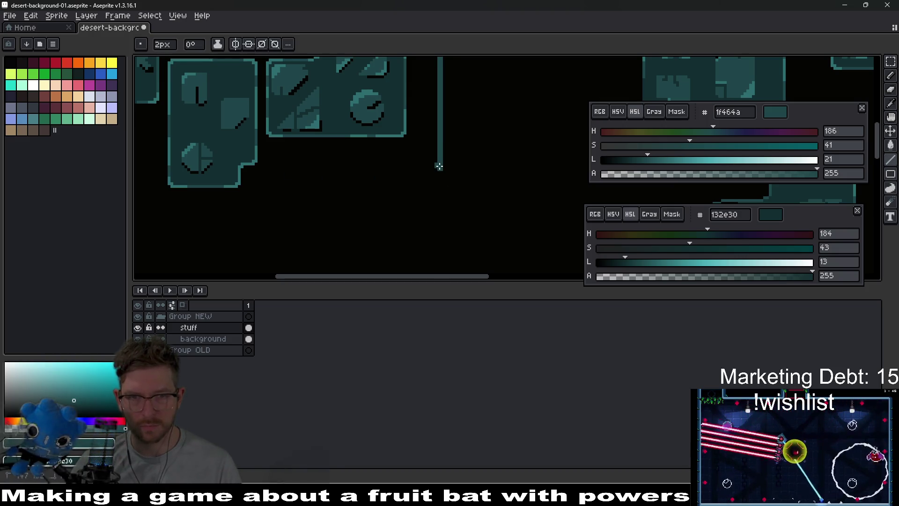
pyautogui.moveTo(439, 167); pyautogui.dragTo(272, 170)
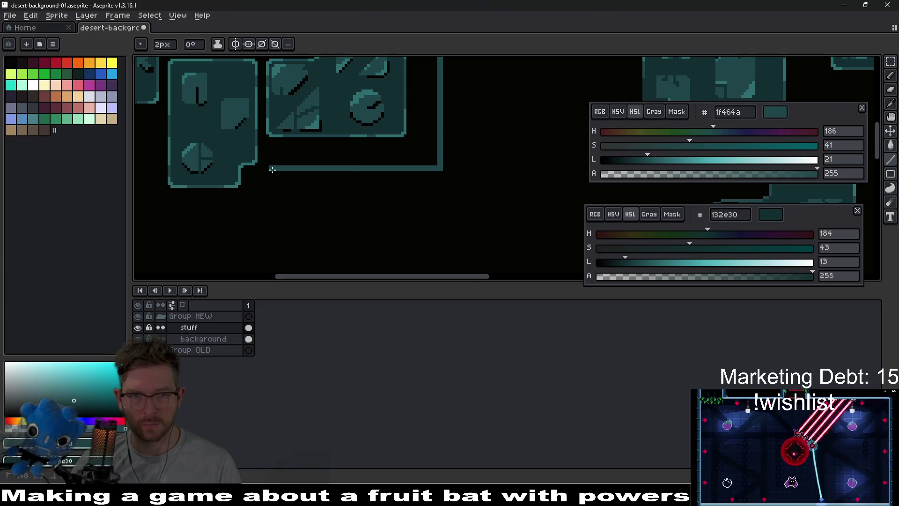
# Draw another vertical outline edge upward and turn on horizontal mirror symmetry
pyautogui.scroll(-2, 272, 169)
pyautogui.scroll(2, 398, 156)
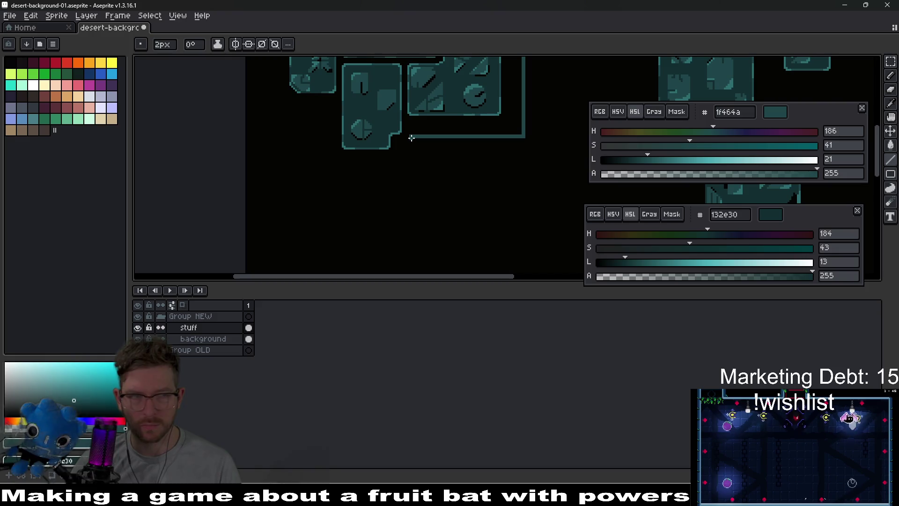
pyautogui.moveTo(540, 145)
pyautogui.mouseDown()
pyautogui.moveTo(495, 177)
pyautogui.moveTo(420, 70)
pyautogui.moveTo(378, 110)
pyautogui.mouseUp()
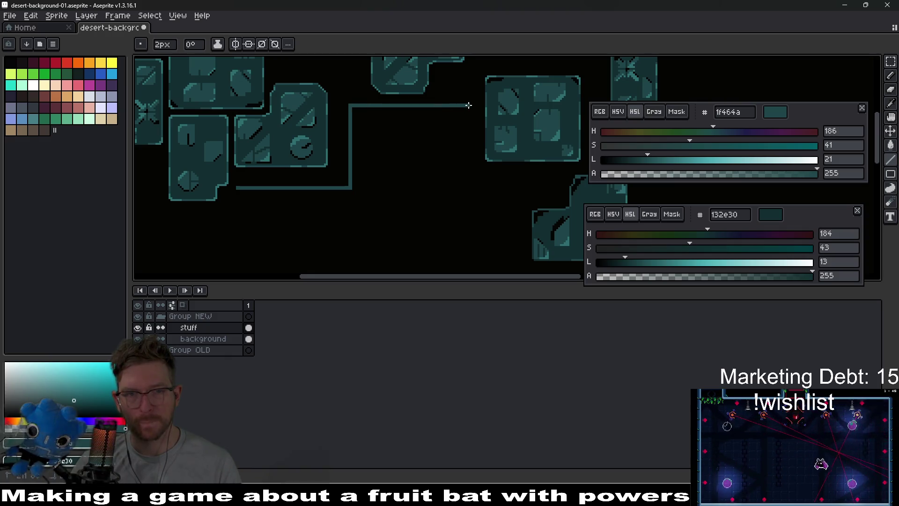
pyautogui.moveTo(467, 271)
pyautogui.mouseDown()
pyautogui.moveTo(478, 120)
pyautogui.moveTo(482, 145)
pyautogui.moveTo(473, 141)
pyautogui.mouseUp()
pyautogui.click(248, 46)
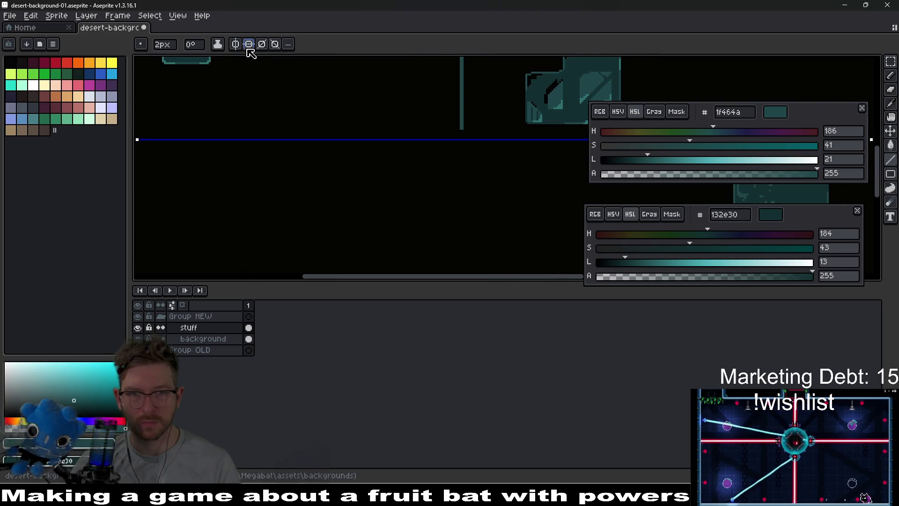
# Draw a teal line left from the vertical line and remove its stray left end
pyautogui.moveTo(451, 125)
pyautogui.mouseDown()
pyautogui.moveTo(248, 112)
pyautogui.moveTo(214, 126)
pyautogui.mouseUp()
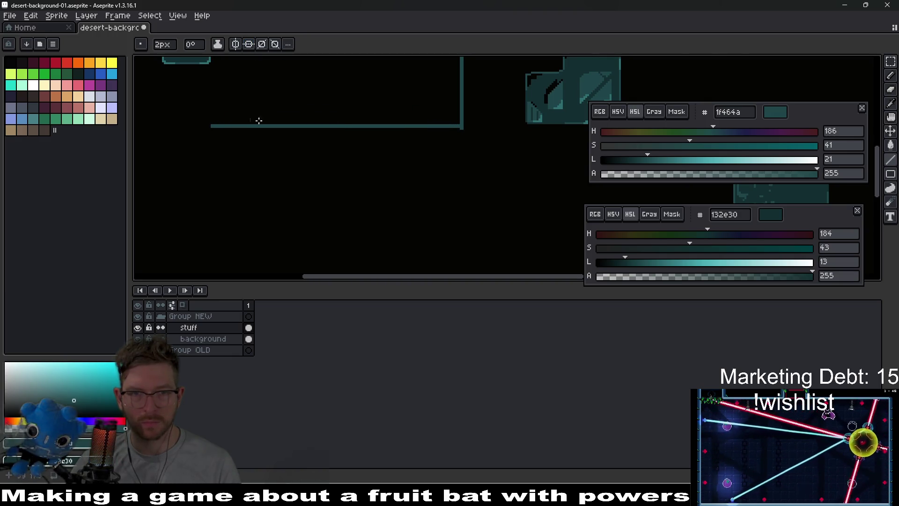
pyautogui.scroll(2, 496, 124)
pyautogui.press('e')
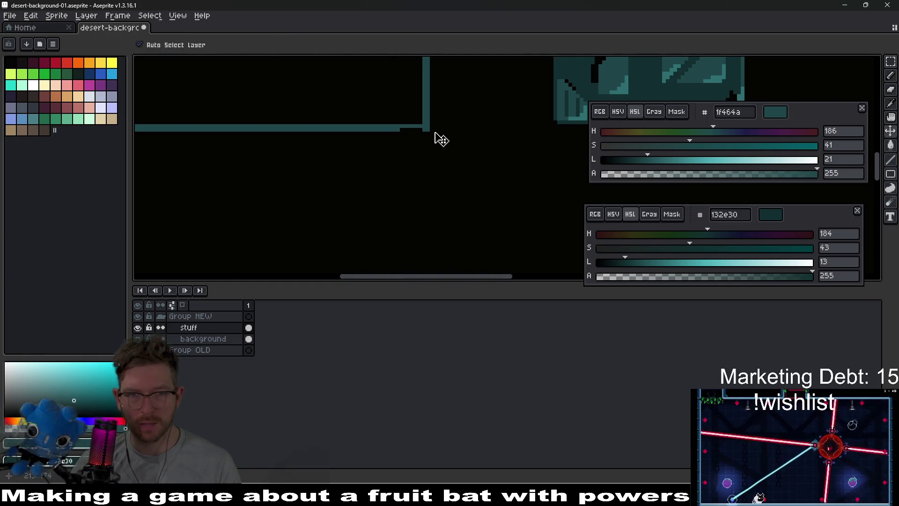
pyautogui.moveTo(374, 139)
pyautogui.mouseDown()
pyautogui.moveTo(303, 135)
pyautogui.moveTo(327, 133)
pyautogui.moveTo(357, 155)
pyautogui.moveTo(388, 157)
pyautogui.mouseUp()
pyautogui.scroll(1, 388, 157)
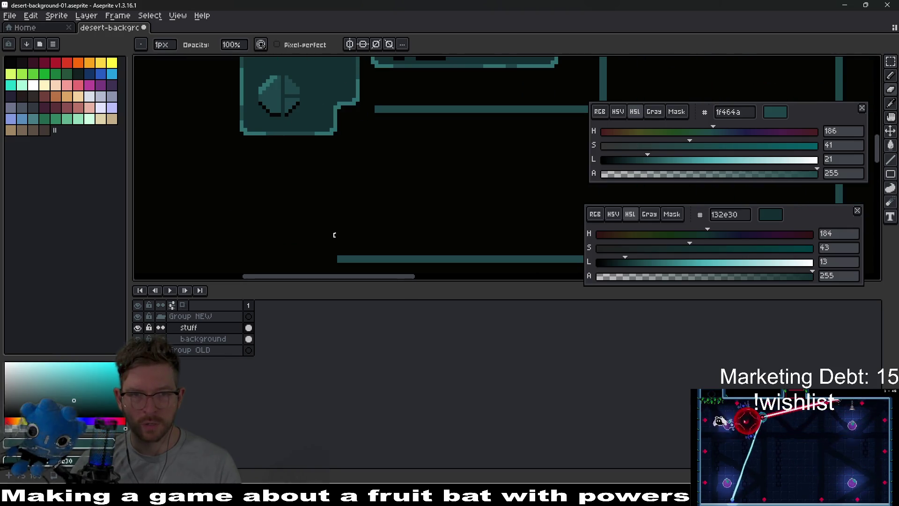
pyautogui.scroll(-2, 332, 234)
pyautogui.hotkey('ctrl', 'z')
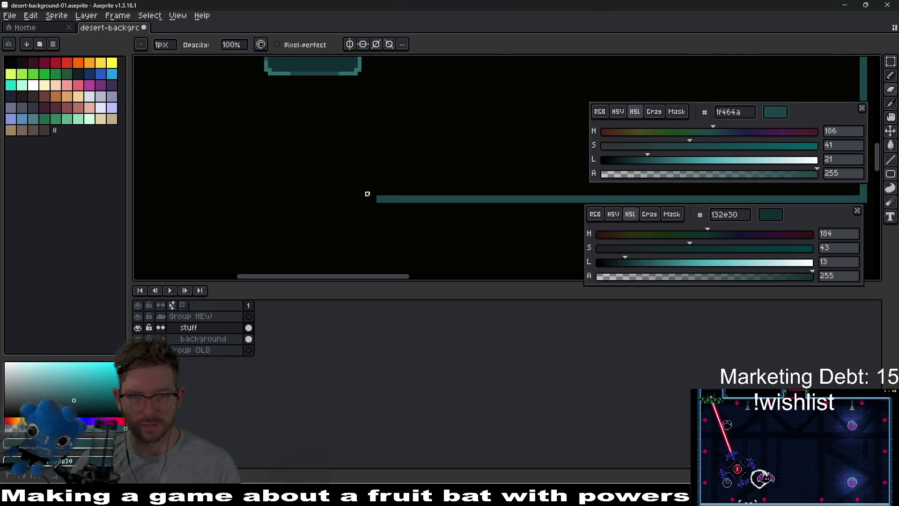
# Extend the vertical teal line down to close the stepped outline
pyautogui.scroll(3, 379, 178)
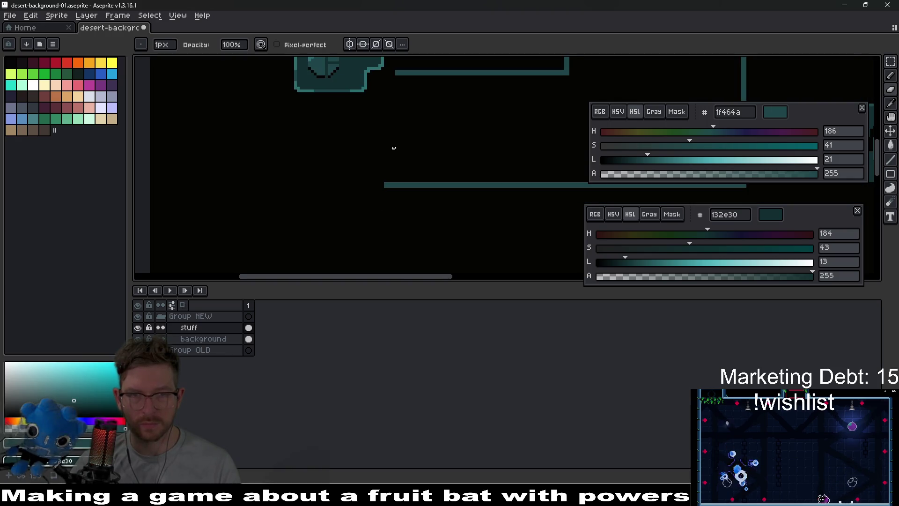
pyautogui.press('e')
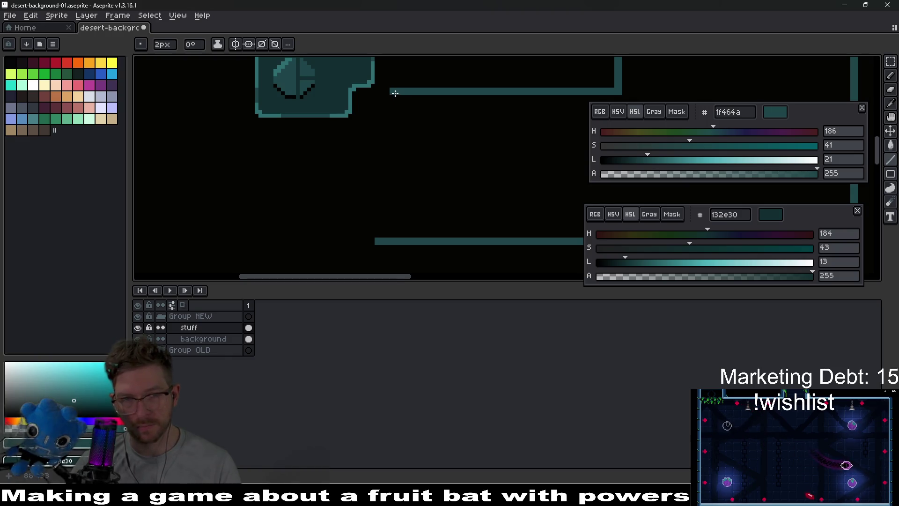
pyautogui.moveTo(396, 134); pyautogui.dragTo(394, 224)
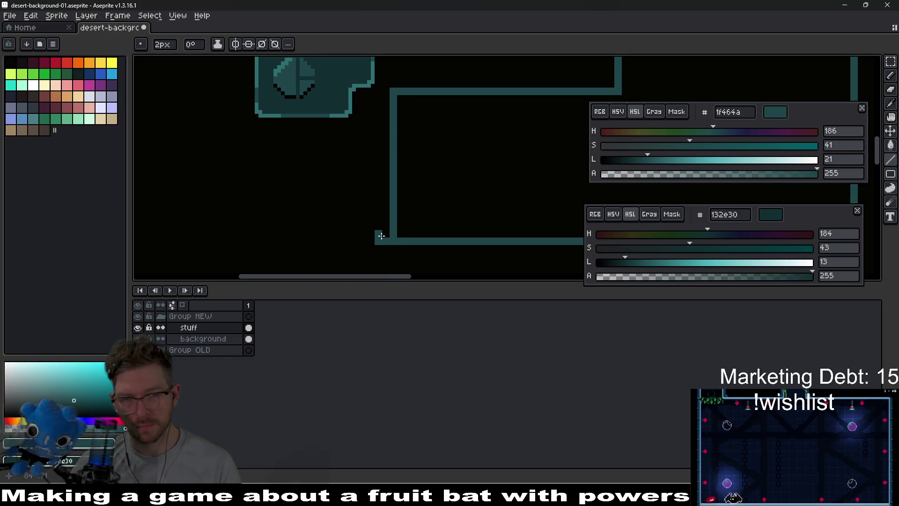
pyautogui.scroll(-3, 381, 236)
pyautogui.press('e')
pyautogui.scroll(2, 382, 172)
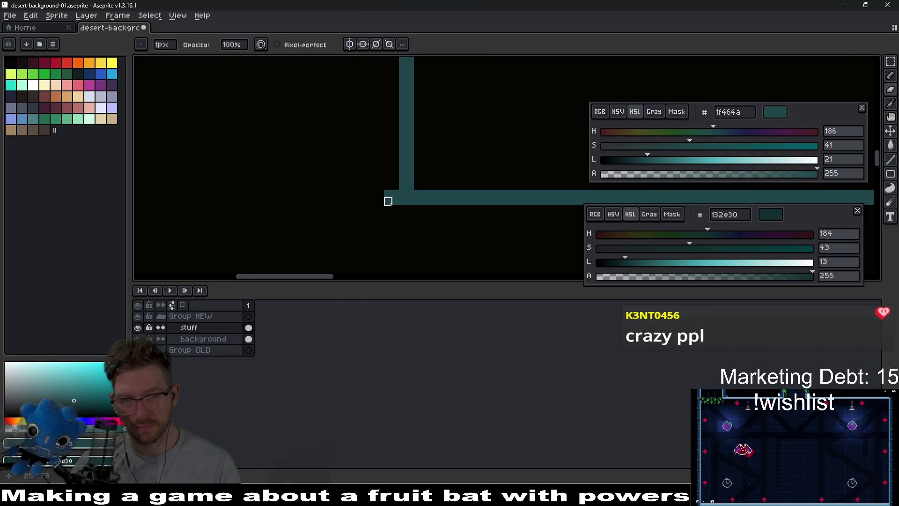
pyautogui.scroll(-5, 410, 178)
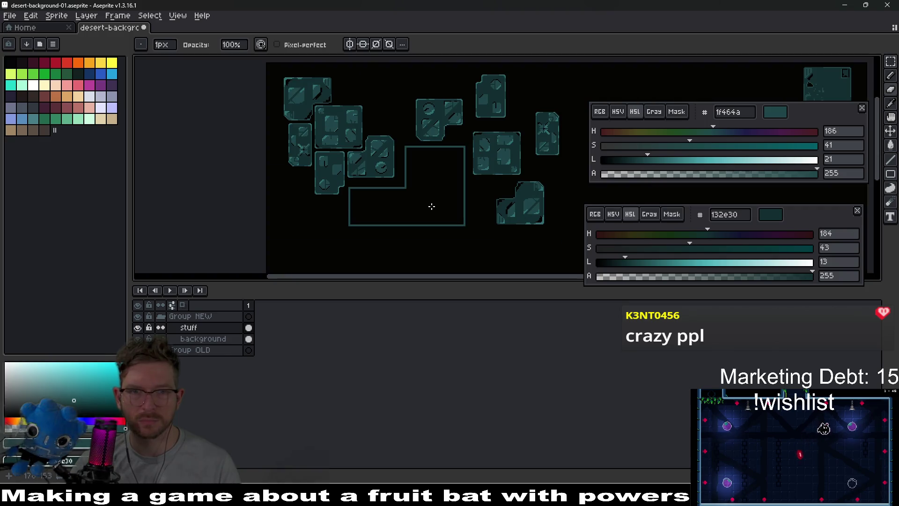
# Try a teal bucket fill of the outlined shape, then undo it
pyautogui.moveTo(431, 206); pyautogui.dragTo(450, 166)
pyautogui.press('g')
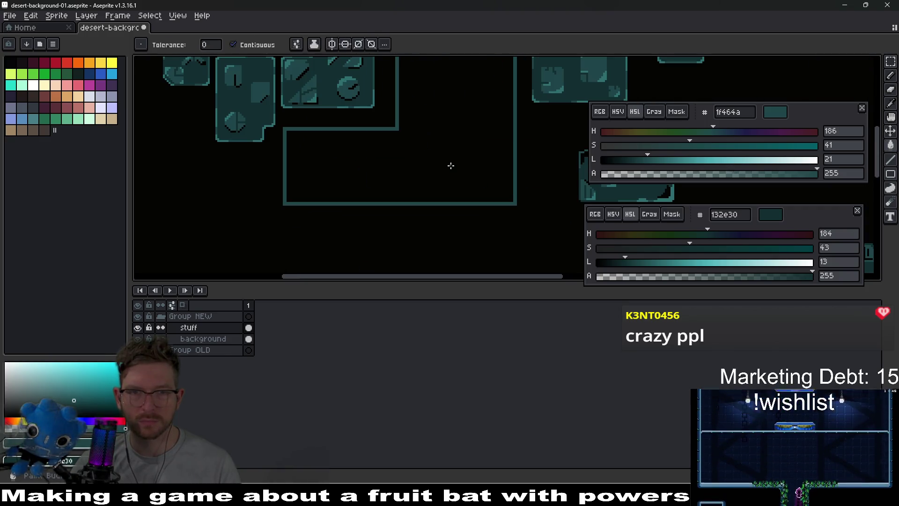
pyautogui.click(451, 165)
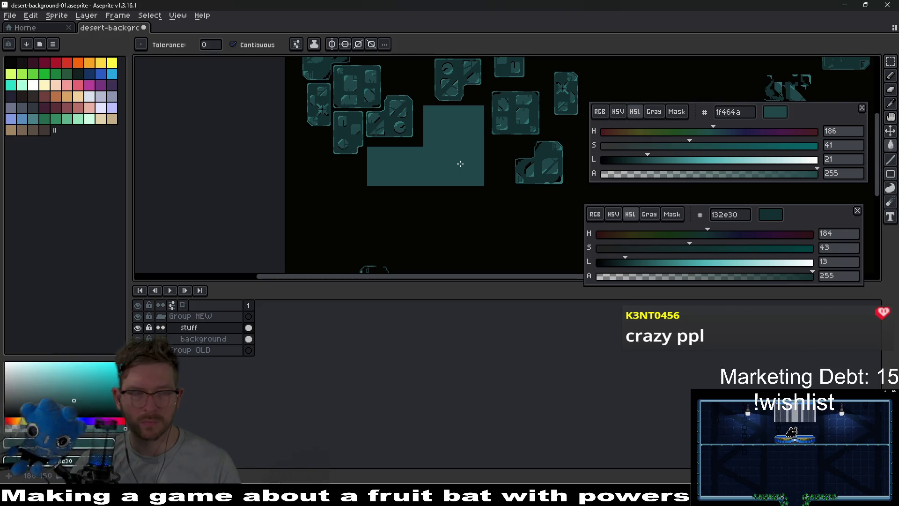
pyautogui.hotkey('ctrl', 'z')
pyautogui.scroll(1, 384, 163)
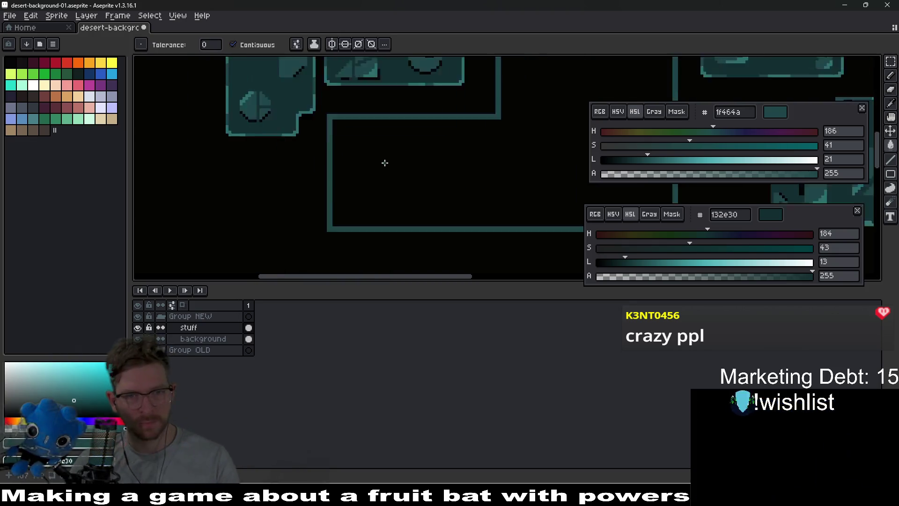
# Paint teal inside the outline, including the bottom-right corner and a stepped diagonal edge
pyautogui.scroll(1, 385, 163)
pyautogui.press('m')
pyautogui.scroll(1, 383, 162)
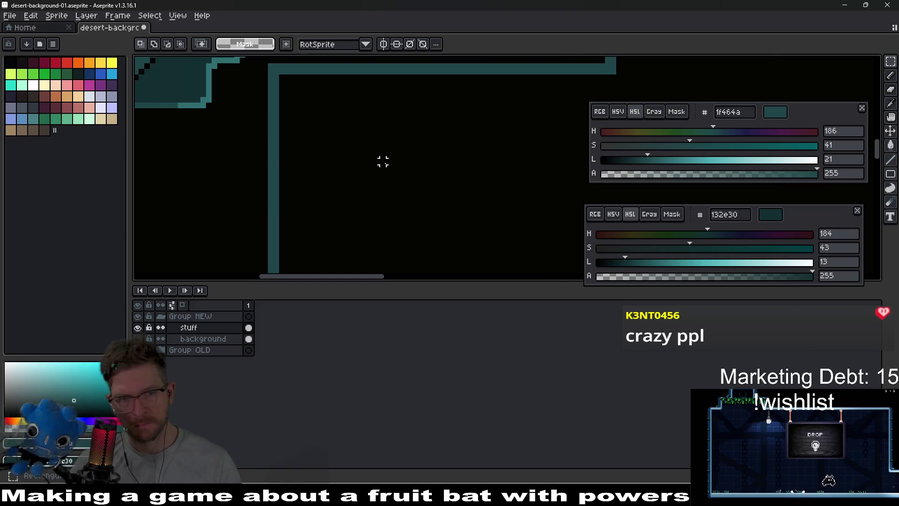
pyautogui.scroll(-2, 383, 162)
pyautogui.press('b')
pyautogui.click(373, 159)
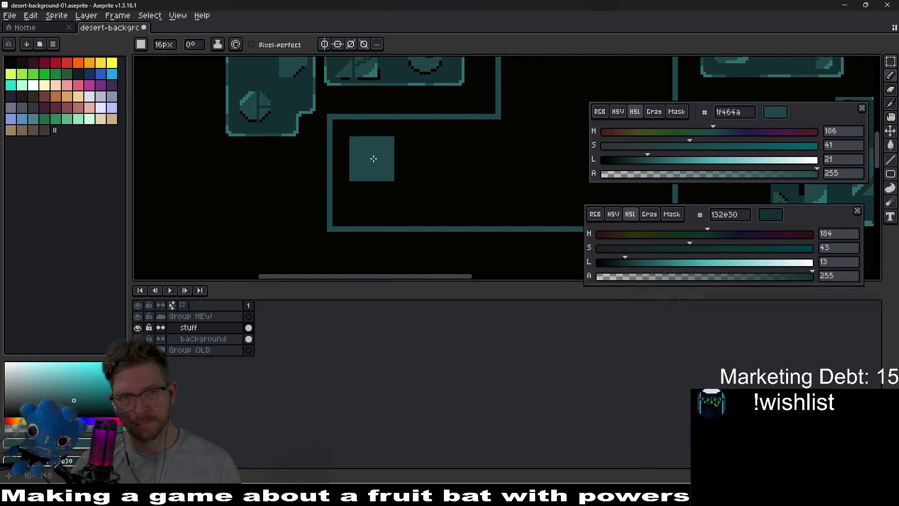
pyautogui.moveTo(373, 159)
pyautogui.mouseDown()
pyautogui.moveTo(353, 137)
pyautogui.moveTo(352, 207)
pyautogui.moveTo(385, 190)
pyautogui.moveTo(381, 140)
pyautogui.moveTo(420, 150)
pyautogui.mouseUp()
pyautogui.click(484, 150)
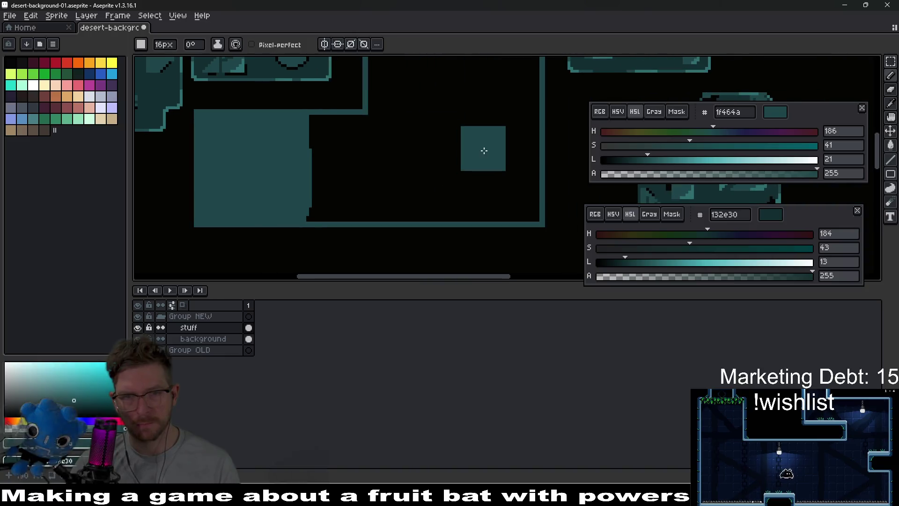
pyautogui.moveTo(481, 219); pyautogui.dragTo(473, 216)
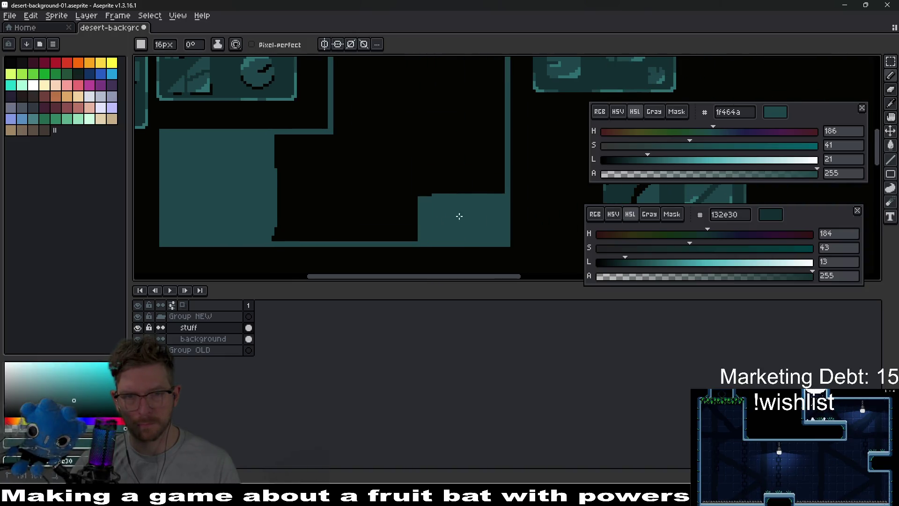
pyautogui.moveTo(460, 216)
pyautogui.mouseDown()
pyautogui.moveTo(481, 181)
pyautogui.moveTo(479, 147)
pyautogui.moveTo(401, 225)
pyautogui.mouseUp()
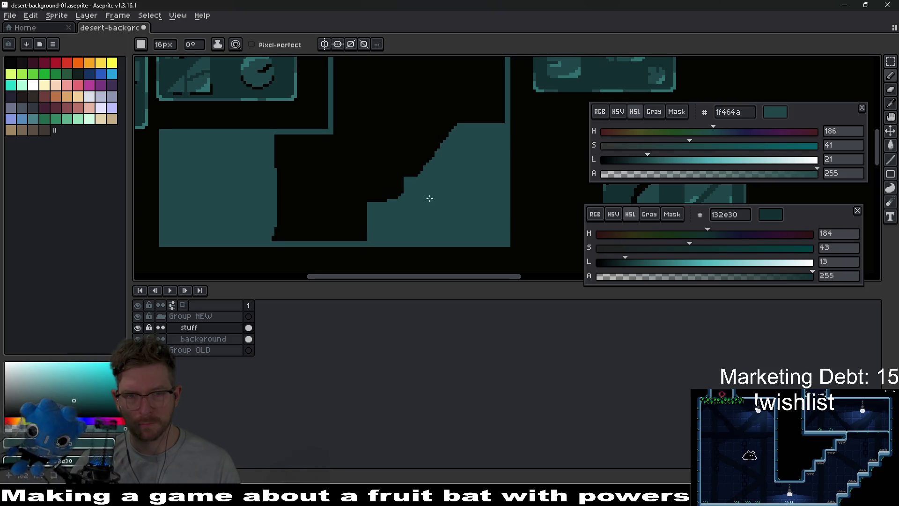
# Paint more teal bands across the remaining dark areas of the block
pyautogui.scroll(3, 429, 199)
pyautogui.hscroll(2, 429, 198)
pyautogui.click(429, 113)
pyautogui.moveTo(435, 115)
pyautogui.mouseDown()
pyautogui.moveTo(312, 114)
pyautogui.moveTo(306, 148)
pyautogui.moveTo(367, 113)
pyautogui.moveTo(412, 121)
pyautogui.mouseUp()
pyautogui.scroll(-1, 391, 150)
pyautogui.scroll(-3, 427, 171)
pyautogui.scroll(1, 391, 172)
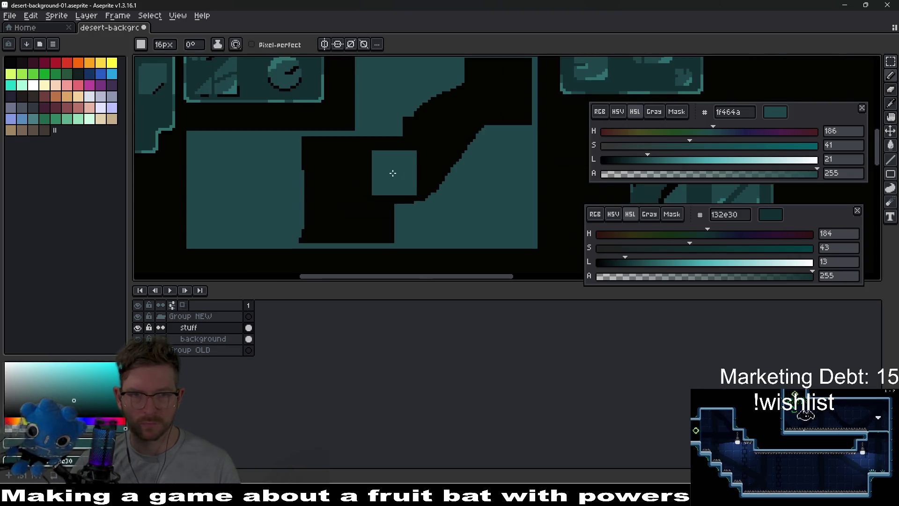
pyautogui.scroll(1, 310, 165)
pyautogui.scroll(-1, 322, 152)
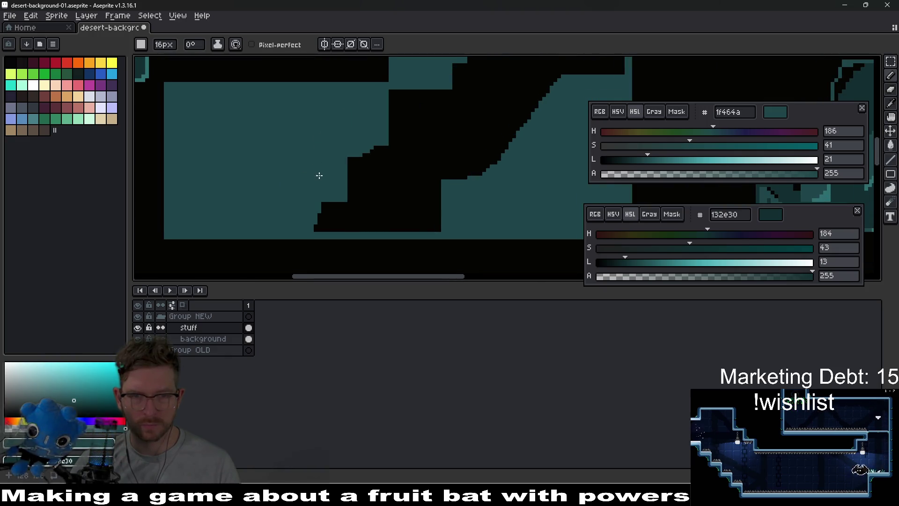
pyautogui.moveTo(317, 175)
pyautogui.mouseDown()
pyautogui.moveTo(322, 200)
pyautogui.moveTo(398, 145)
pyautogui.moveTo(360, 148)
pyautogui.mouseUp()
# Erase a jagged diagonal gap through the block, undo a trial fill, and pick blue 285cc4
pyautogui.press('e')
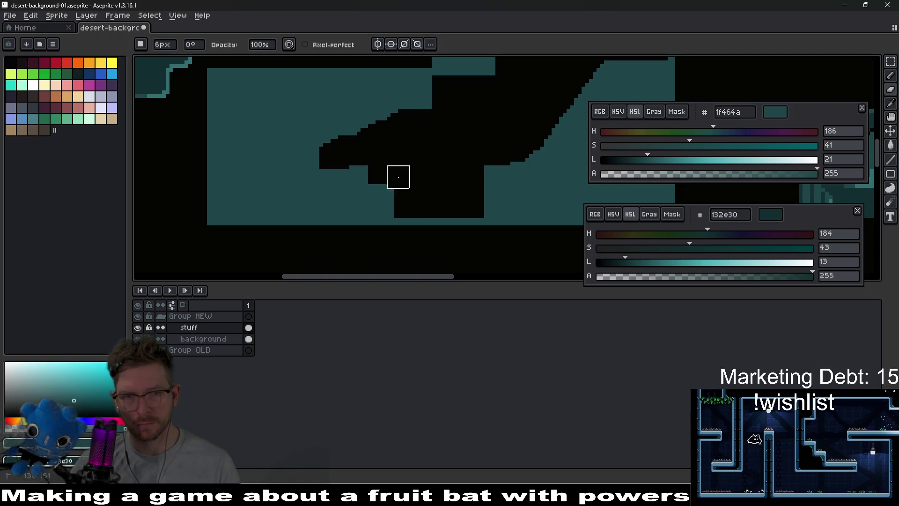
pyautogui.moveTo(398, 177)
pyautogui.mouseDown()
pyautogui.moveTo(345, 176)
pyautogui.moveTo(349, 168)
pyautogui.moveTo(321, 137)
pyautogui.moveTo(323, 154)
pyautogui.moveTo(391, 154)
pyautogui.moveTo(361, 174)
pyautogui.moveTo(469, 168)
pyautogui.moveTo(359, 187)
pyautogui.moveTo(425, 154)
pyautogui.moveTo(463, 88)
pyautogui.moveTo(459, 150)
pyautogui.mouseUp()
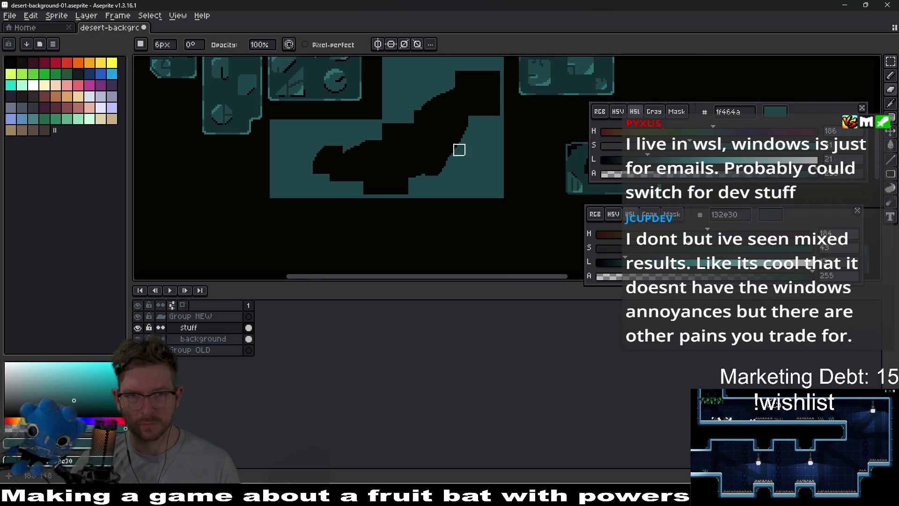
pyautogui.press('g')
pyautogui.click(404, 149)
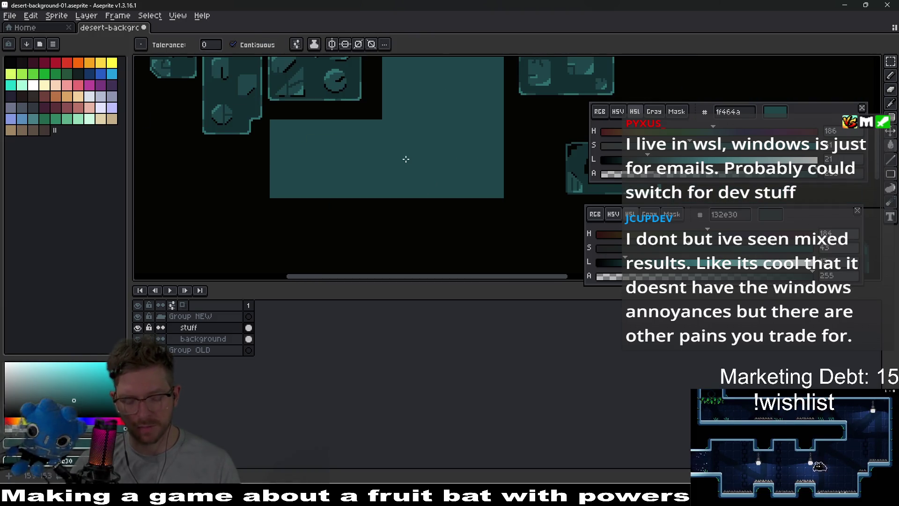
pyautogui.press('e')
pyautogui.scroll(3, 497, 181)
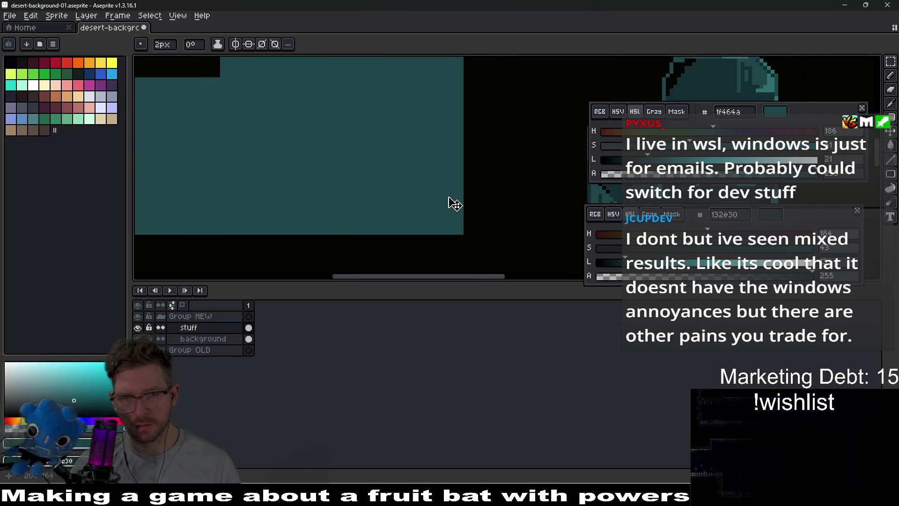
pyautogui.hotkey('ctrl', 'z')
pyautogui.moveTo(458, 203)
pyautogui.mouseDown()
pyautogui.moveTo(436, 191)
pyautogui.moveTo(471, 185)
pyautogui.moveTo(456, 200)
pyautogui.mouseUp()
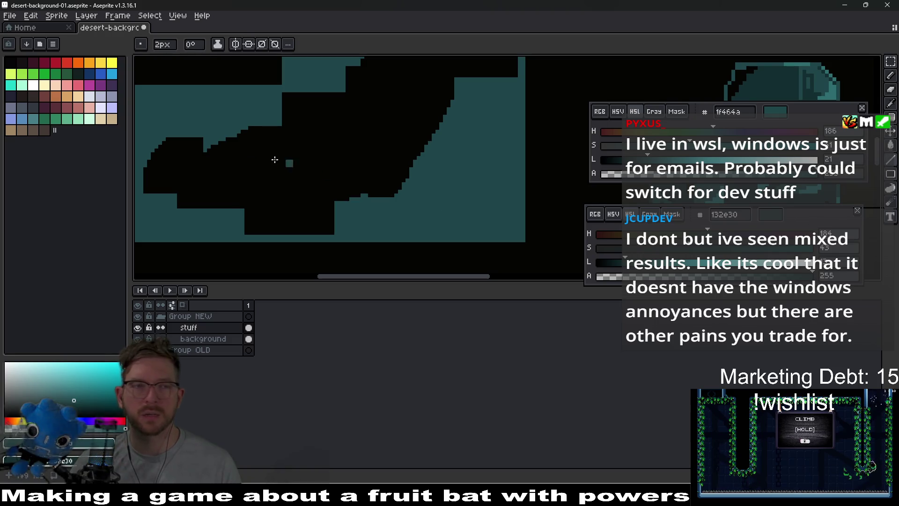
pyautogui.click(101, 74)
# Draw blue 285cc4 lines along the block's bottom, then right and up its side edges
pyautogui.scroll(1, 501, 226)
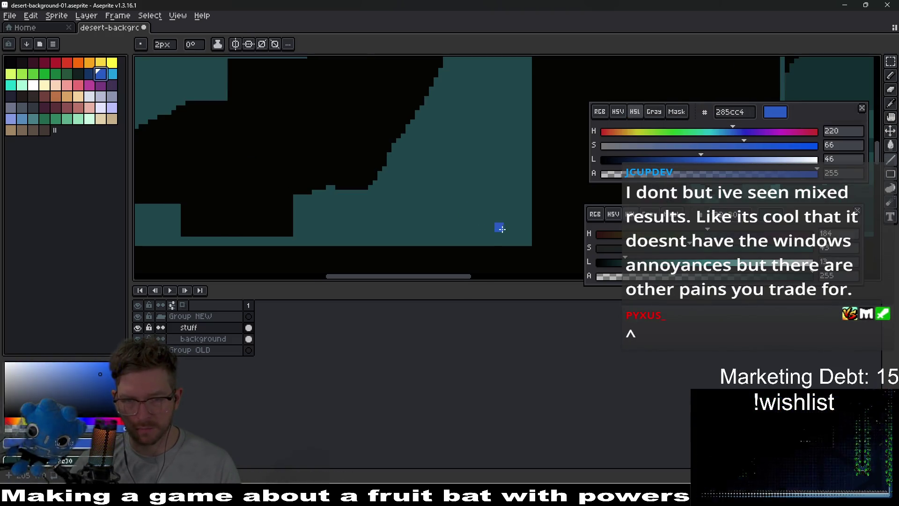
pyautogui.moveTo(518, 231)
pyautogui.mouseDown()
pyautogui.moveTo(290, 220)
pyautogui.moveTo(136, 185)
pyautogui.moveTo(285, 220)
pyautogui.moveTo(262, 227)
pyautogui.moveTo(270, 233)
pyautogui.mouseUp()
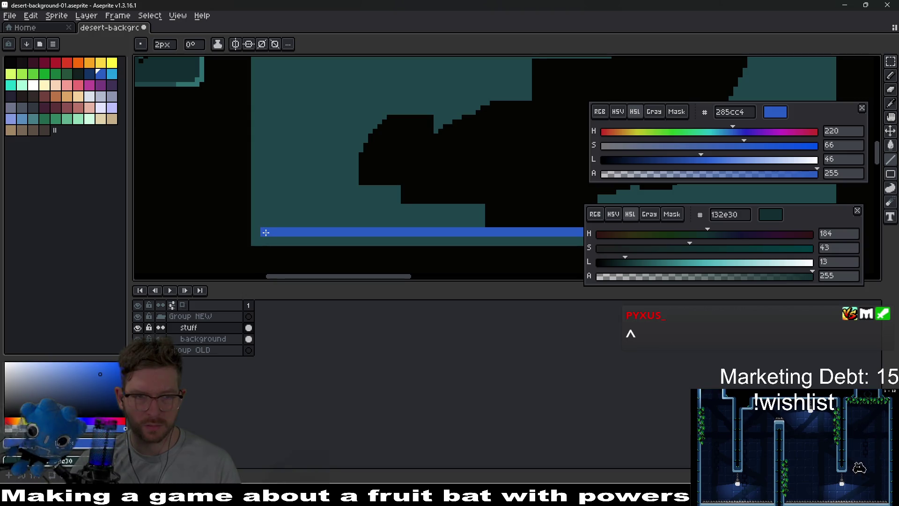
pyautogui.moveTo(268, 161)
pyautogui.mouseDown()
pyautogui.moveTo(266, 59)
pyautogui.moveTo(268, 150)
pyautogui.mouseUp()
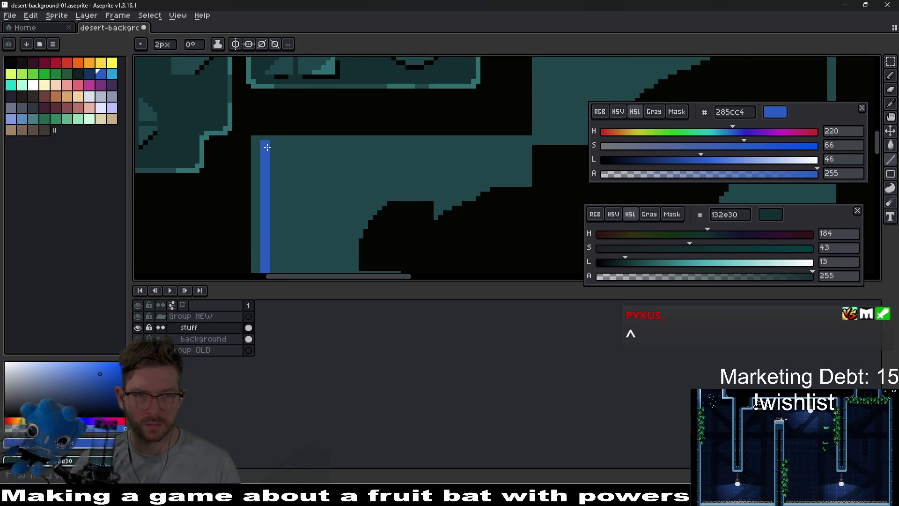
pyautogui.moveTo(347, 150)
pyautogui.mouseDown()
pyautogui.moveTo(547, 149)
pyautogui.moveTo(451, 181)
pyautogui.moveTo(426, 213)
pyautogui.mouseUp()
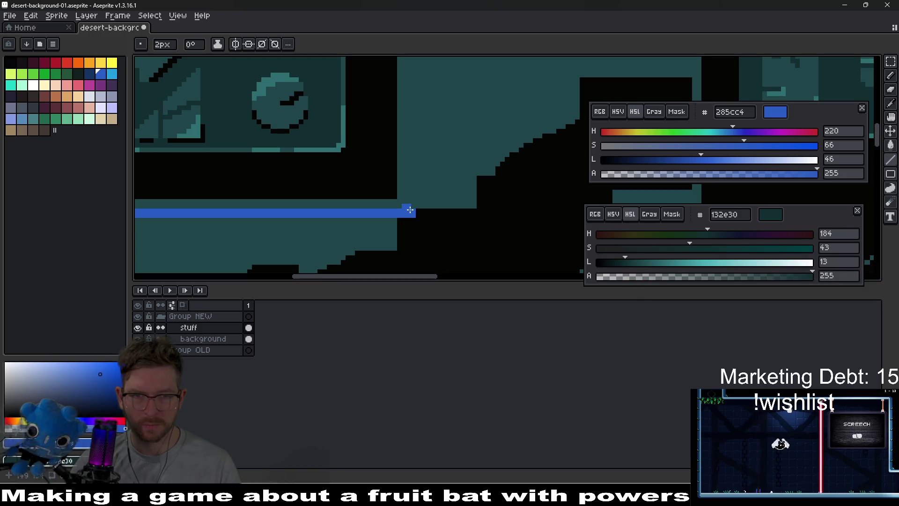
pyautogui.moveTo(412, 193)
pyautogui.mouseDown()
pyautogui.moveTo(412, 58)
pyautogui.moveTo(412, 150)
pyautogui.moveTo(414, 130)
pyautogui.mouseUp()
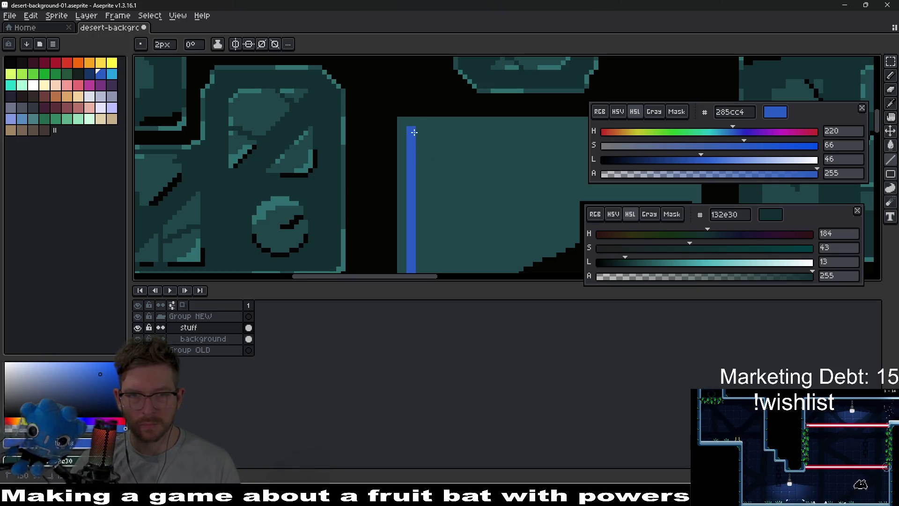
pyautogui.moveTo(414, 132)
pyautogui.mouseDown()
pyautogui.moveTo(740, 131)
pyautogui.moveTo(432, 130)
pyautogui.moveTo(391, 267)
pyautogui.moveTo(432, 262)
pyautogui.mouseUp()
pyautogui.press('w')
pyautogui.click(431, 262)
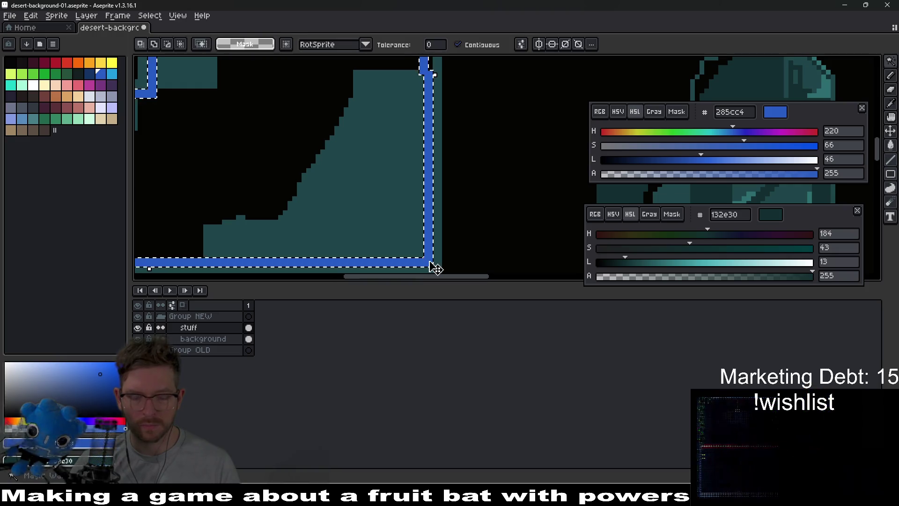
pyautogui.press('Delete')
pyautogui.scroll(-2, 430, 259)
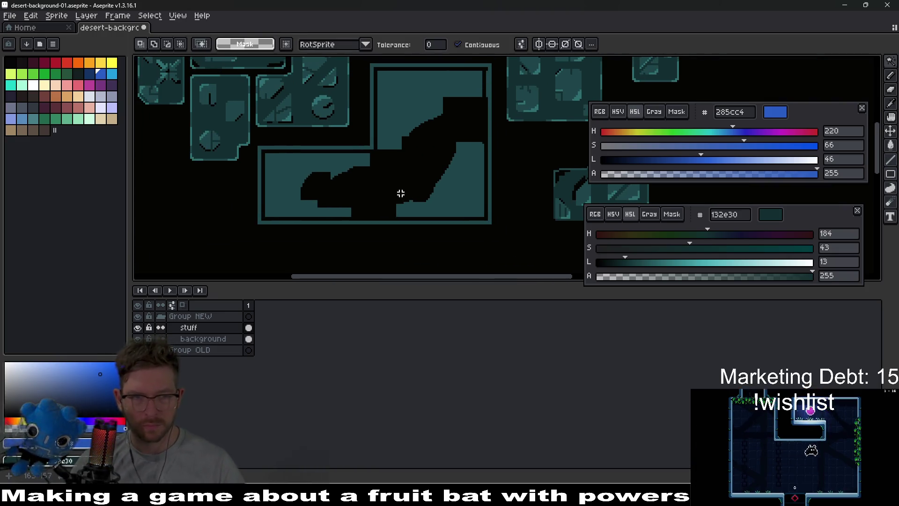
pyautogui.moveTo(397, 193); pyautogui.dragTo(443, 191)
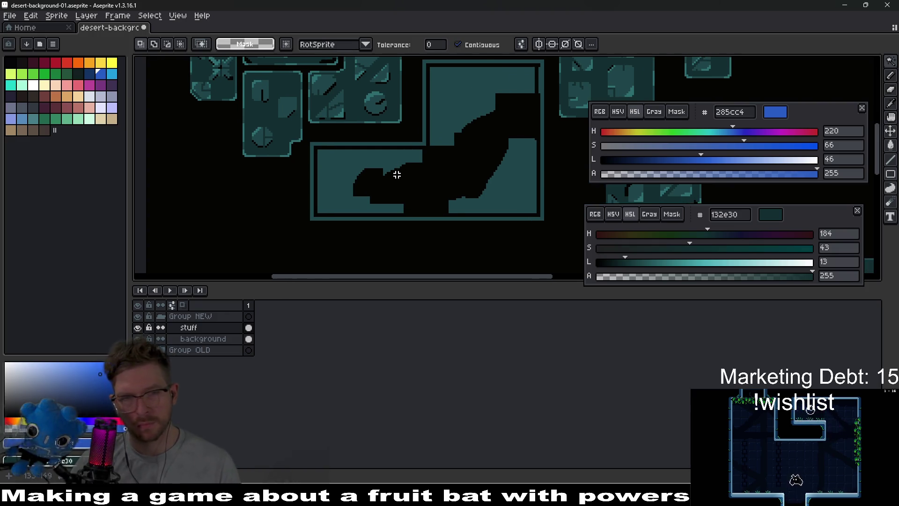
pyautogui.scroll(4, 460, 176)
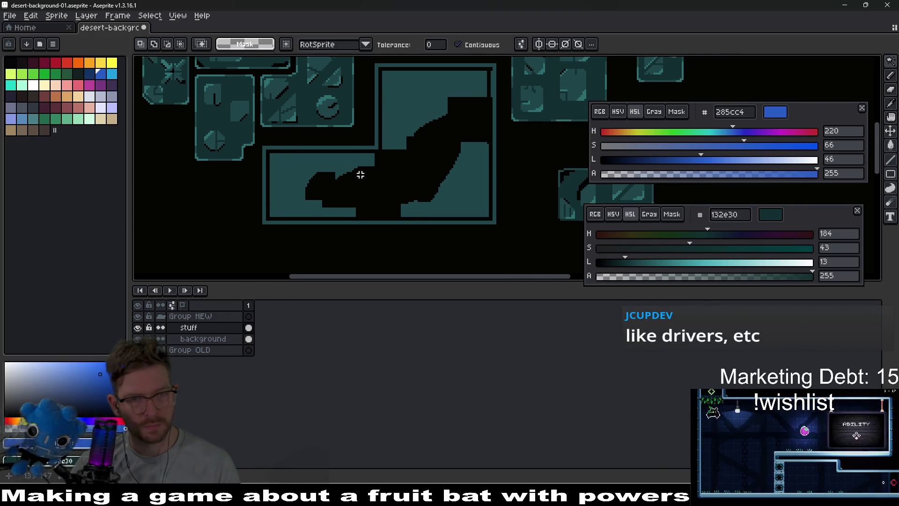
pyautogui.hscroll(3, 337, 182)
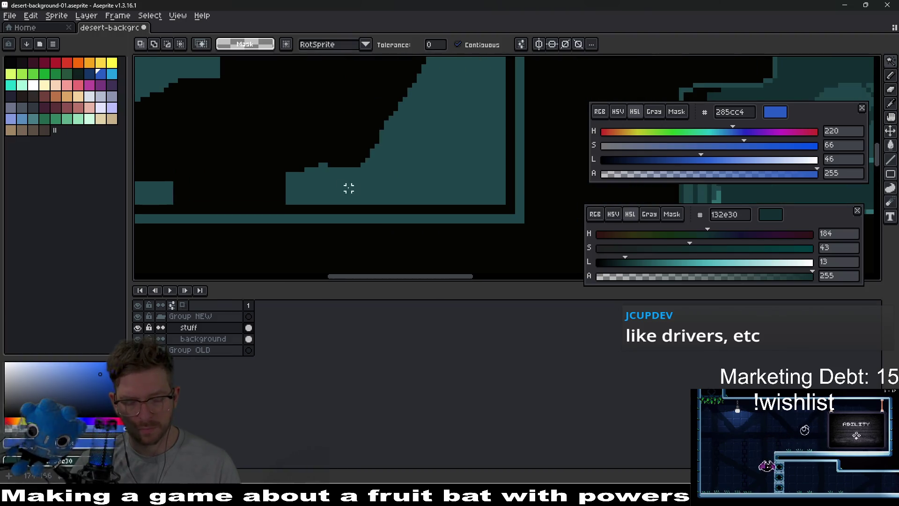
pyautogui.click(371, 183)
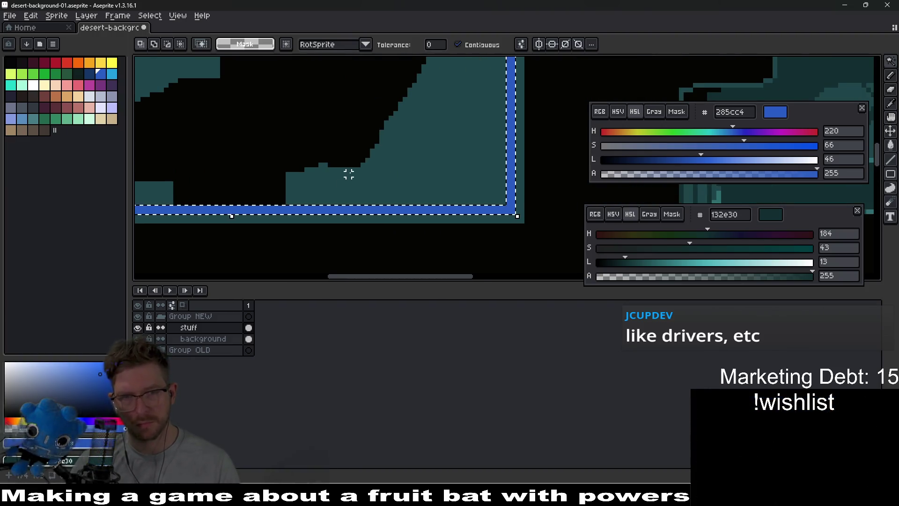
pyautogui.scroll(-3, 347, 174)
pyautogui.hotkey('ctrl', 'd')
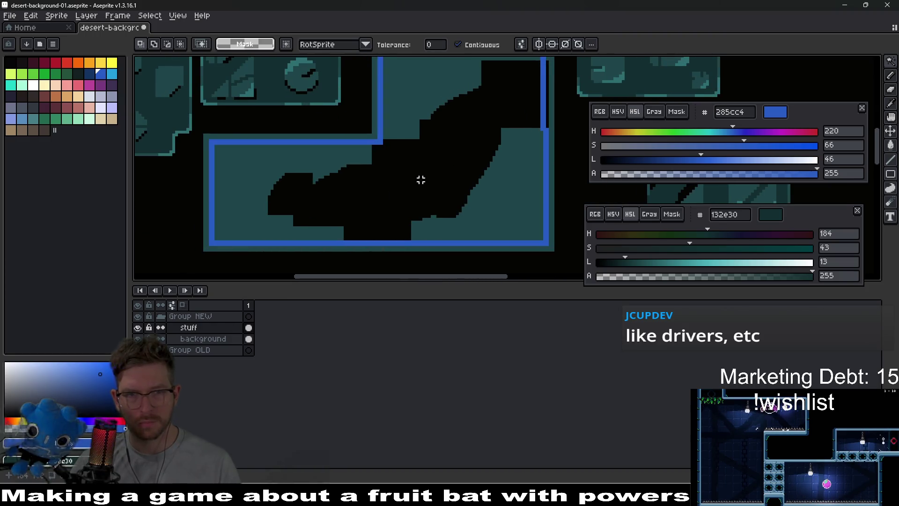
# Undo an accidental blue fill and fill the black cutout with the block's dark teal
pyautogui.press('g')
pyautogui.click(421, 180)
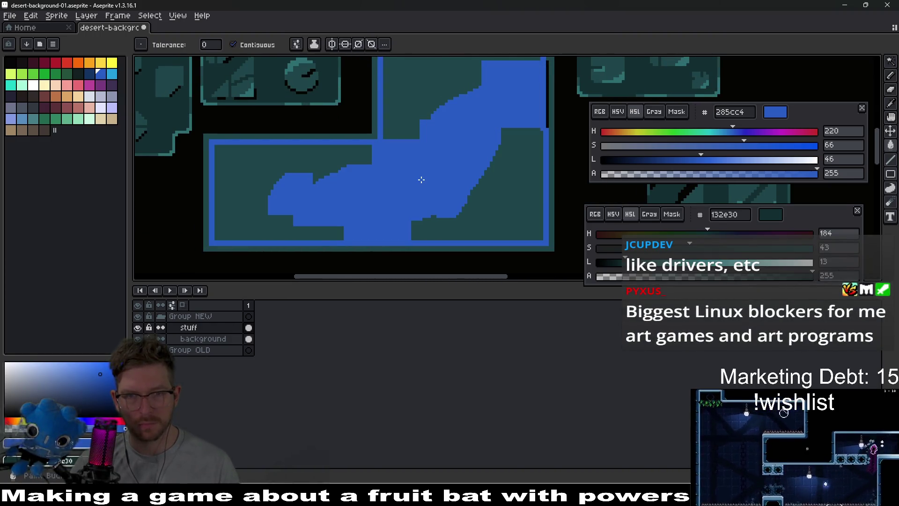
pyautogui.hotkey('ctrl', 'z')
pyautogui.hscroll(2, 451, 150)
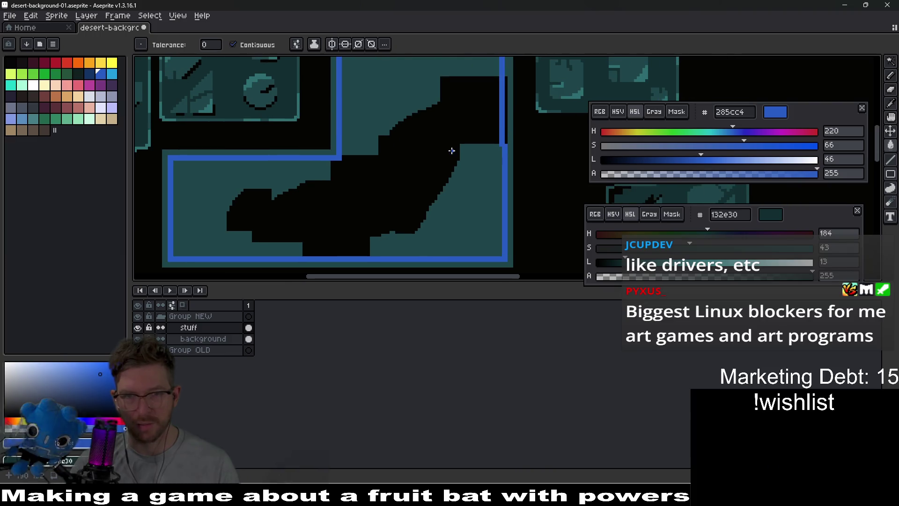
pyautogui.keyDown('alt'); pyautogui.click(468, 202); pyautogui.keyUp('alt')
pyautogui.click(379, 192)
# Try a stepped blue edge beside the right bar, then undo it
pyautogui.hscroll(2, 378, 159)
pyautogui.scroll(1, 379, 159)
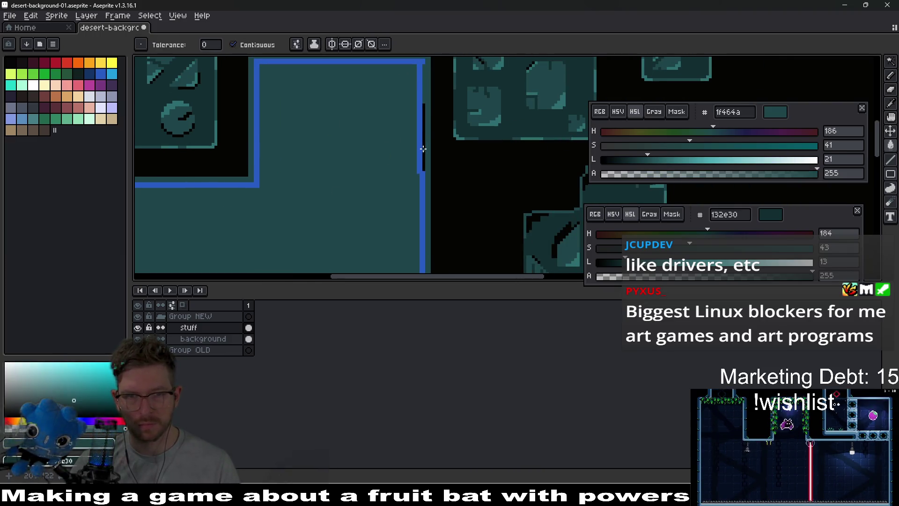
pyautogui.scroll(2, 427, 97)
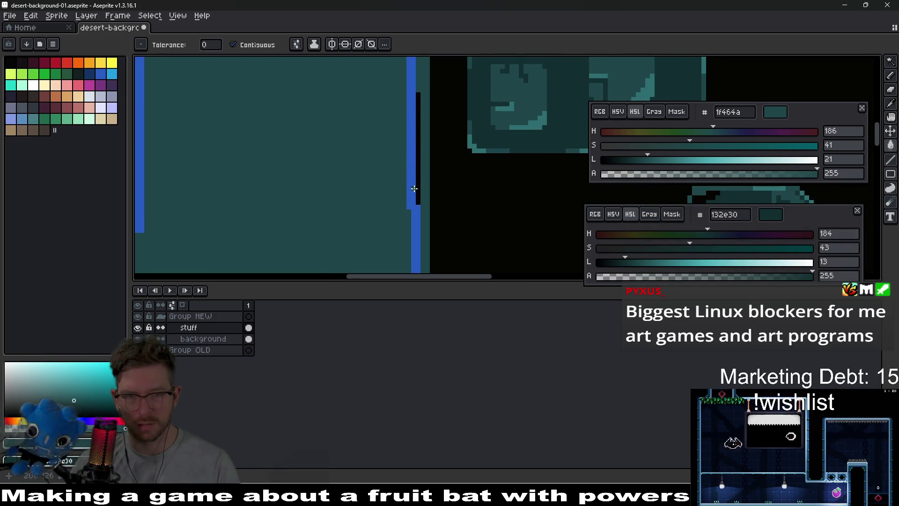
pyautogui.scroll(1, 385, 146)
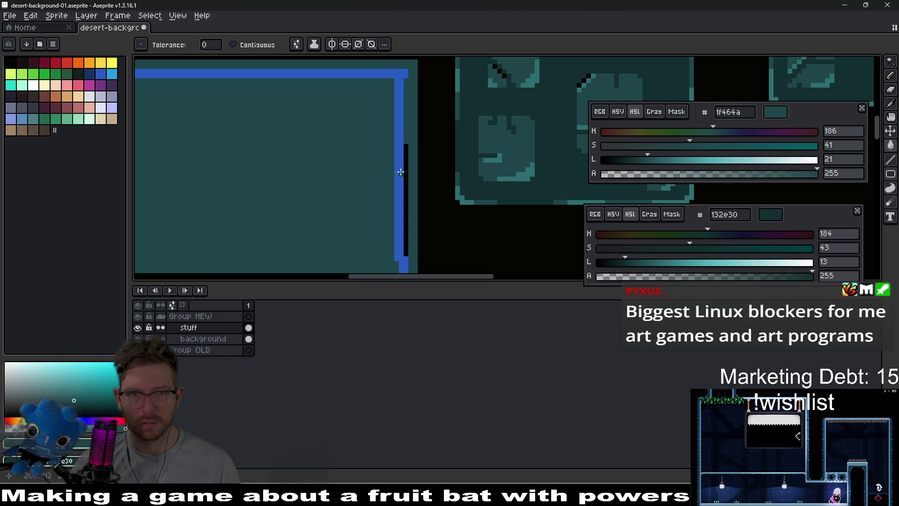
pyautogui.keyDown('alt'); pyautogui.click(400, 107); pyautogui.keyUp('alt')
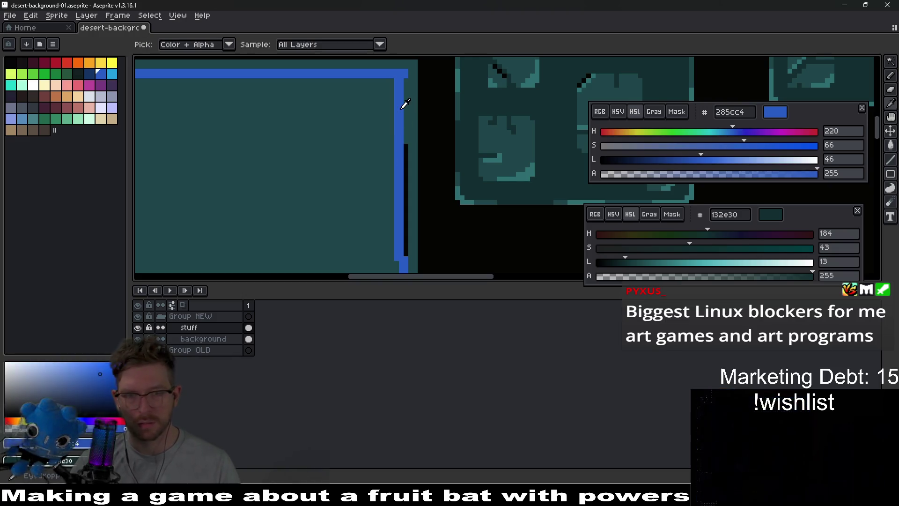
pyautogui.moveTo(410, 93); pyautogui.dragTo(429, 265)
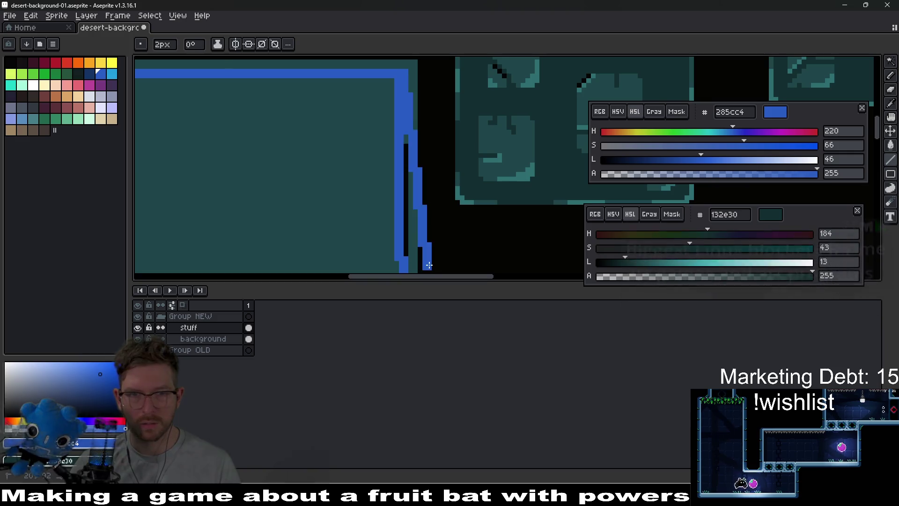
pyautogui.scroll(-5, 429, 265)
pyautogui.hotkey('ctrl', 'z')
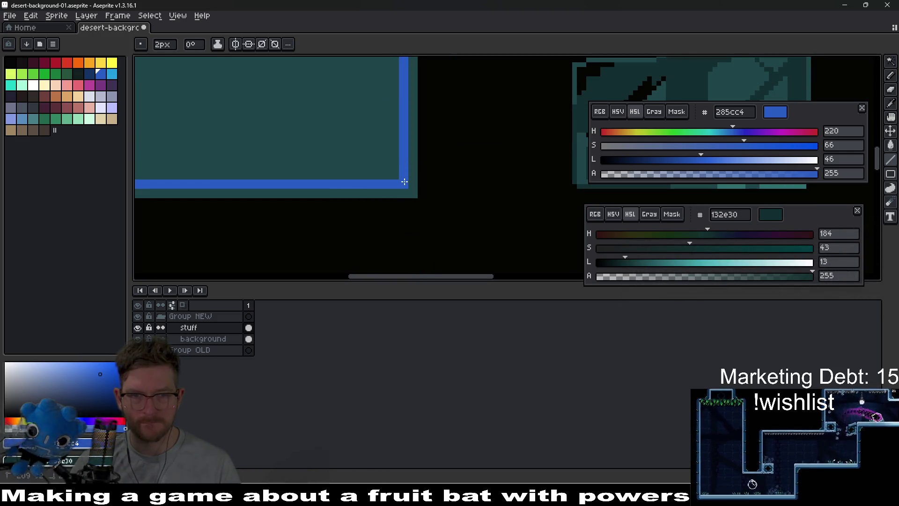
# Alt-sample teal 1f464a from the block as the active colour
pyautogui.scroll(5, 401, 188)
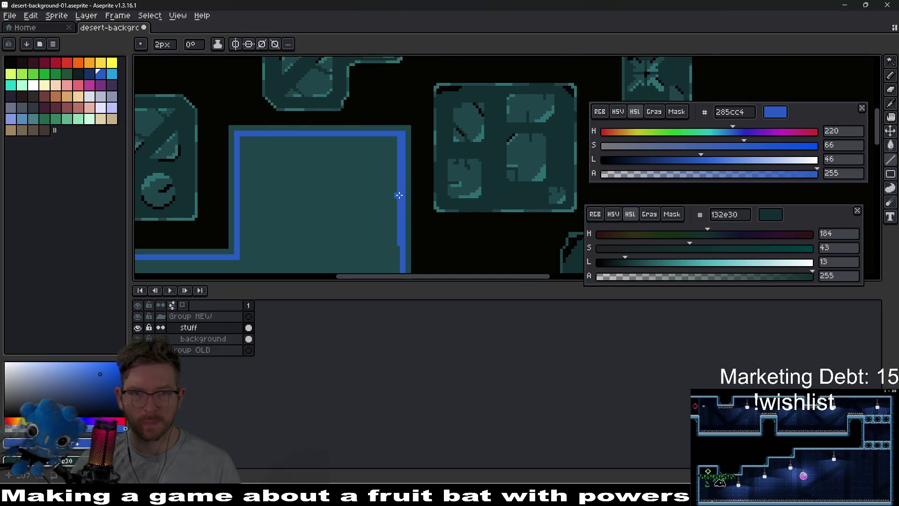
pyautogui.scroll(3, 399, 196)
pyautogui.press('alt')
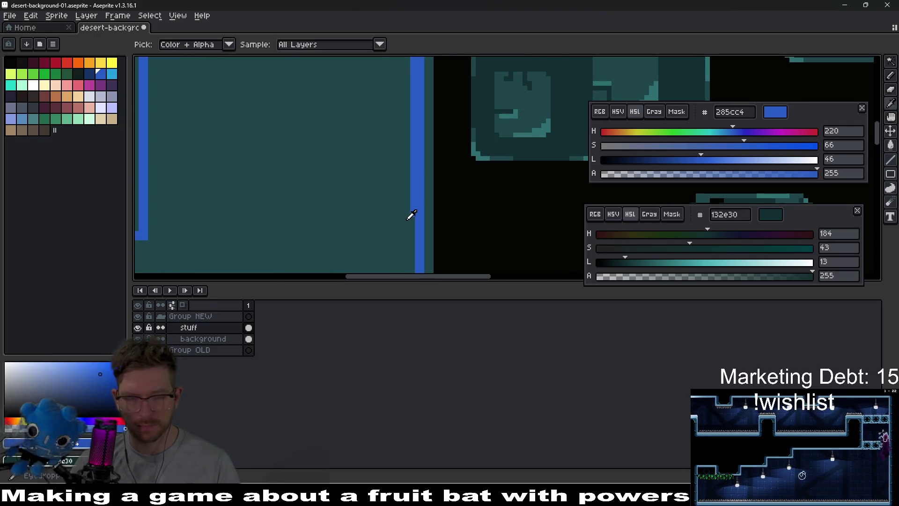
pyautogui.keyDown('alt'); pyautogui.click(408, 217); pyautogui.keyUp('alt')
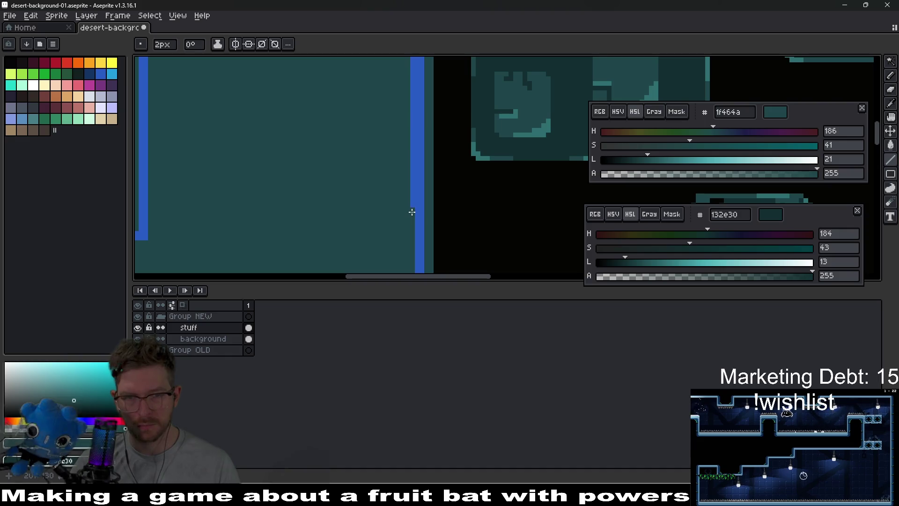
pyautogui.scroll(3, 407, 138)
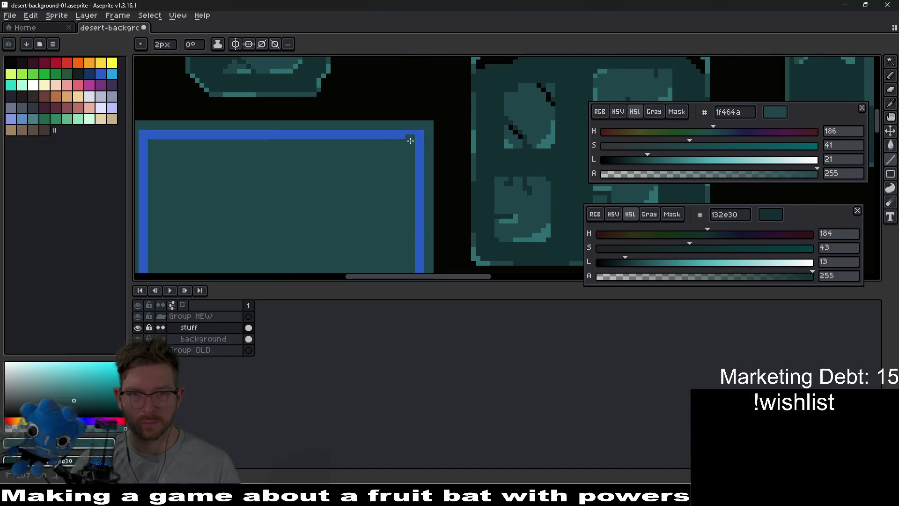
pyautogui.scroll(-1, 298, 254)
pyautogui.scroll(2, 307, 225)
# Select the blue outline around the block with Magic Wand, delete it, and deselect
pyautogui.press('w')
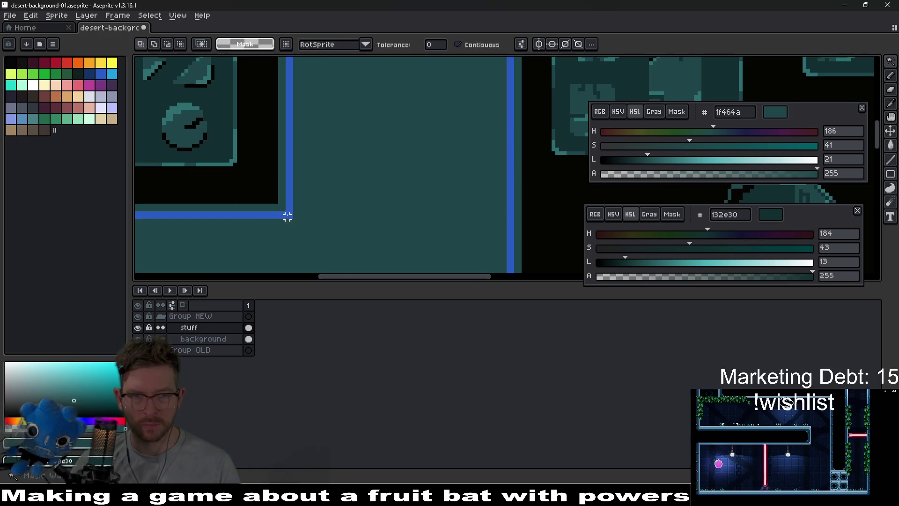
pyautogui.click(289, 215)
pyautogui.press('Delete')
pyautogui.hotkey('ctrl', 'd')
pyautogui.scroll(-2, 412, 186)
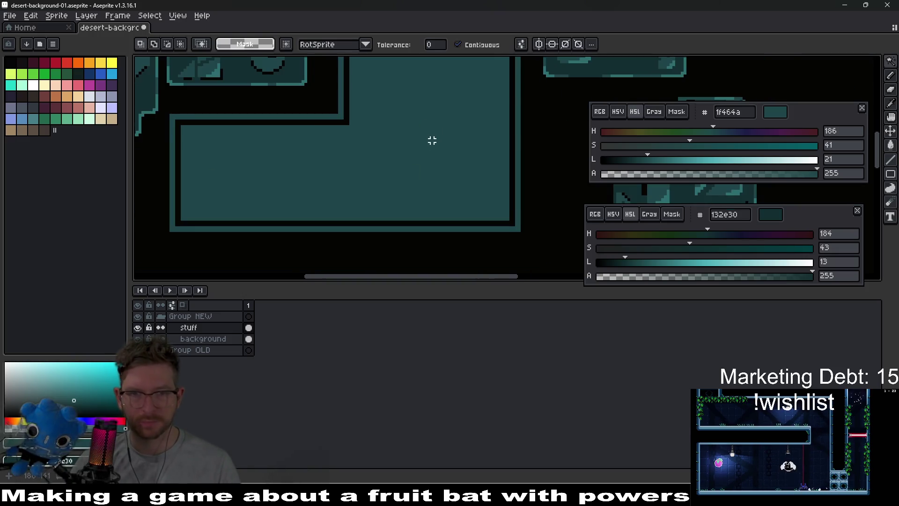
pyautogui.scroll(-2, 395, 153)
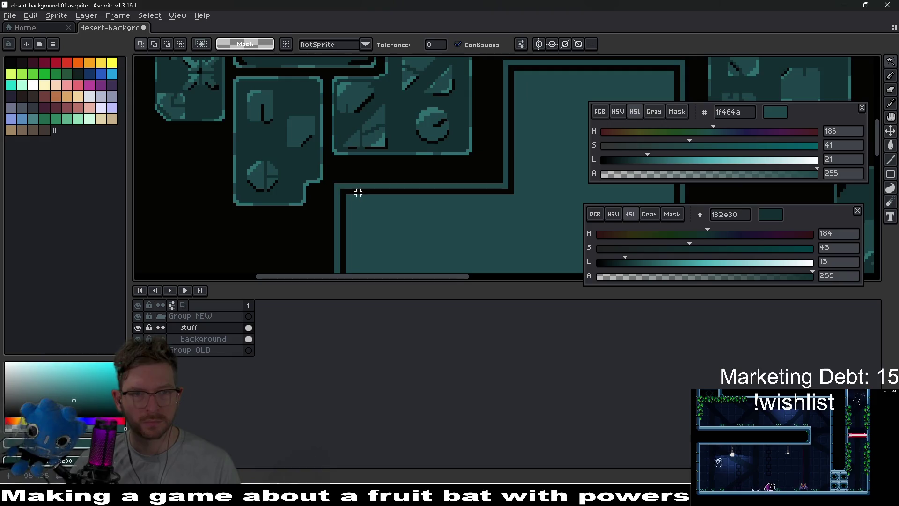
pyautogui.scroll(3, 359, 192)
# With a 1 px pencil in light teal 2d6d71, draw highlights along the block's top and left edges
pyautogui.press('b')
pyautogui.keyDown('alt'); pyautogui.click(328, 174); pyautogui.keyUp('alt')
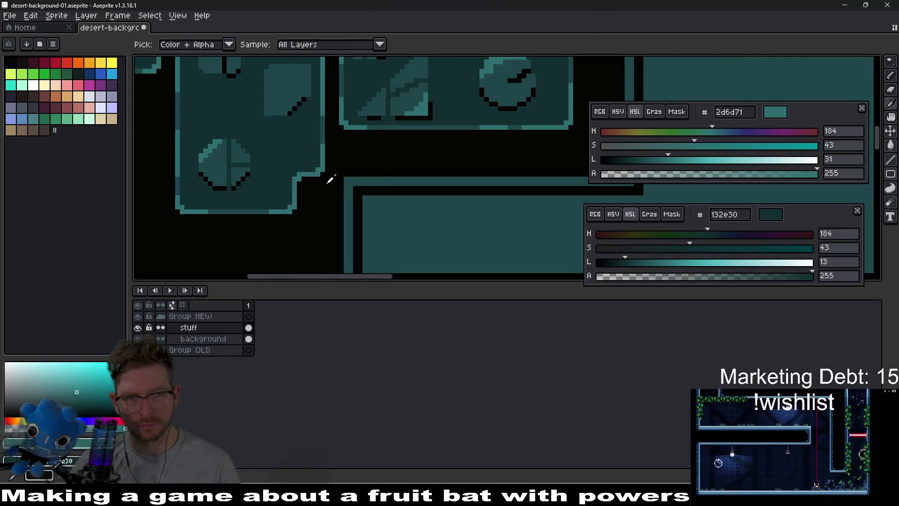
pyautogui.scroll(2, 346, 177)
pyautogui.click(349, 176)
pyautogui.hotkey('ctrl', 'z')
pyautogui.press('-')
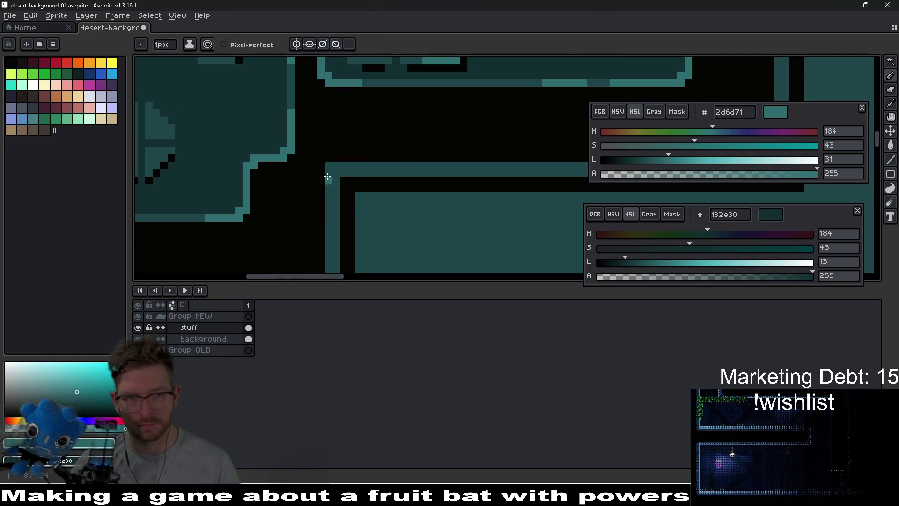
pyautogui.scroll(2, 337, 150)
pyautogui.click(327, 143)
pyautogui.keyDown('shift'); pyautogui.click(328, 232); pyautogui.keyUp('shift')
pyautogui.moveTo(337, 143); pyautogui.dragTo(531, 143)
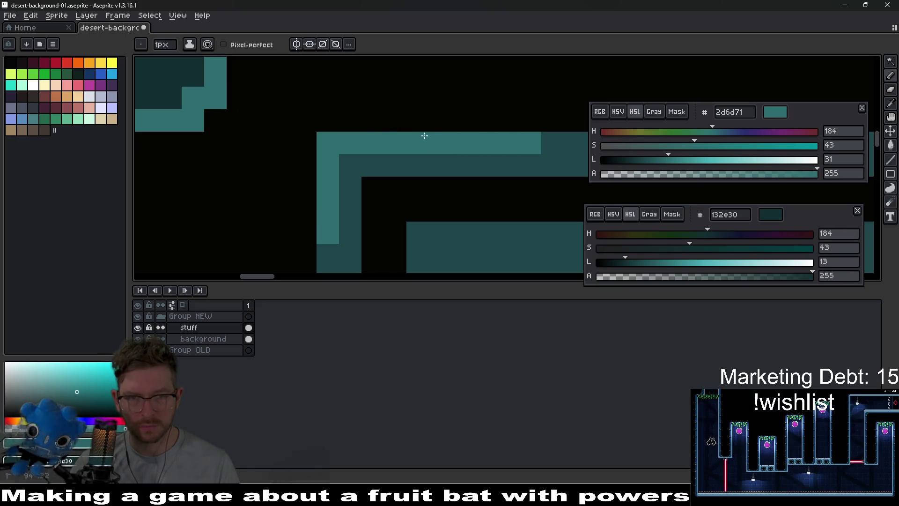
pyautogui.scroll(-4, 491, 168)
pyautogui.scroll(2, 380, 154)
pyautogui.scroll(-4, 381, 154)
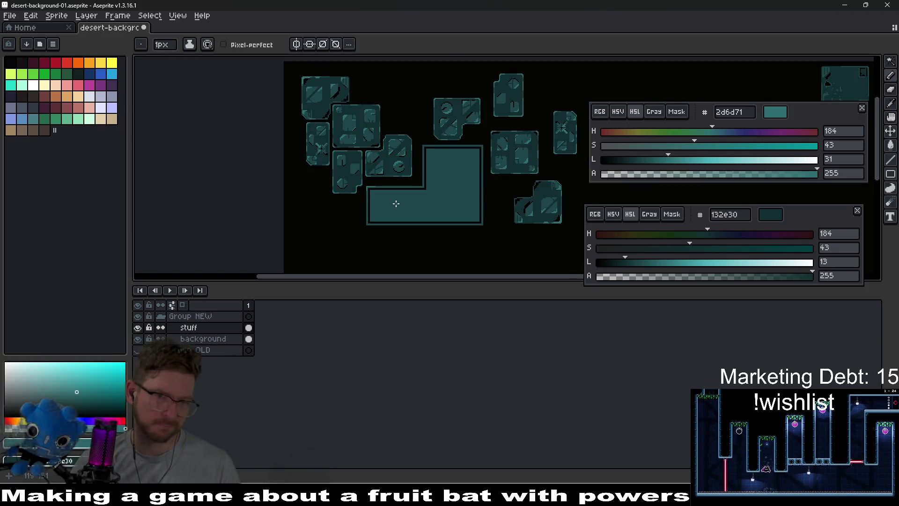
pyautogui.scroll(-1, 472, 200)
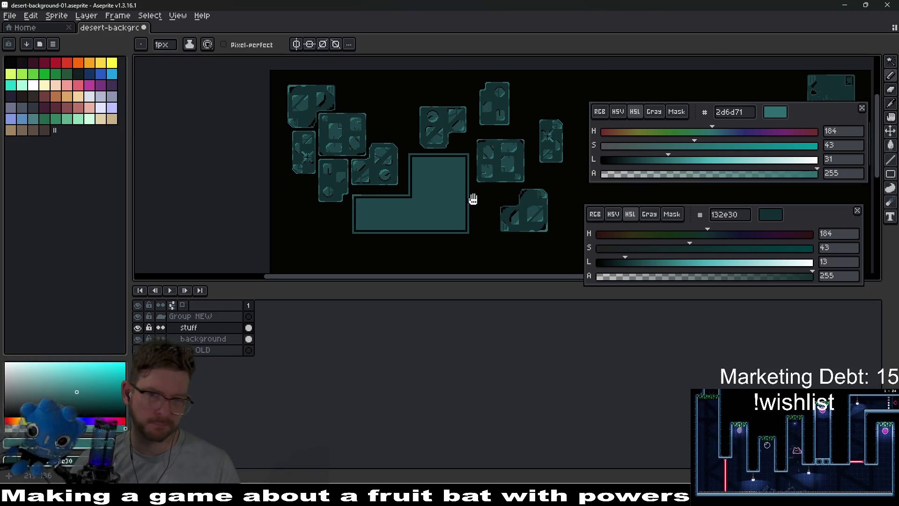
pyautogui.scroll(1, 467, 206)
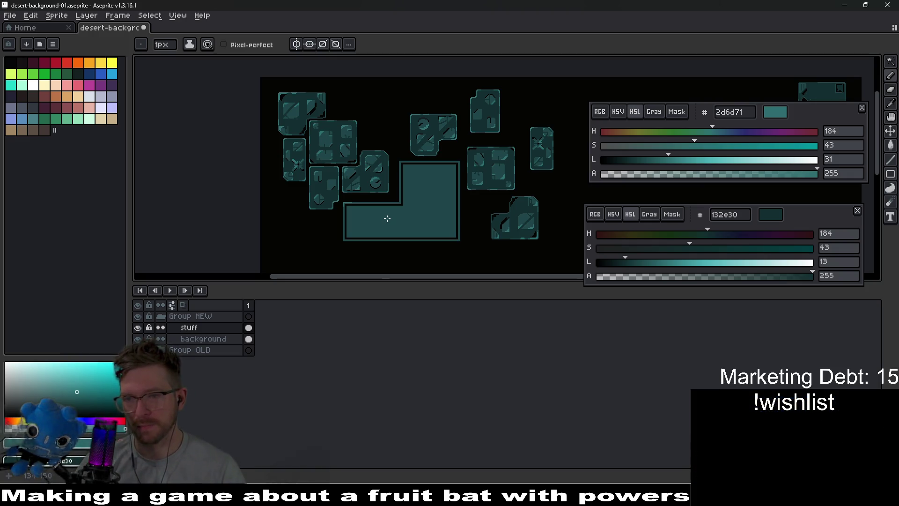
pyautogui.scroll(3, 369, 230)
# Inspect the top-edge highlight, bring the upper border into view, and set the pencil to 2 px
pyautogui.moveTo(296, 139)
pyautogui.mouseDown()
pyautogui.moveTo(356, 86)
pyautogui.moveTo(304, 135)
pyautogui.mouseUp()
pyautogui.scroll(2, 315, 147)
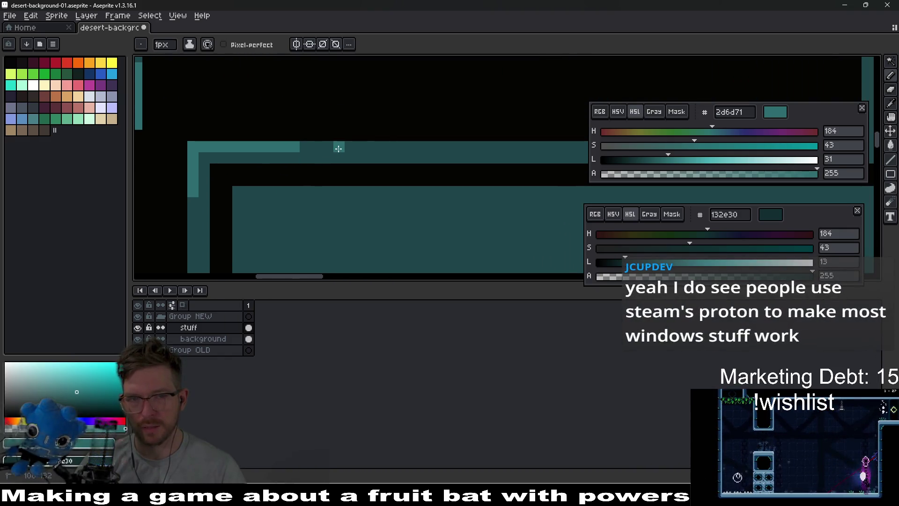
pyautogui.scroll(-2, 301, 135)
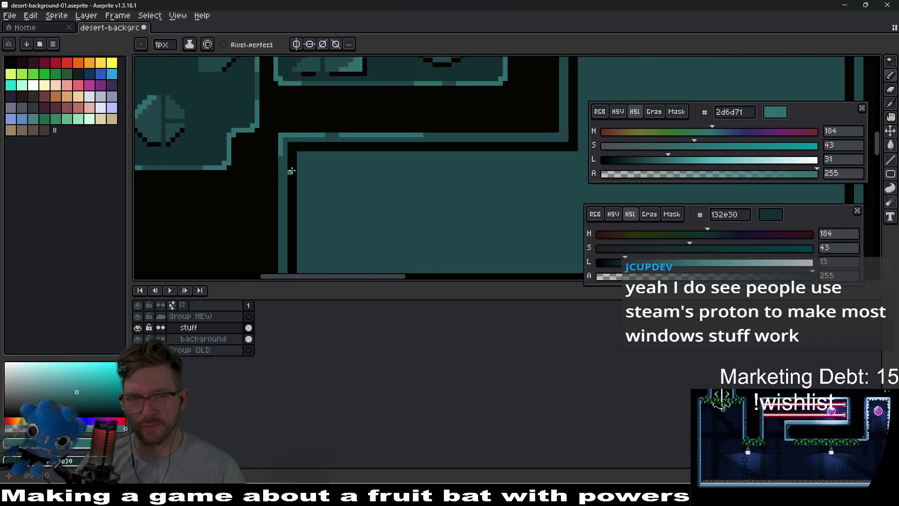
pyautogui.moveTo(283, 175); pyautogui.dragTo(298, 120)
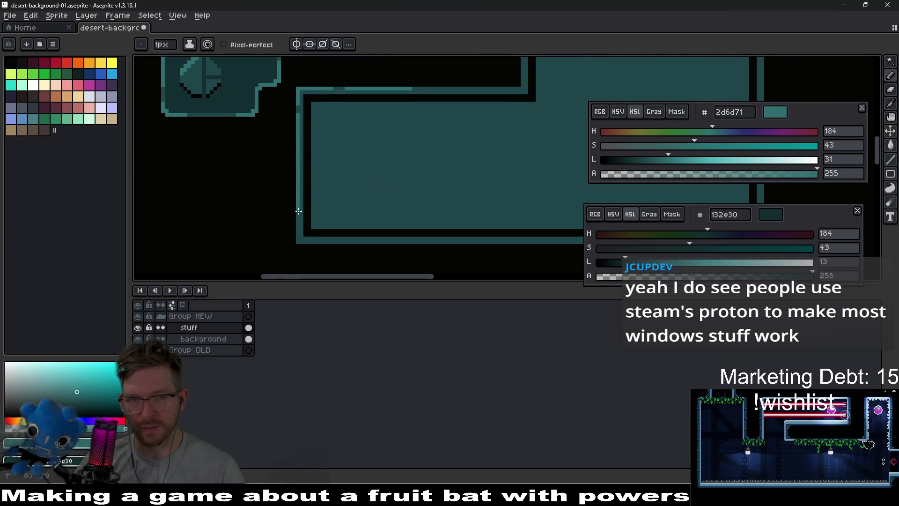
pyautogui.scroll(2, 328, 215)
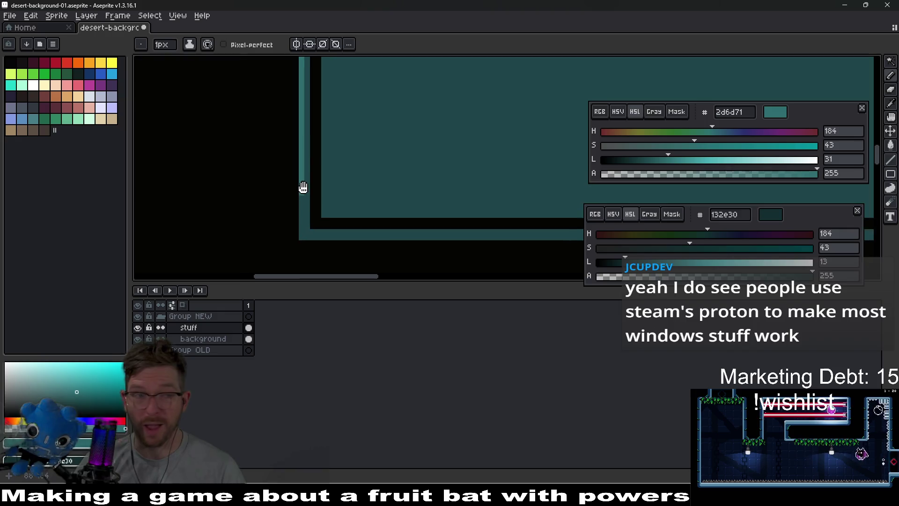
pyautogui.moveTo(306, 193); pyautogui.dragTo(294, 222)
pyautogui.press('+')
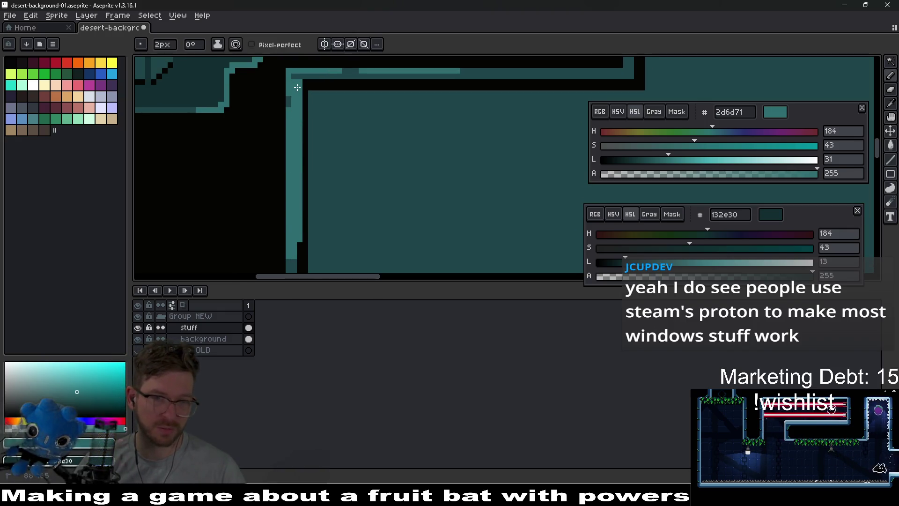
pyautogui.press('+')
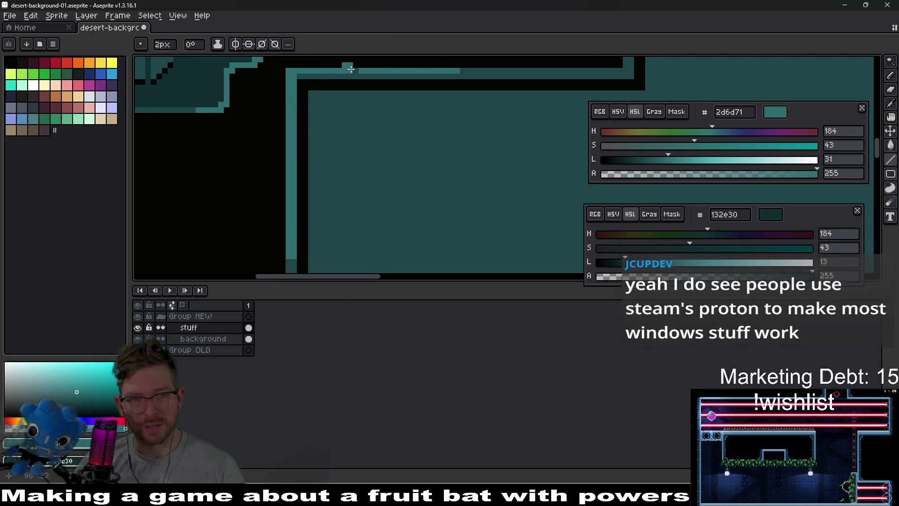
# Paint the block's lower border strip in lighter teal 2d6d71
pyautogui.moveTo(308, 75)
pyautogui.mouseDown()
pyautogui.moveTo(265, 125)
pyautogui.moveTo(581, 124)
pyautogui.moveTo(424, 159)
pyautogui.mouseUp()
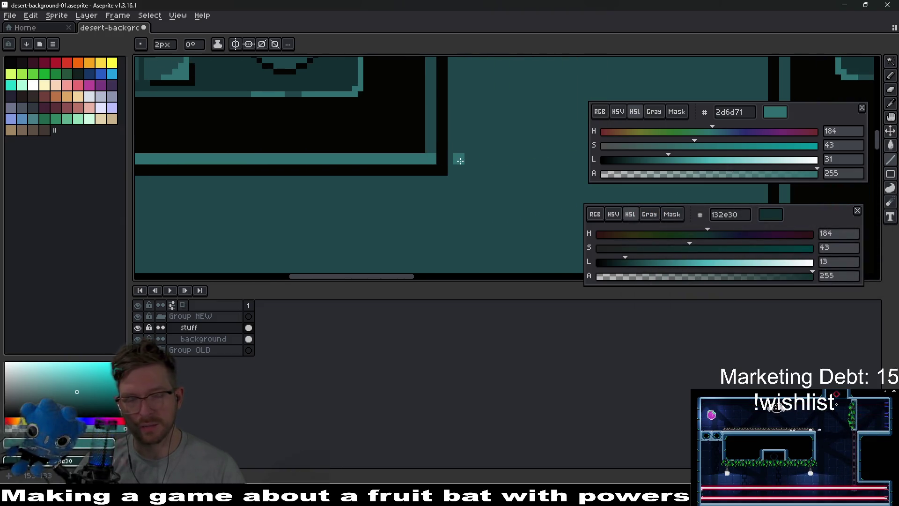
pyautogui.scroll(-4, 422, 243)
pyautogui.scroll(4, 415, 185)
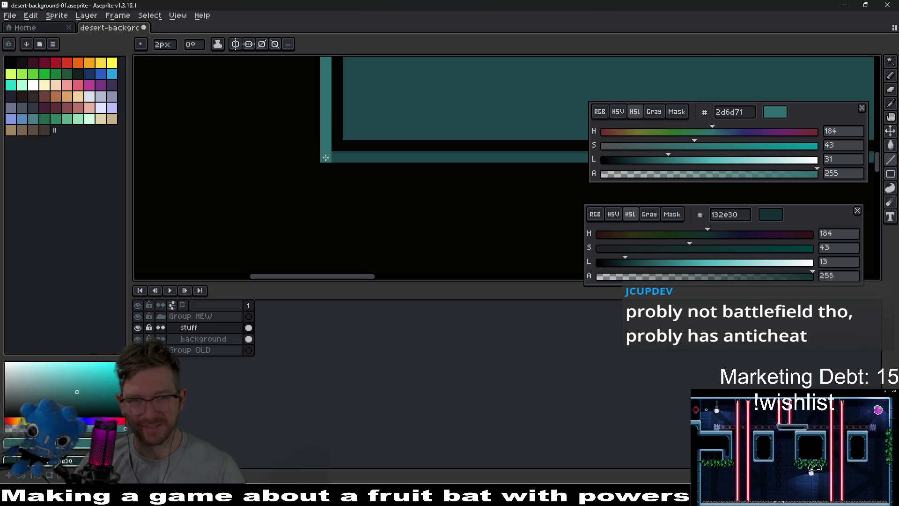
pyautogui.moveTo(326, 158)
pyautogui.mouseDown()
pyautogui.moveTo(459, 161)
pyautogui.moveTo(383, 192)
pyautogui.mouseUp()
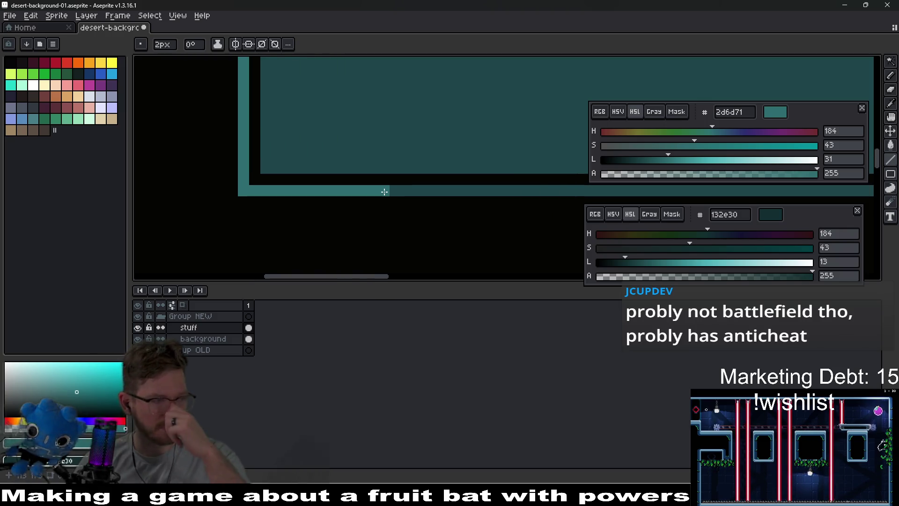
pyautogui.scroll(-3, 384, 191)
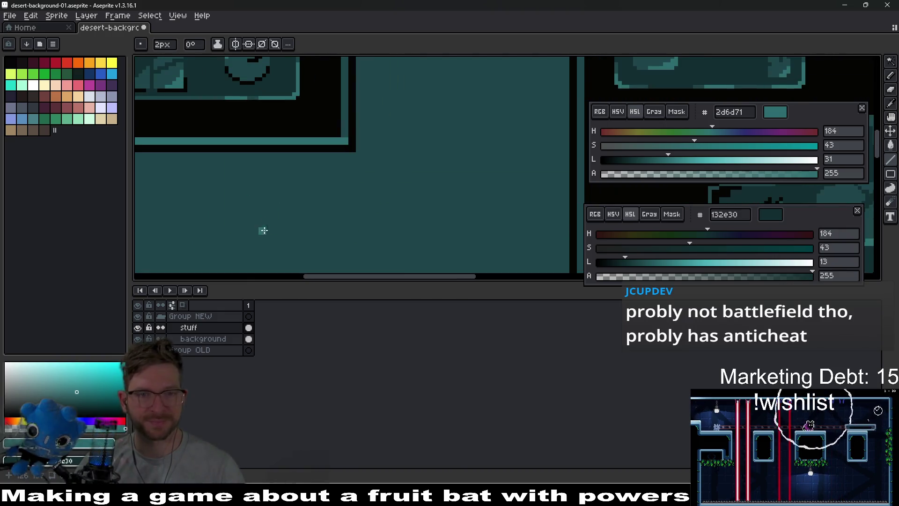
pyautogui.scroll(2, 364, 177)
# Erase the corner notch pixels, then draw dark stepped pixels into the teal block's top-left corner
pyautogui.press('e')
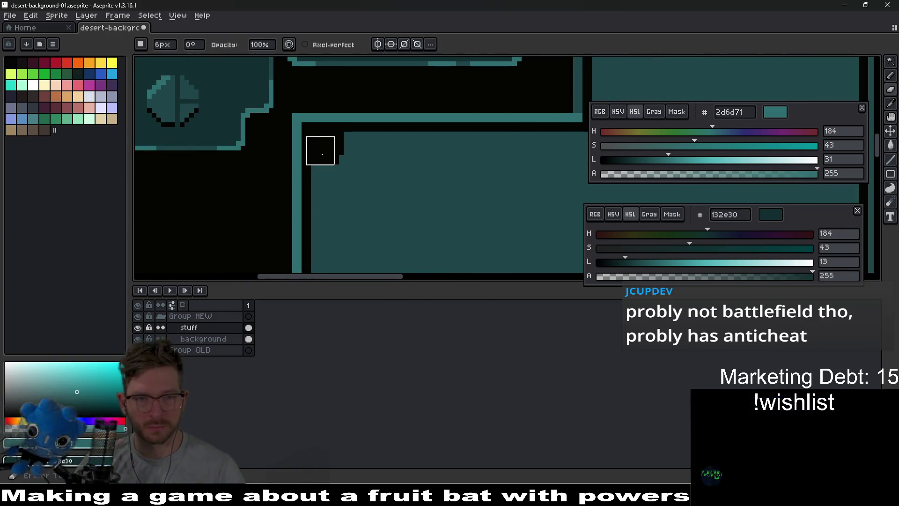
pyautogui.click(323, 154)
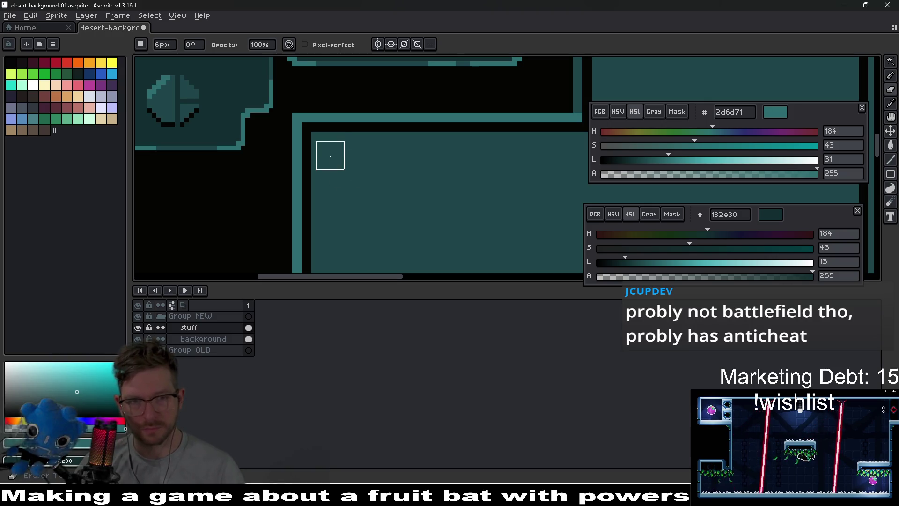
pyautogui.press('b')
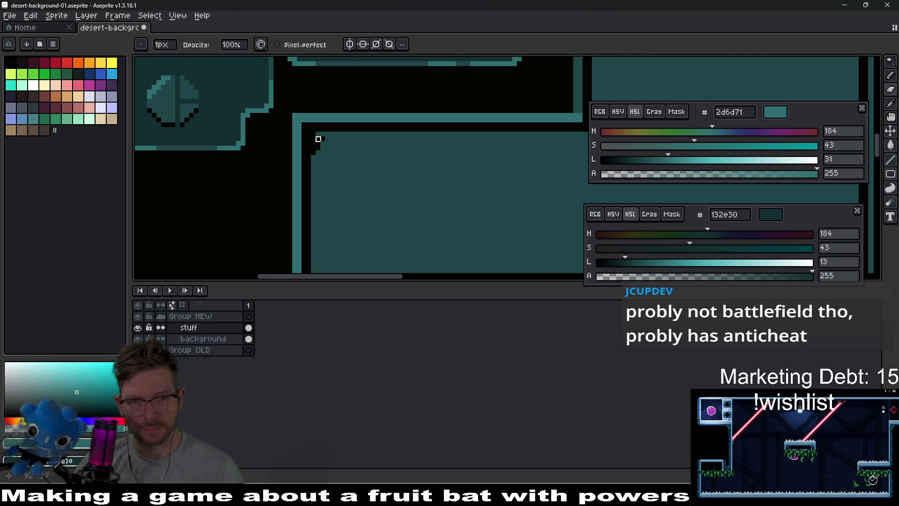
pyautogui.scroll(2, 318, 139)
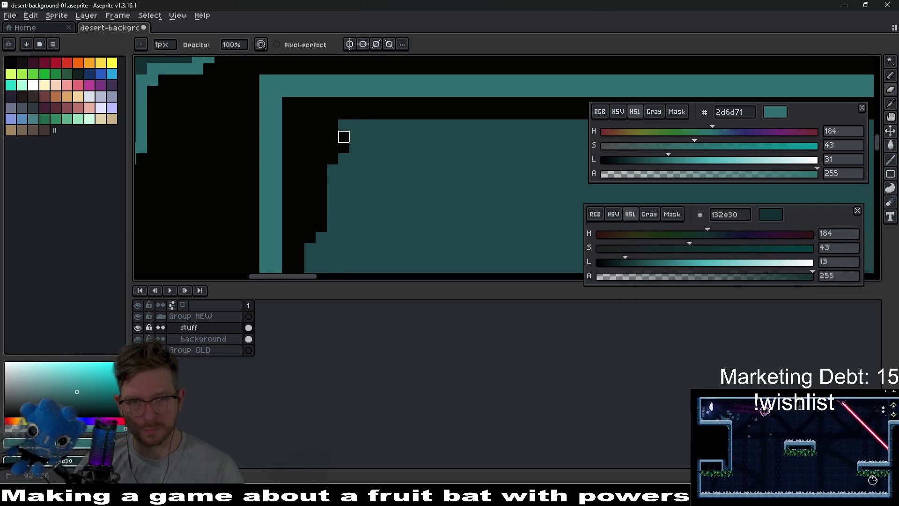
pyautogui.moveTo(344, 170)
pyautogui.mouseDown()
pyautogui.moveTo(355, 146)
pyautogui.moveTo(343, 212)
pyautogui.moveTo(322, 237)
pyautogui.moveTo(378, 204)
pyautogui.mouseUp()
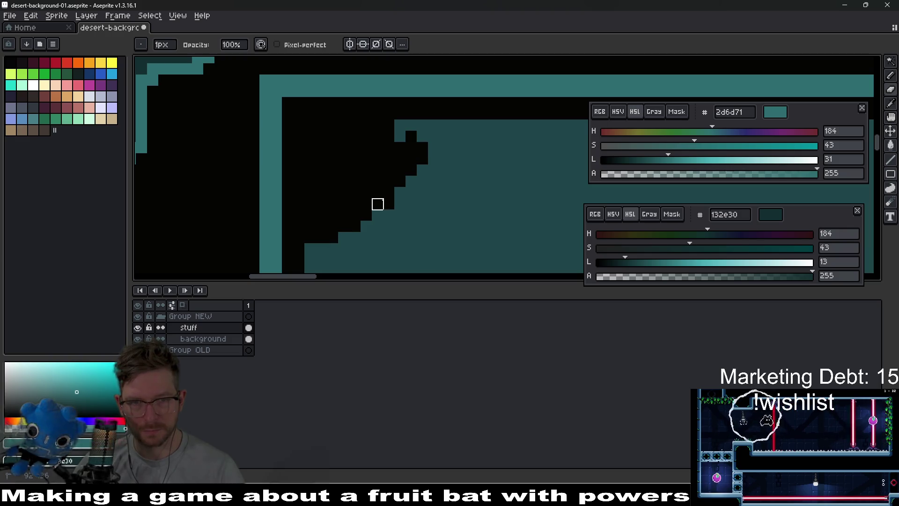
pyautogui.moveTo(411, 125)
pyautogui.mouseDown()
pyautogui.moveTo(473, 157)
pyautogui.moveTo(479, 193)
pyautogui.mouseUp()
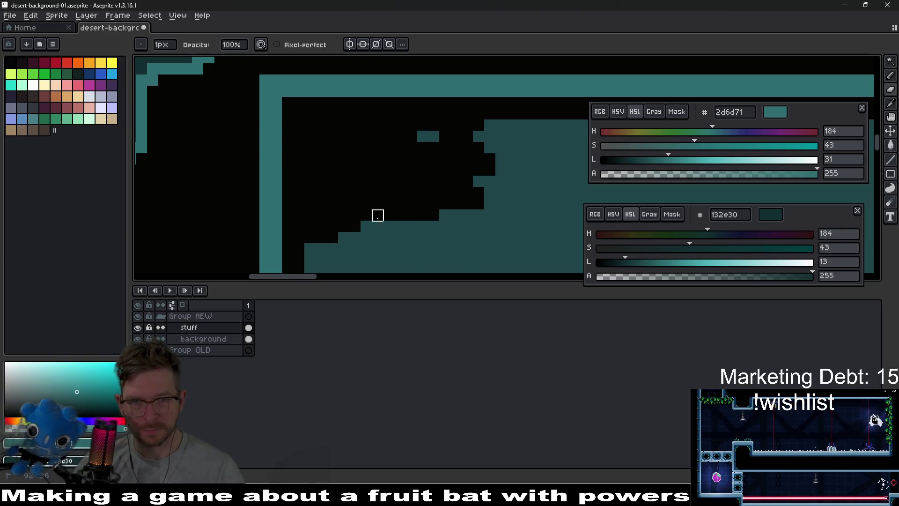
# Pick the dark teal 1f464a from the artwork for a 2-pixel brush
pyautogui.hscroll(-2, 344, 238)
pyautogui.press('l')
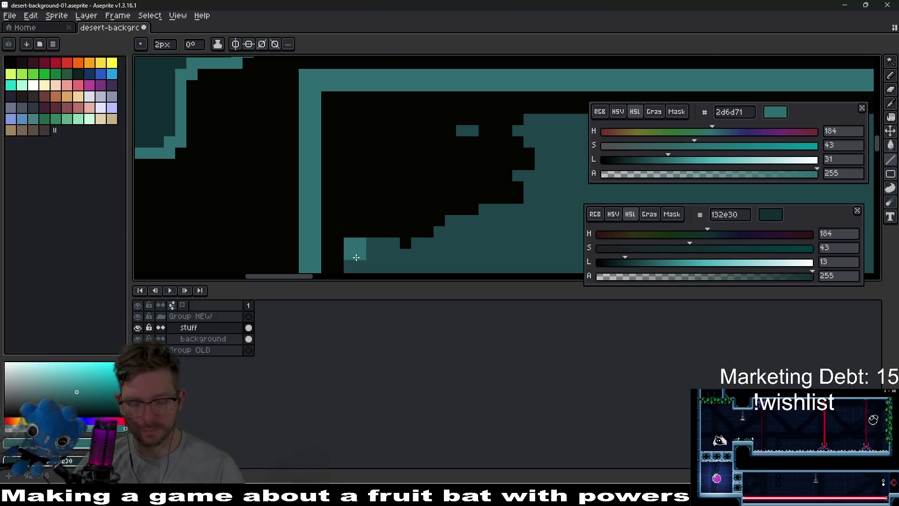
pyautogui.keyDown('alt'); pyautogui.click(367, 255); pyautogui.keyUp('alt')
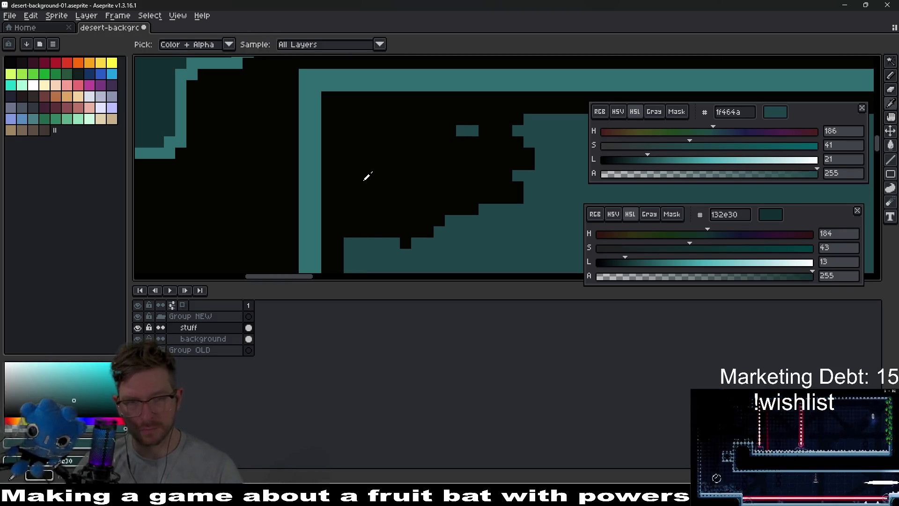
# Paint a dark teal 1f464a inverted-L ledge inside the black notch at the block's top-left corner
pyautogui.moveTo(357, 174)
pyautogui.mouseDown()
pyautogui.moveTo(355, 124)
pyautogui.moveTo(401, 125)
pyautogui.mouseUp()
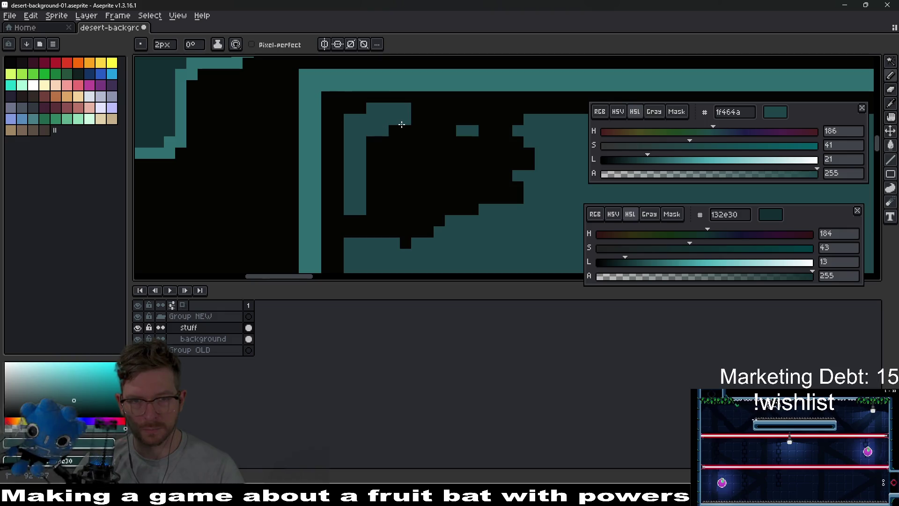
pyautogui.hotkey('ctrl', 'z')
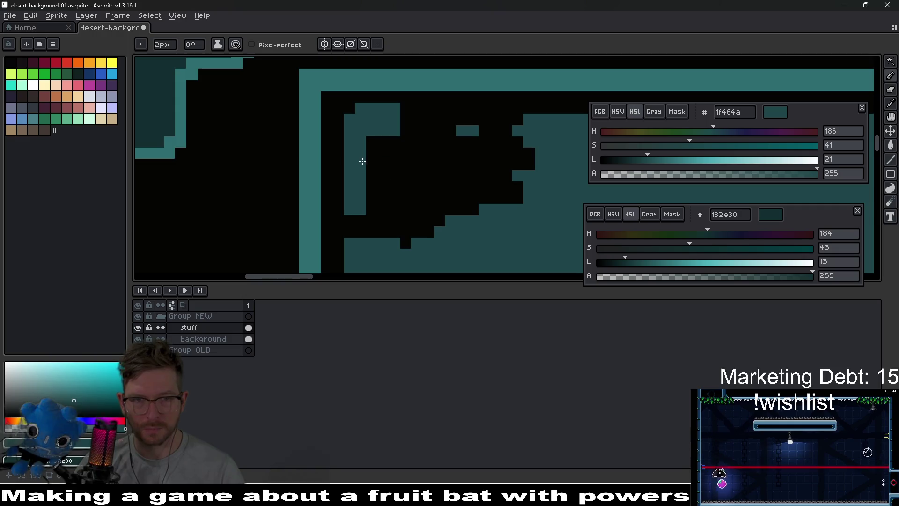
pyautogui.scroll(-3, 433, 217)
pyautogui.scroll(2, 435, 217)
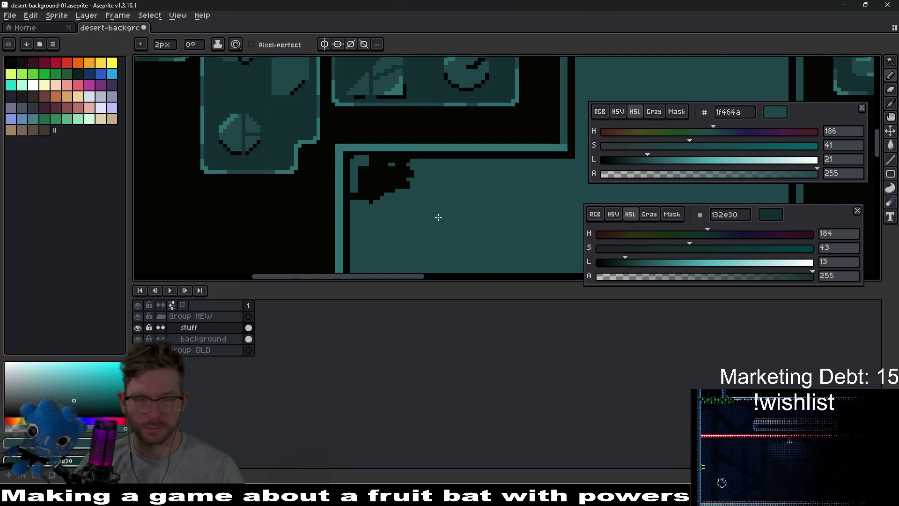
pyautogui.scroll(4, 438, 217)
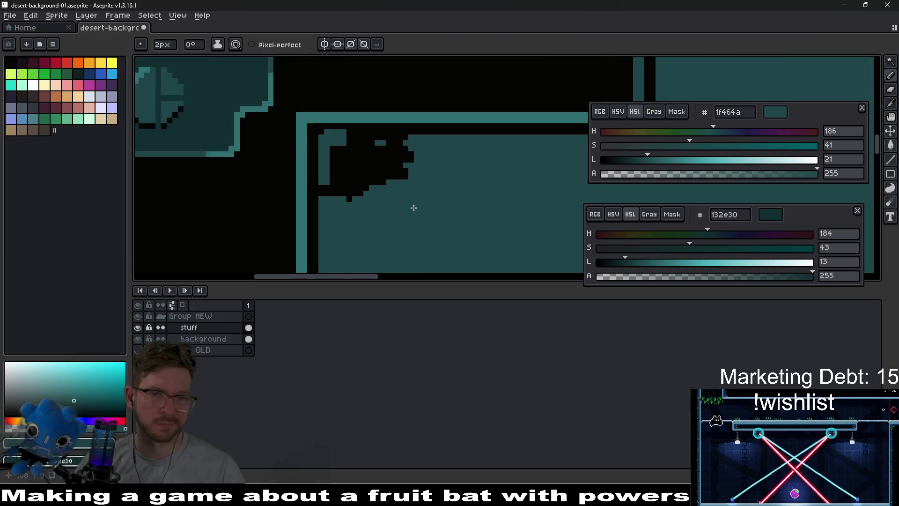
pyautogui.moveTo(340, 157); pyautogui.dragTo(336, 234)
pyautogui.scroll(-2, 370, 117)
pyautogui.scroll(-4, 368, 113)
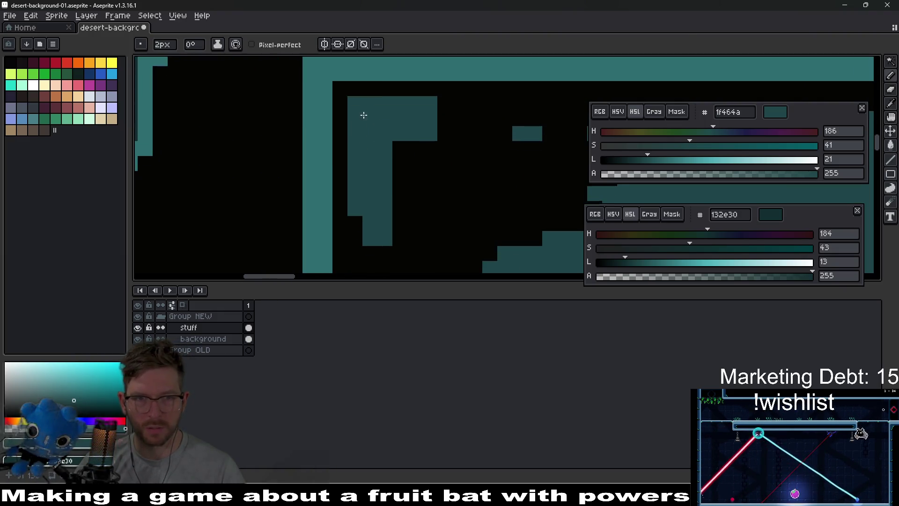
pyautogui.scroll(-1, 424, 177)
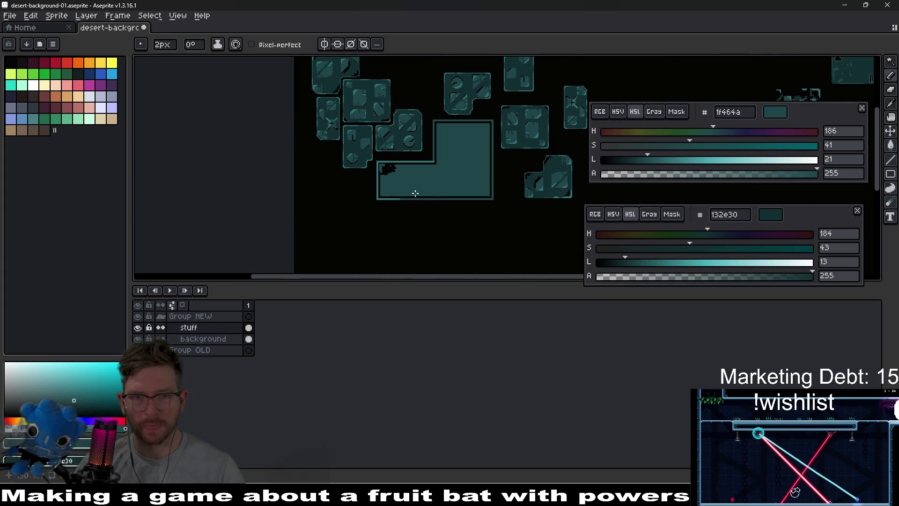
# Reshape the corner edge into a staircase and repaint teal down the block's left inner edge
pyautogui.scroll(5, 402, 178)
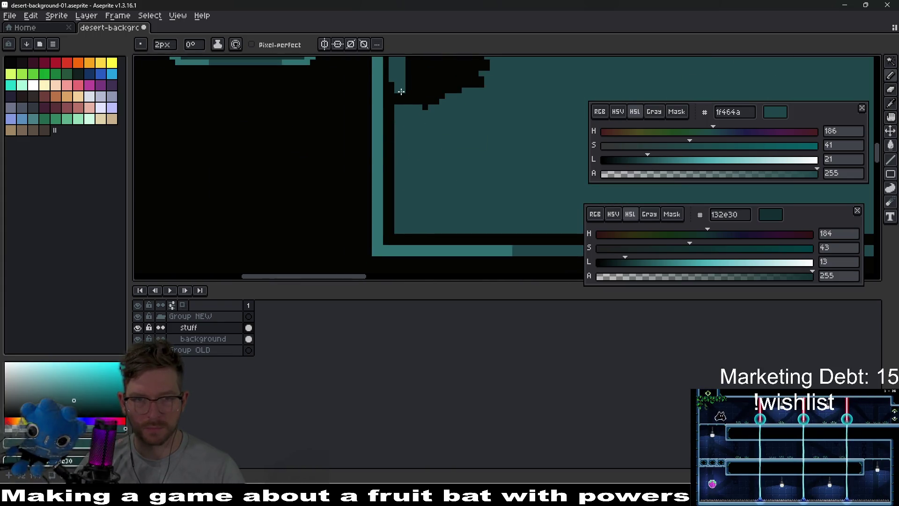
pyautogui.moveTo(397, 90); pyautogui.dragTo(396, 108)
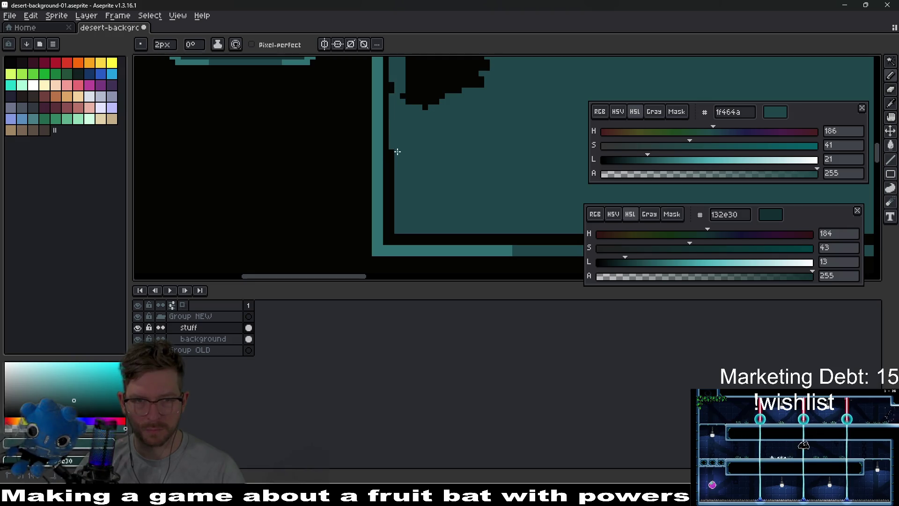
pyautogui.moveTo(397, 151); pyautogui.dragTo(399, 199)
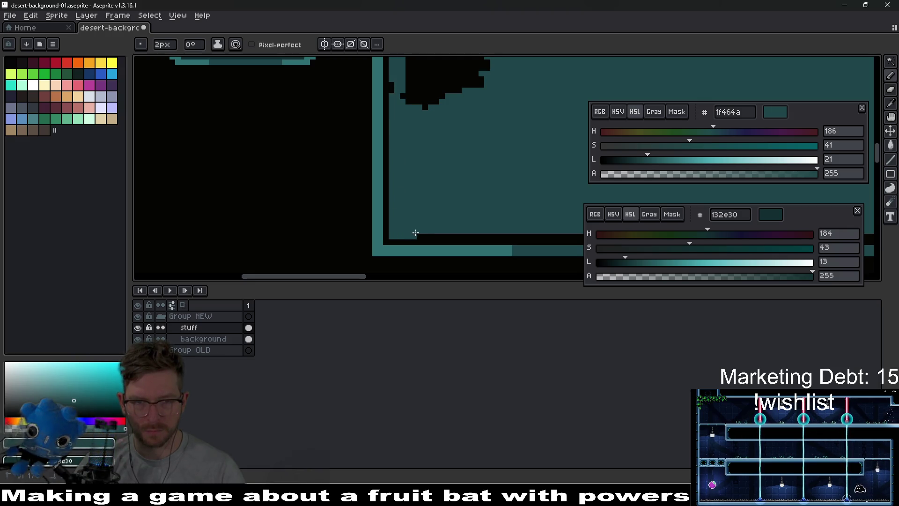
# Draw a jagged dark crack diagonally down across the teal fill with a 1-pixel brush
pyautogui.press('e')
pyautogui.moveTo(423, 107); pyautogui.dragTo(409, 136)
pyautogui.scroll(-2, 442, 139)
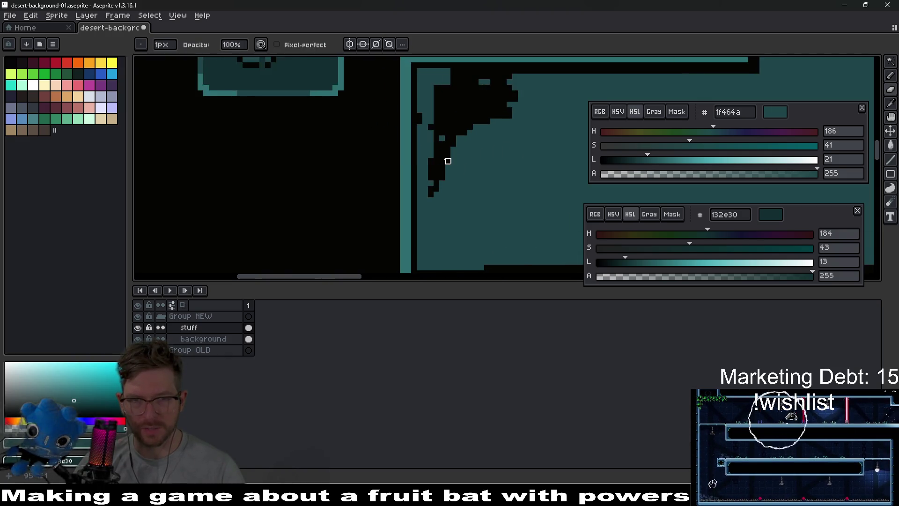
pyautogui.scroll(1, 450, 160)
pyautogui.moveTo(472, 132)
pyautogui.mouseDown()
pyautogui.moveTo(477, 152)
pyautogui.moveTo(542, 195)
pyautogui.moveTo(470, 122)
pyautogui.moveTo(530, 183)
pyautogui.moveTo(521, 220)
pyautogui.mouseUp()
pyautogui.scroll(1, 468, 183)
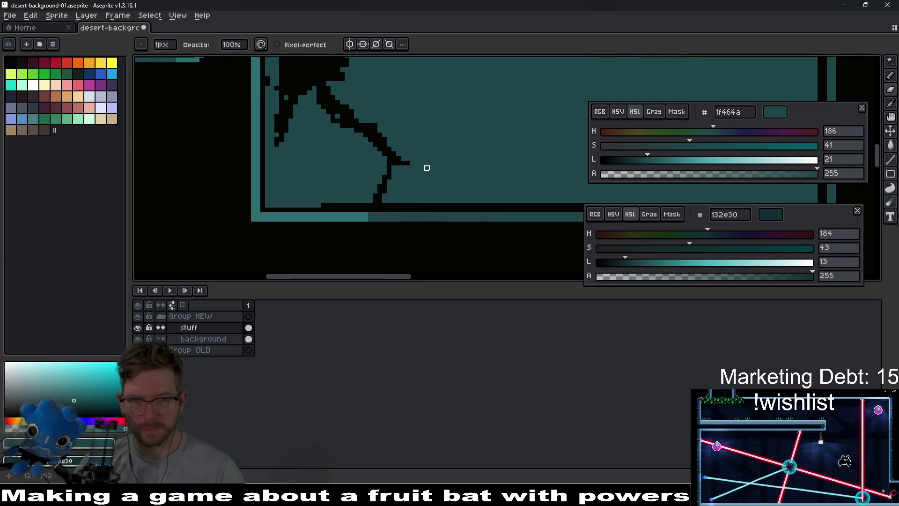
pyautogui.scroll(1, 391, 183)
# Tidy the crack where it meets the block's bottom edge using a 2-pixel pencil
pyautogui.press('b')
pyautogui.moveTo(252, 233)
pyautogui.mouseDown()
pyautogui.moveTo(242, 225)
pyautogui.moveTo(486, 227)
pyautogui.mouseUp()
pyautogui.scroll(-3, 473, 217)
pyautogui.scroll(2, 430, 224)
pyautogui.scroll(-1, 427, 173)
pyautogui.scroll(1, 392, 199)
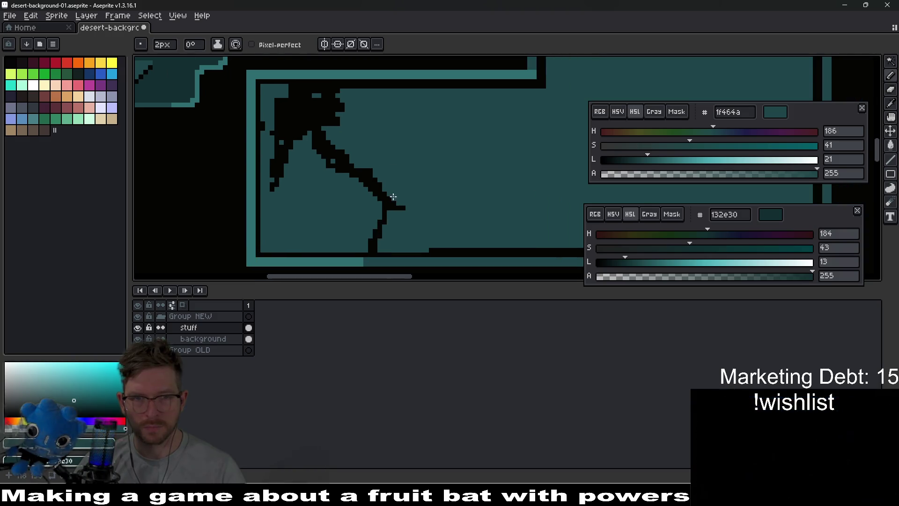
# Fill the teal holes in the crack with black using a 1-pixel pencil
pyautogui.press('b')
pyautogui.moveTo(304, 140)
pyautogui.mouseDown()
pyautogui.moveTo(300, 166)
pyautogui.moveTo(286, 169)
pyautogui.moveTo(305, 164)
pyautogui.moveTo(370, 208)
pyautogui.mouseUp()
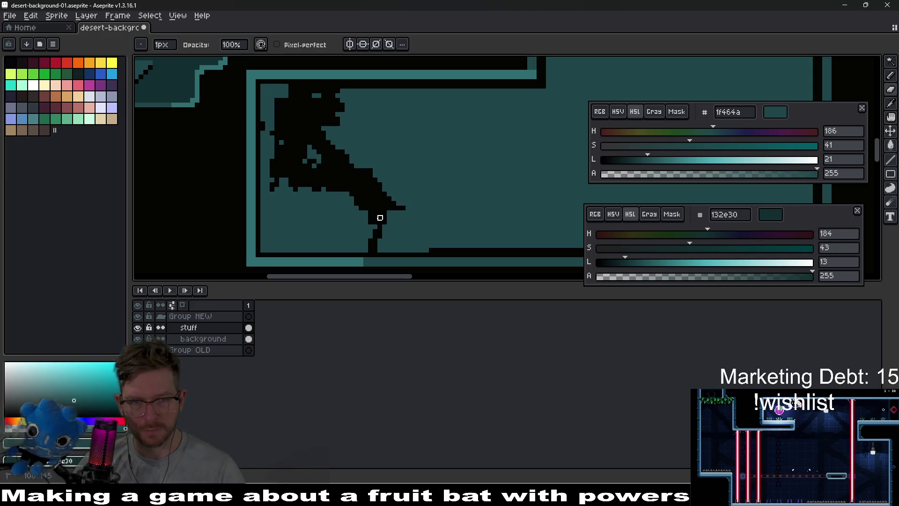
pyautogui.moveTo(365, 189)
pyautogui.mouseDown()
pyautogui.moveTo(311, 157)
pyautogui.moveTo(305, 167)
pyautogui.moveTo(285, 139)
pyautogui.mouseUp()
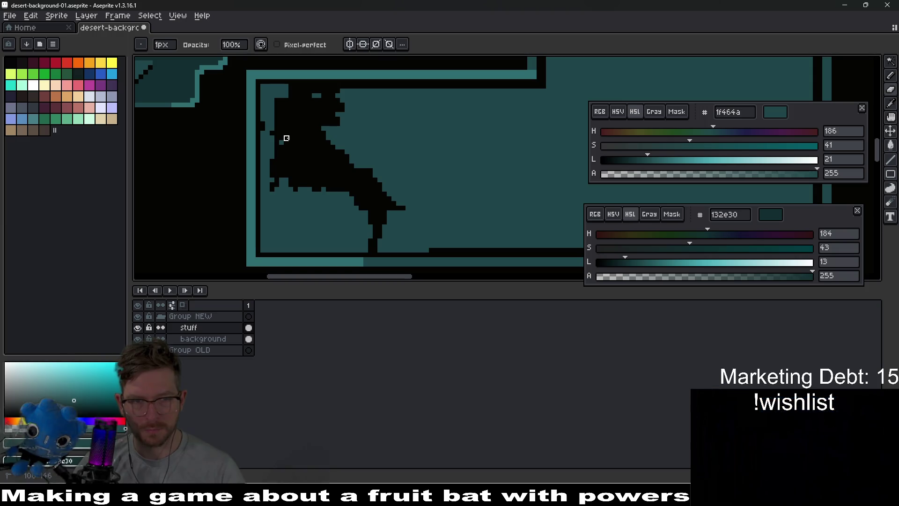
pyautogui.scroll(-1, 300, 128)
pyautogui.scroll(1, 396, 210)
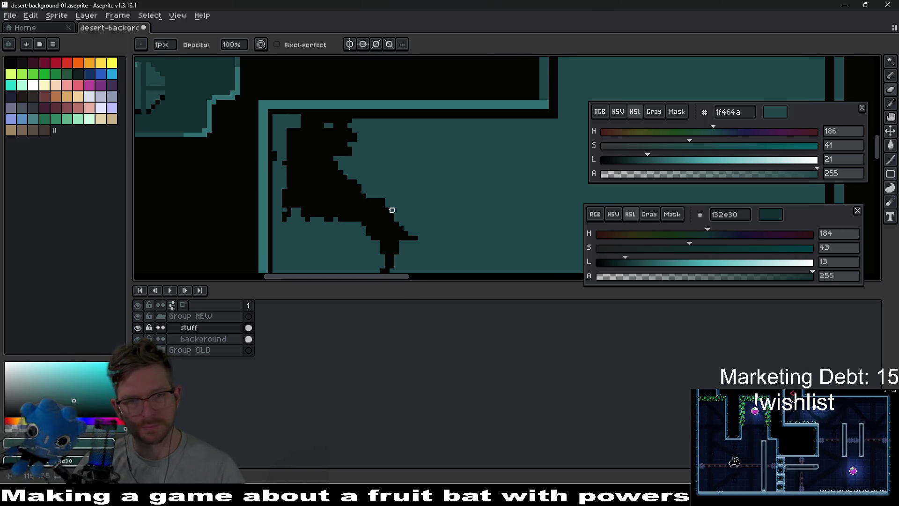
# Erase a small teal gap inside the black crack and centre the crack in view
pyautogui.press('e')
pyautogui.moveTo(321, 164)
pyautogui.mouseDown()
pyautogui.moveTo(345, 173)
pyautogui.moveTo(329, 164)
pyautogui.mouseUp()
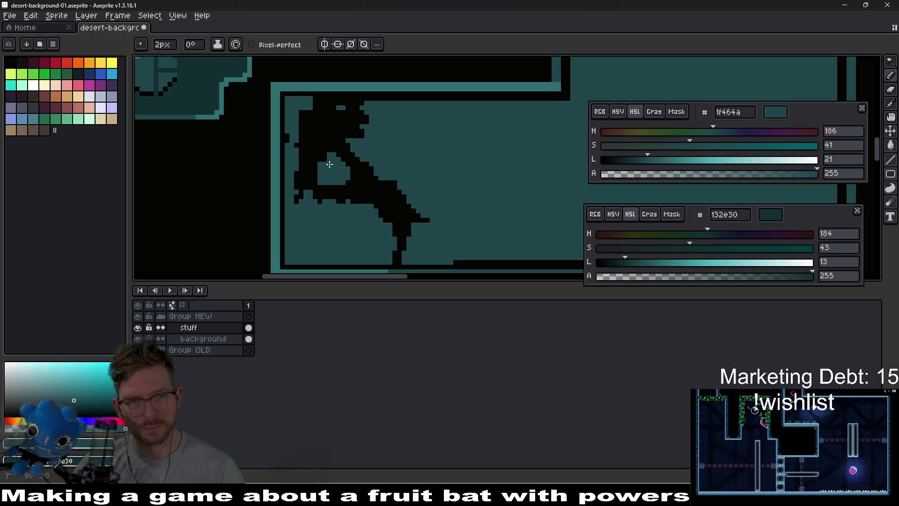
pyautogui.scroll(-5, 417, 187)
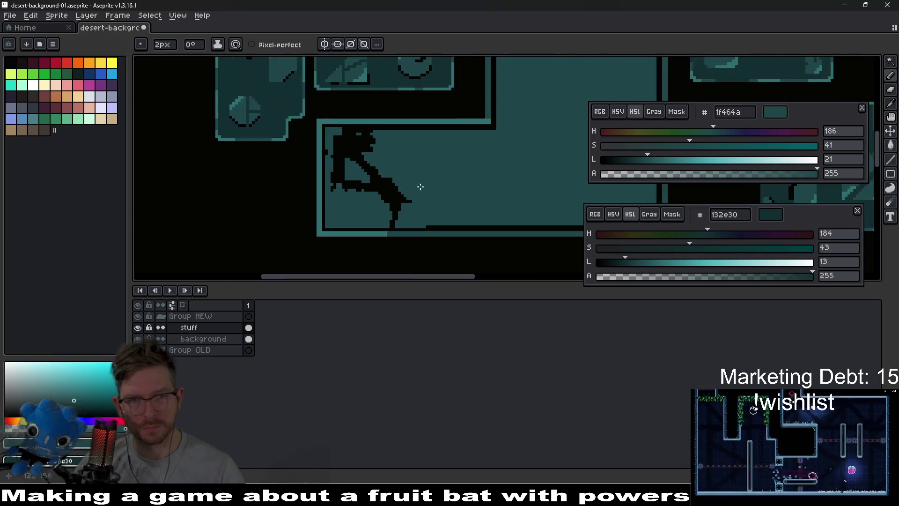
pyautogui.scroll(5, 457, 191)
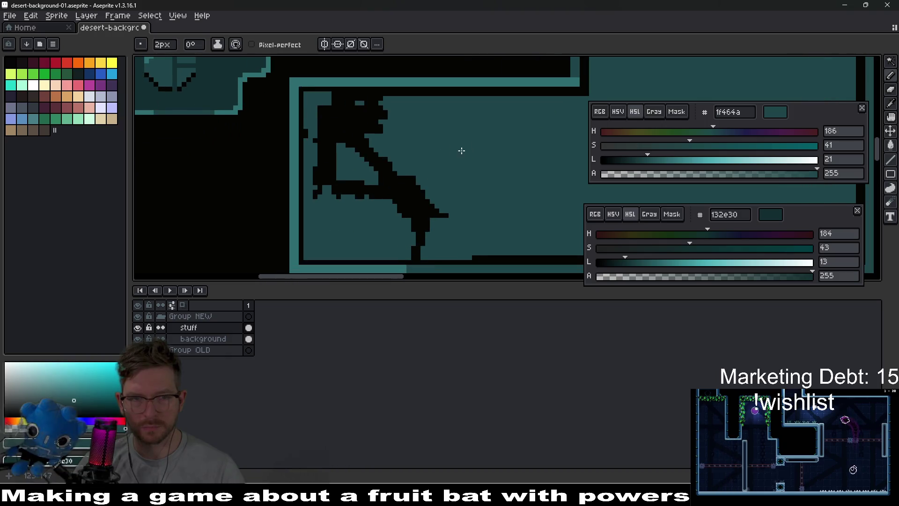
pyautogui.moveTo(434, 104); pyautogui.dragTo(394, 126)
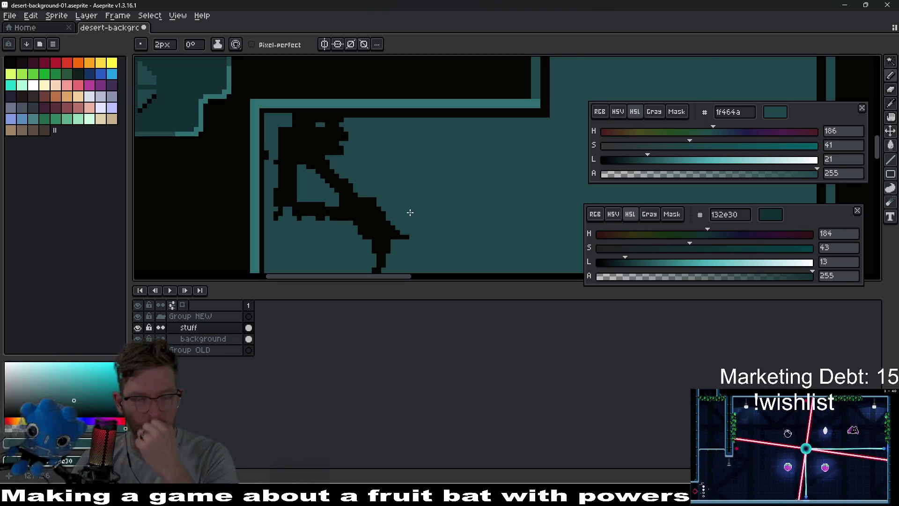
pyautogui.scroll(1, 403, 201)
# Trim the crack's right edge and the black strip along its top back to teal
pyautogui.moveTo(314, 115)
pyautogui.mouseDown()
pyautogui.moveTo(326, 138)
pyautogui.moveTo(308, 139)
pyautogui.mouseUp()
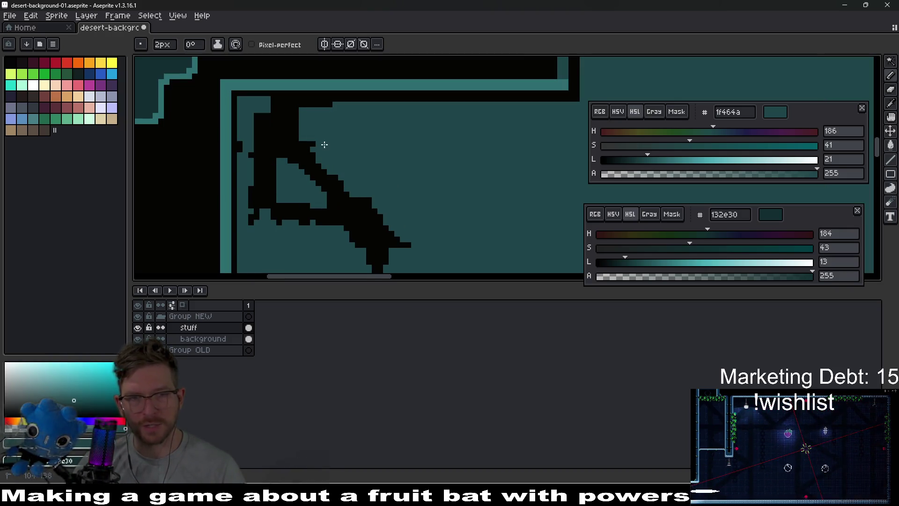
pyautogui.click(325, 145)
pyautogui.moveTo(327, 111); pyautogui.dragTo(297, 109)
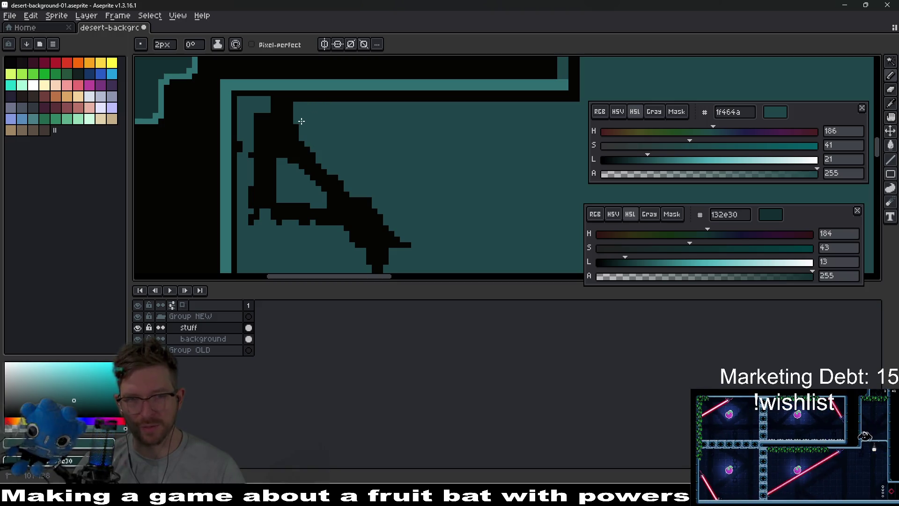
pyautogui.scroll(-2, 358, 150)
pyautogui.scroll(2, 406, 173)
pyautogui.scroll(-1, 365, 150)
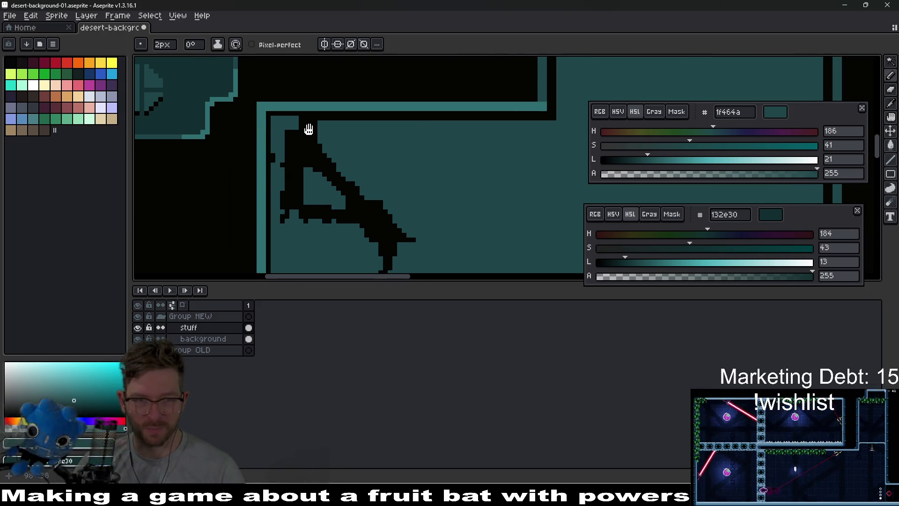
pyautogui.scroll(1, 305, 128)
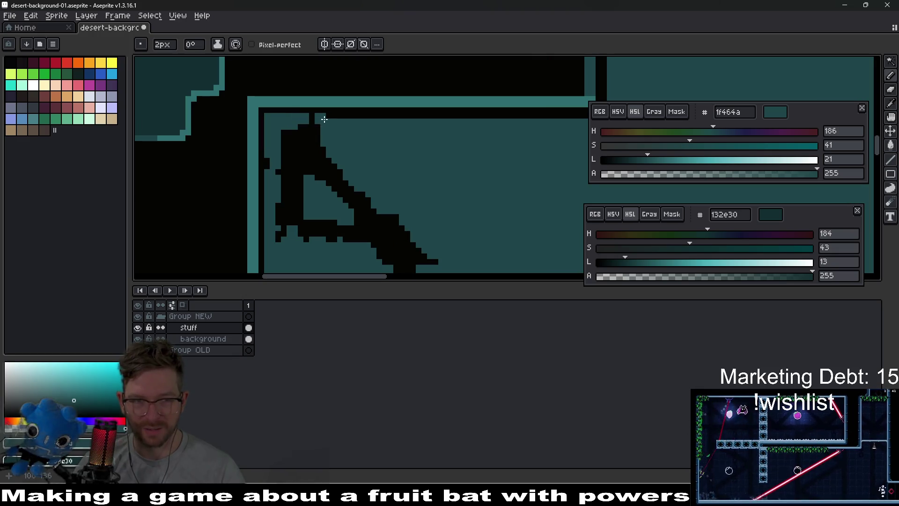
pyautogui.moveTo(327, 119); pyautogui.dragTo(387, 120)
pyautogui.scroll(-1, 427, 149)
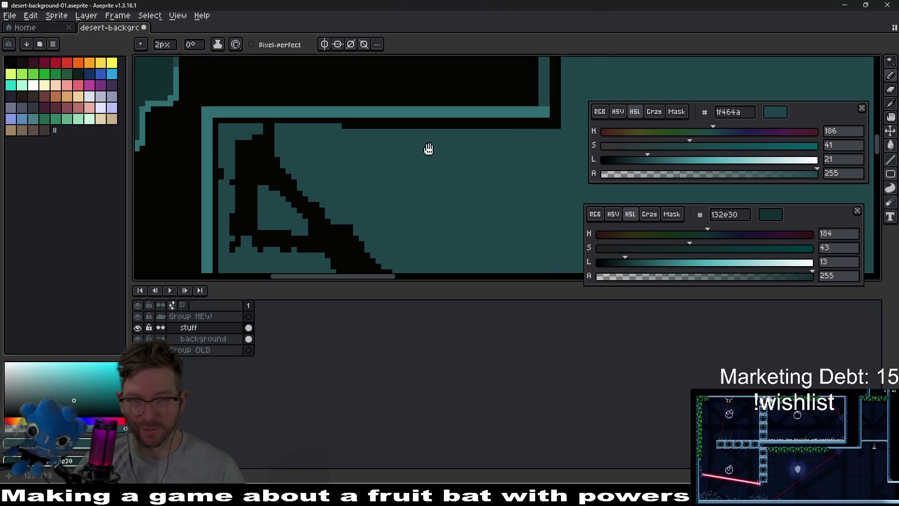
pyautogui.scroll(1, 530, 145)
# Clear the rest of the dark top strip with a single straight line
pyautogui.press('l')
pyautogui.moveTo(543, 135); pyautogui.dragTo(336, 131)
pyautogui.scroll(-2, 315, 161)
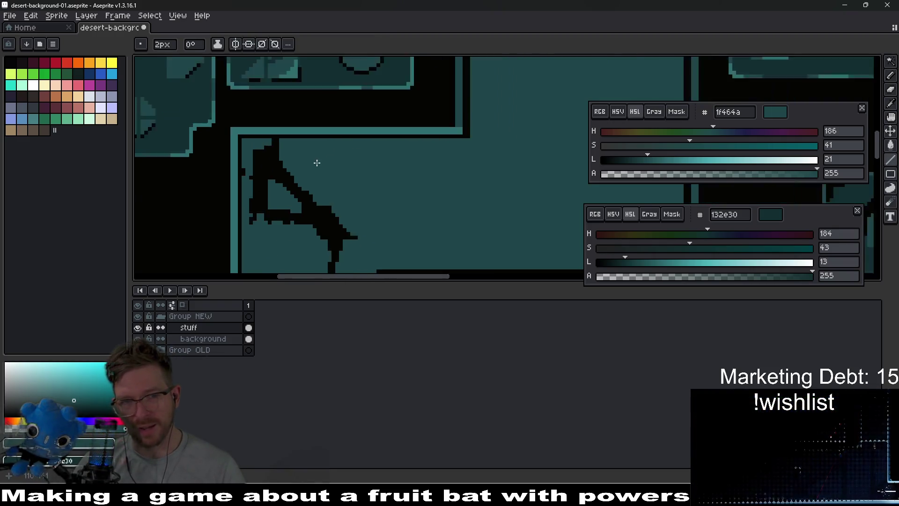
pyautogui.scroll(3, 378, 211)
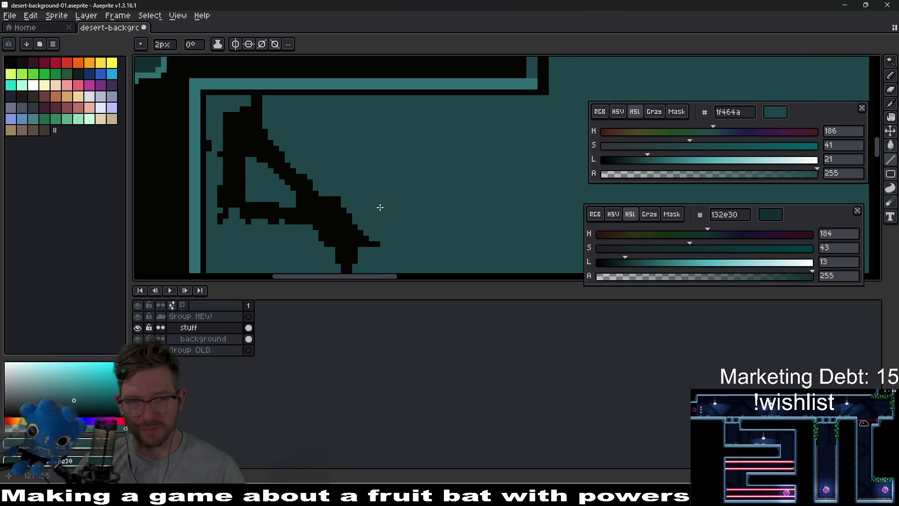
# Draw a forked black branch rising from the crack up to the block's top edge
pyautogui.press('e')
pyautogui.moveTo(347, 199)
pyautogui.mouseDown()
pyautogui.moveTo(377, 153)
pyautogui.moveTo(355, 124)
pyautogui.moveTo(366, 127)
pyautogui.moveTo(356, 99)
pyautogui.moveTo(375, 118)
pyautogui.moveTo(354, 109)
pyautogui.mouseUp()
pyautogui.click(366, 126)
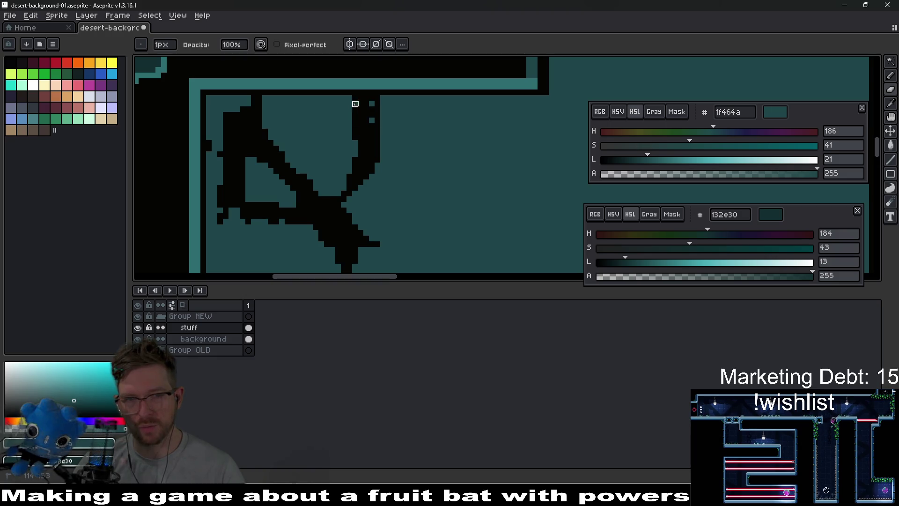
pyautogui.click(372, 103)
pyautogui.click(371, 120)
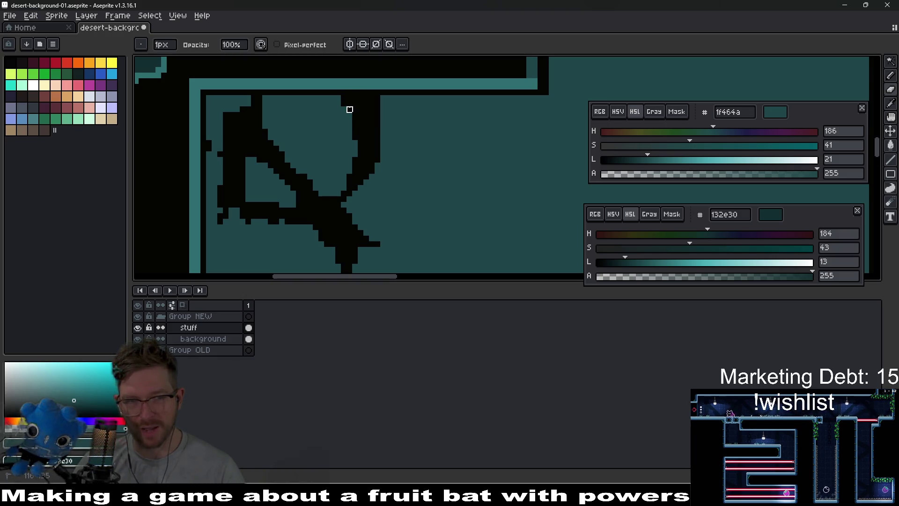
pyautogui.scroll(-1, 372, 157)
pyautogui.scroll(-2, 371, 157)
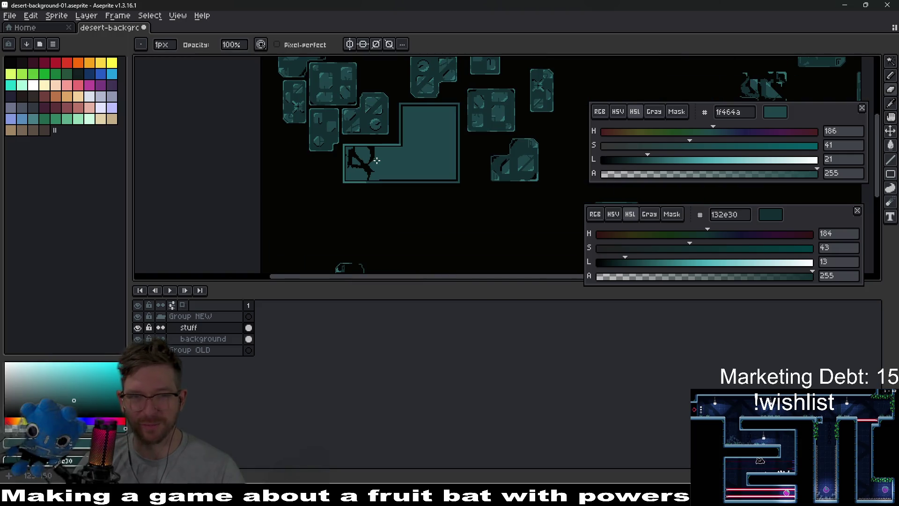
pyautogui.scroll(4, 368, 160)
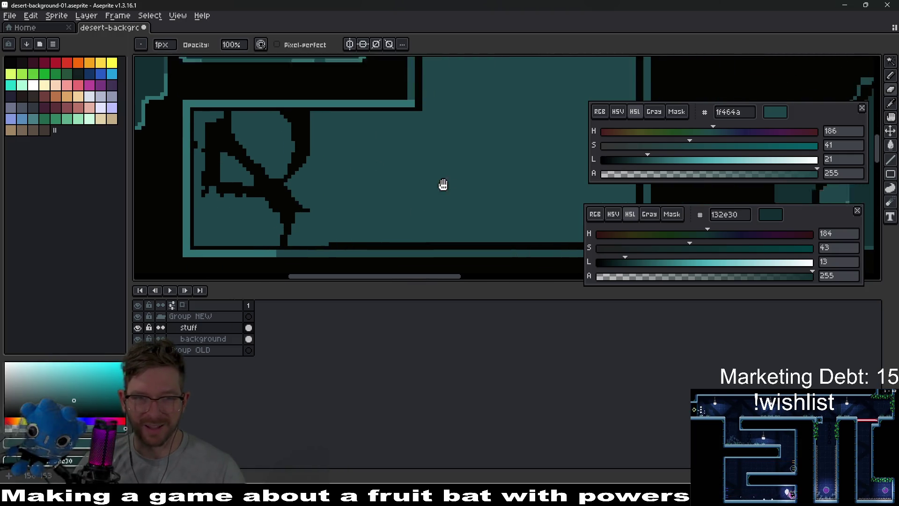
pyautogui.scroll(-1, 462, 169)
pyautogui.scroll(2, 472, 211)
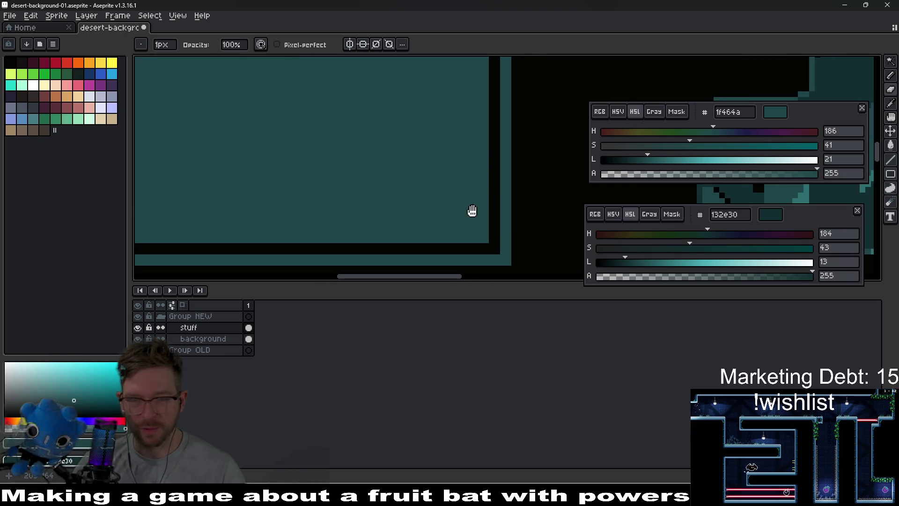
# Draw a new crack running toward the block's lower-right corner
pyautogui.moveTo(470, 134)
pyautogui.mouseDown()
pyautogui.moveTo(420, 143)
pyautogui.moveTo(402, 191)
pyautogui.moveTo(385, 195)
pyautogui.mouseUp()
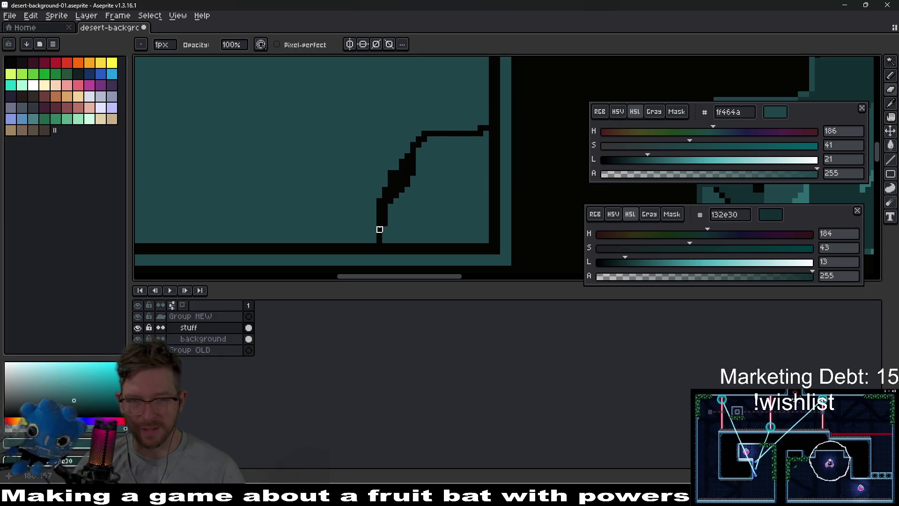
pyautogui.scroll(-5, 446, 171)
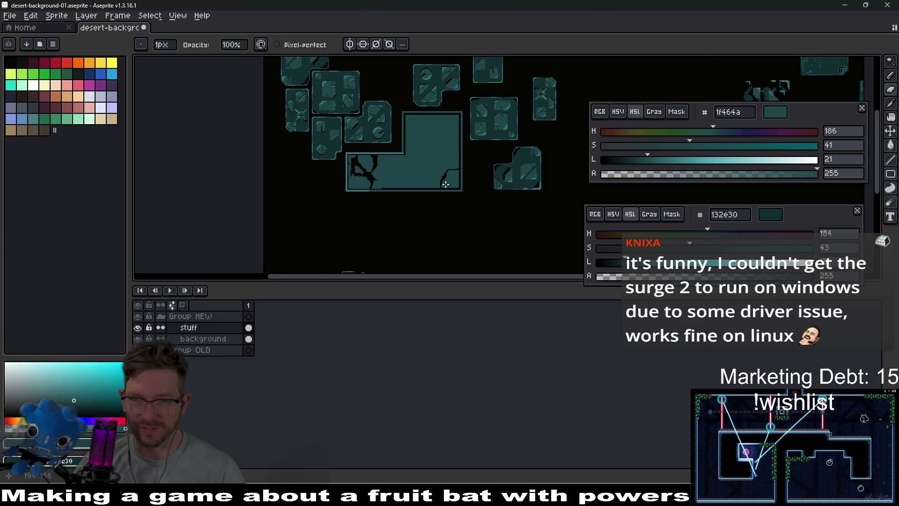
pyautogui.scroll(5, 445, 184)
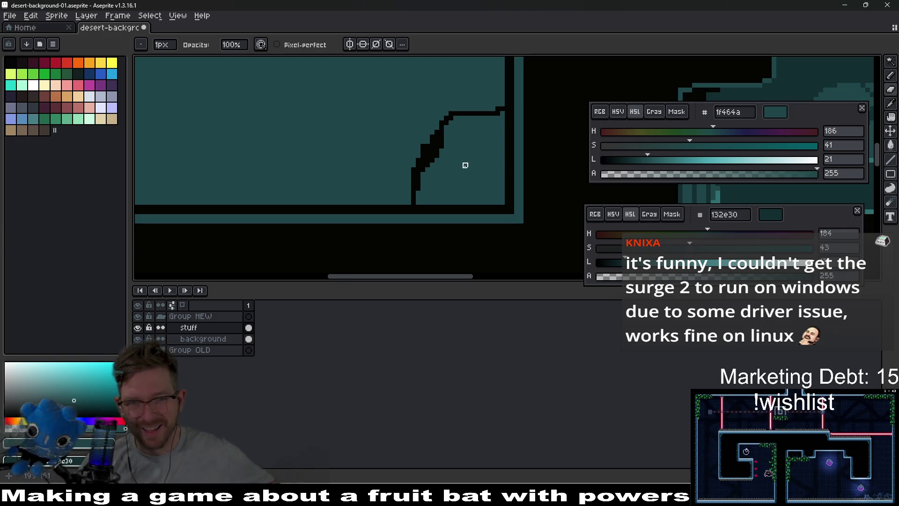
pyautogui.scroll(-2, 464, 165)
pyautogui.scroll(2, 454, 163)
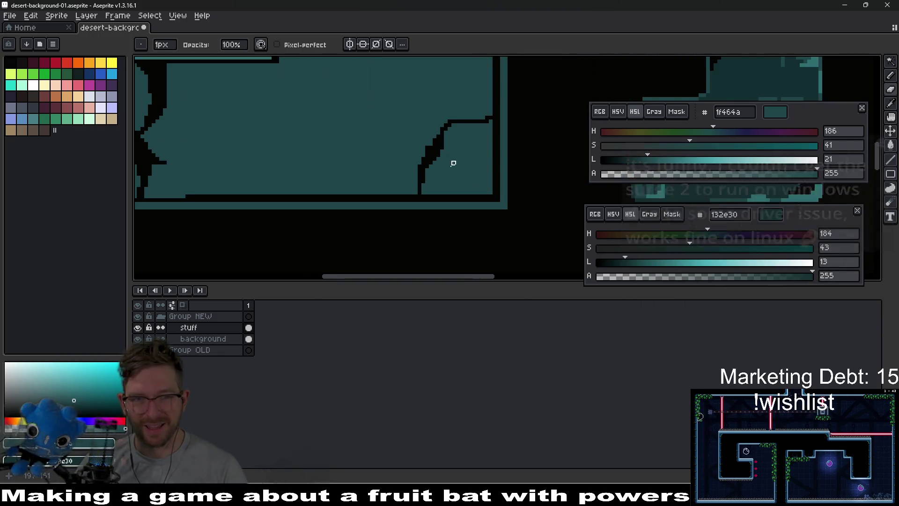
pyautogui.scroll(2, 465, 195)
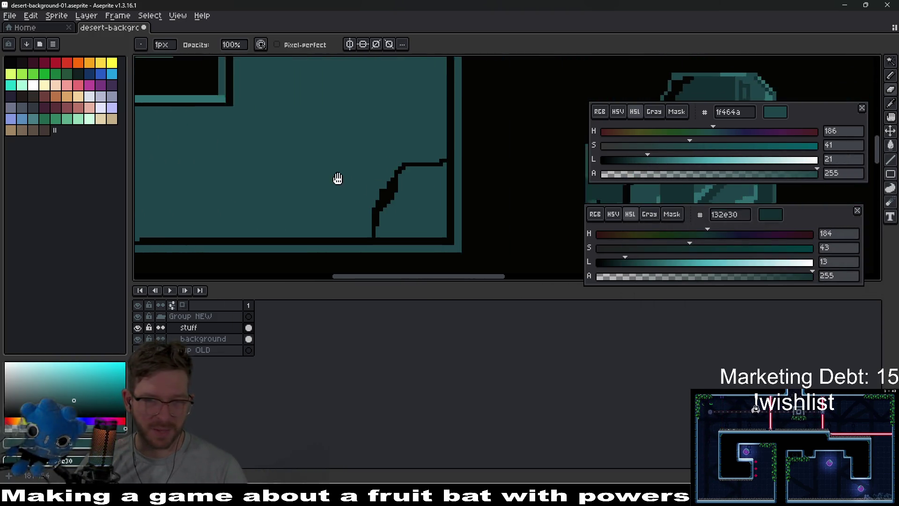
pyautogui.hscroll(-2, 397, 198)
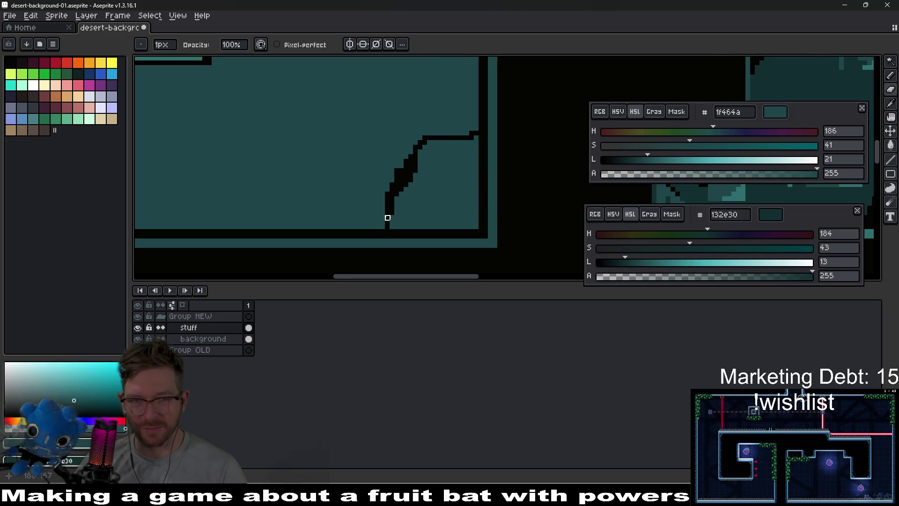
# Join the crack's bottom to the lower border
pyautogui.moveTo(367, 225); pyautogui.dragTo(387, 227)
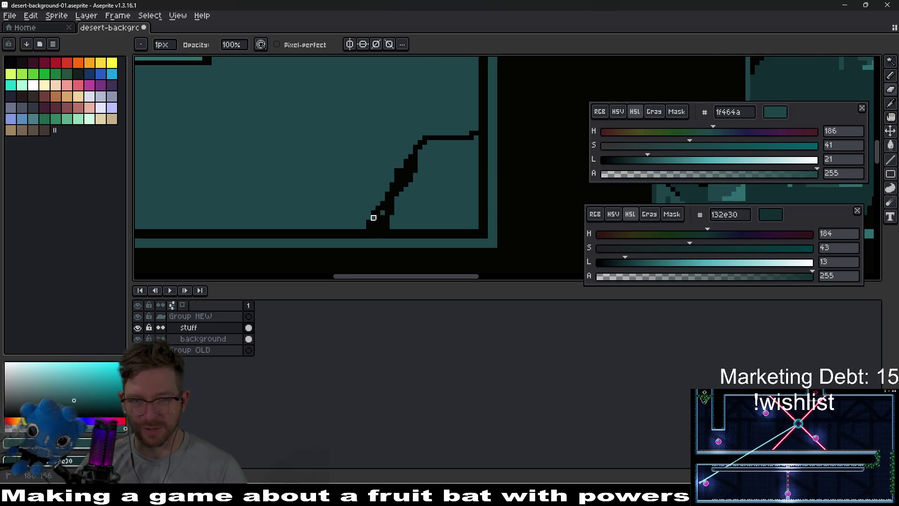
pyautogui.scroll(1, 398, 192)
pyautogui.hscroll(2, 398, 192)
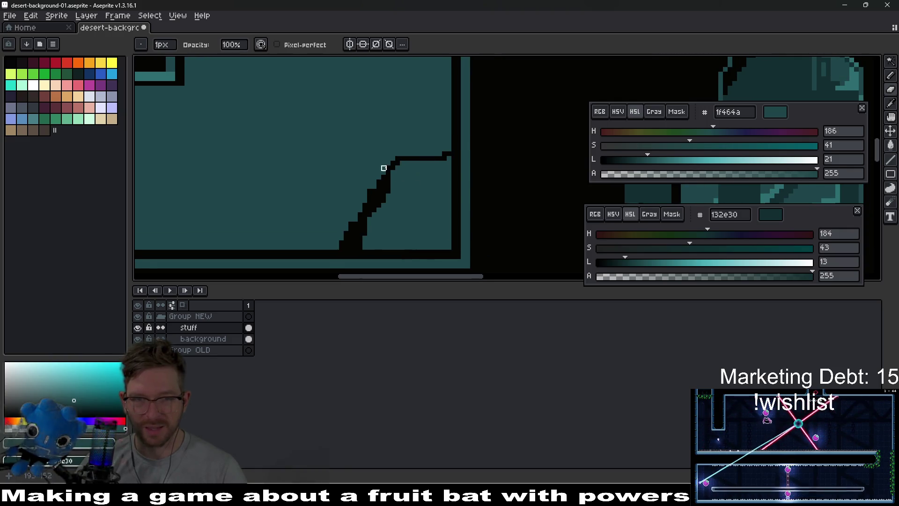
pyautogui.moveTo(397, 167)
pyautogui.mouseDown()
pyautogui.moveTo(427, 163)
pyautogui.moveTo(440, 149)
pyautogui.moveTo(445, 157)
pyautogui.moveTo(393, 173)
pyautogui.mouseUp()
pyautogui.hotkey('ctrl', 'z')
pyautogui.scroll(-2, 440, 177)
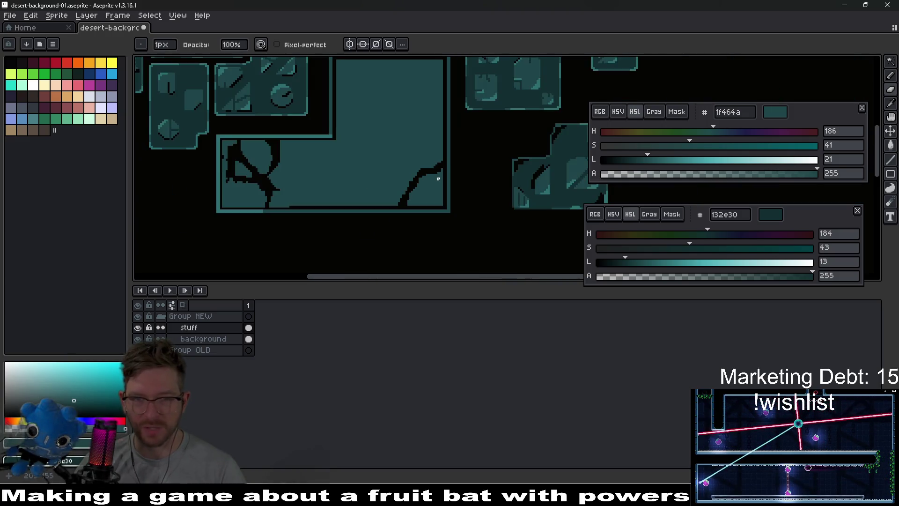
pyautogui.scroll(2, 440, 190)
# Add a branch from the lower-right corner joining the crack, then return the pencil to 1 px
pyautogui.moveTo(445, 238); pyautogui.dragTo(392, 193)
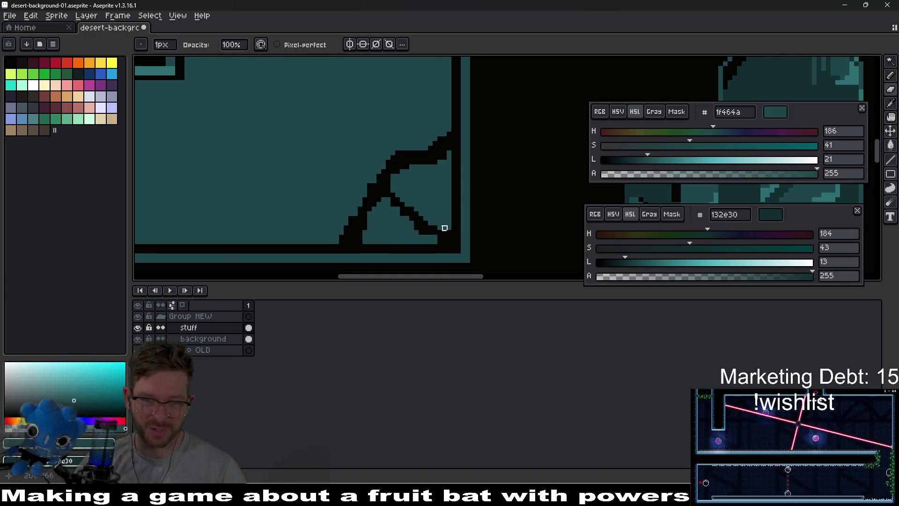
pyautogui.scroll(-2, 444, 228)
pyautogui.scroll(2, 402, 229)
pyautogui.press('b')
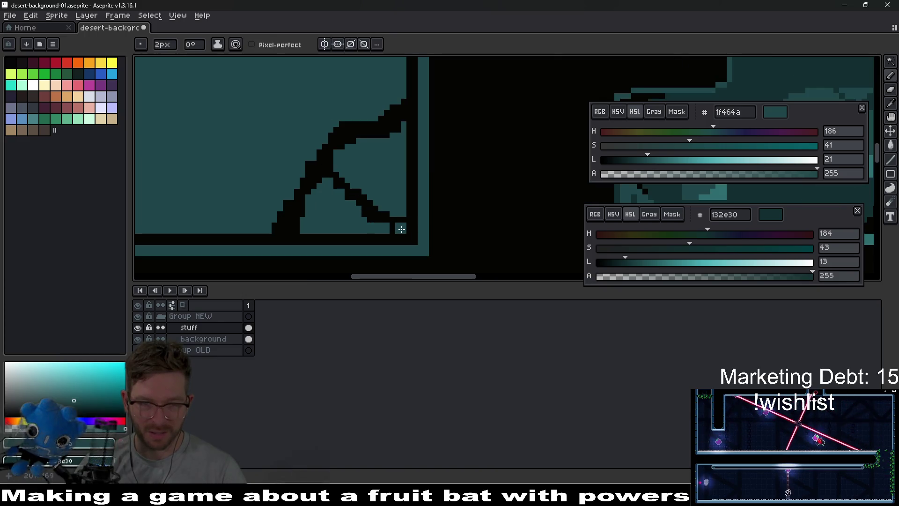
pyautogui.scroll(1, 396, 223)
pyautogui.press('-')
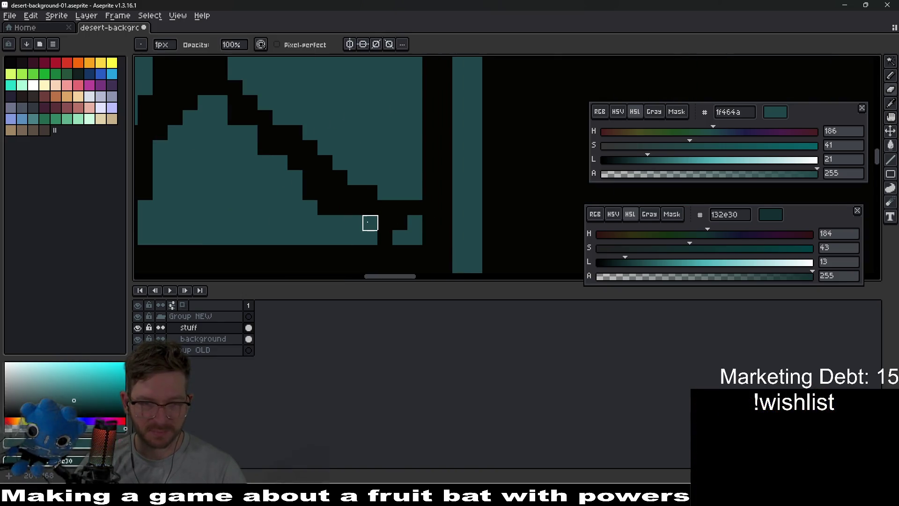
pyautogui.scroll(-4, 374, 210)
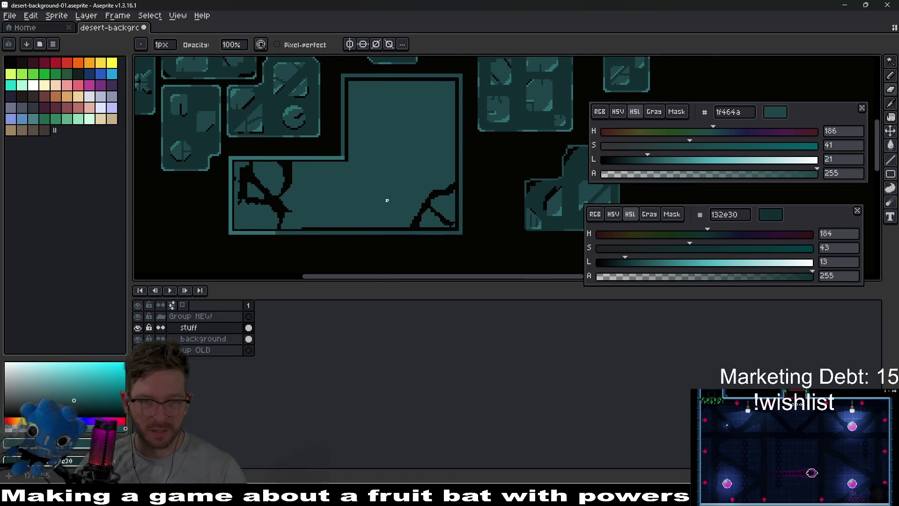
pyautogui.scroll(4, 387, 200)
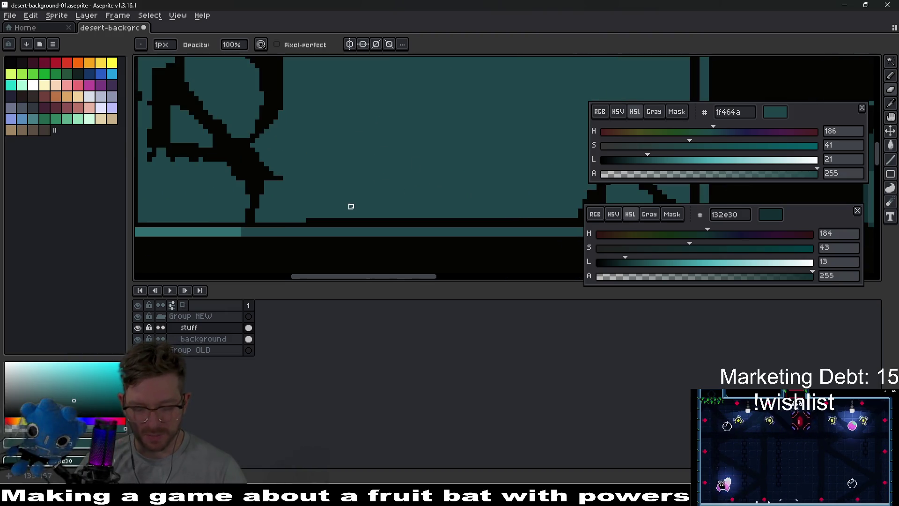
# Erase the top rows of the thick black bottom line with a 2 px eraser, then switch to the browser
pyautogui.press('e')
pyautogui.hscroll(2, 377, 207)
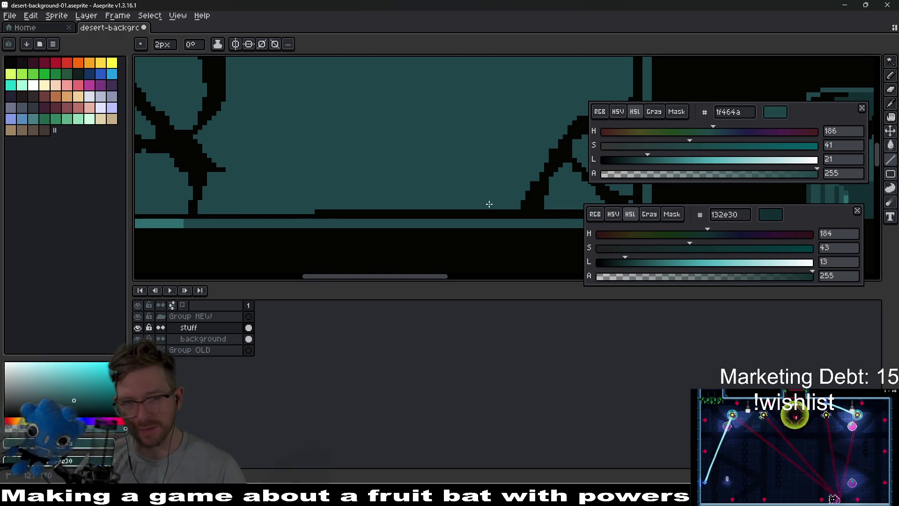
pyautogui.moveTo(489, 205); pyautogui.dragTo(519, 210)
pyautogui.hscroll(2, 519, 210)
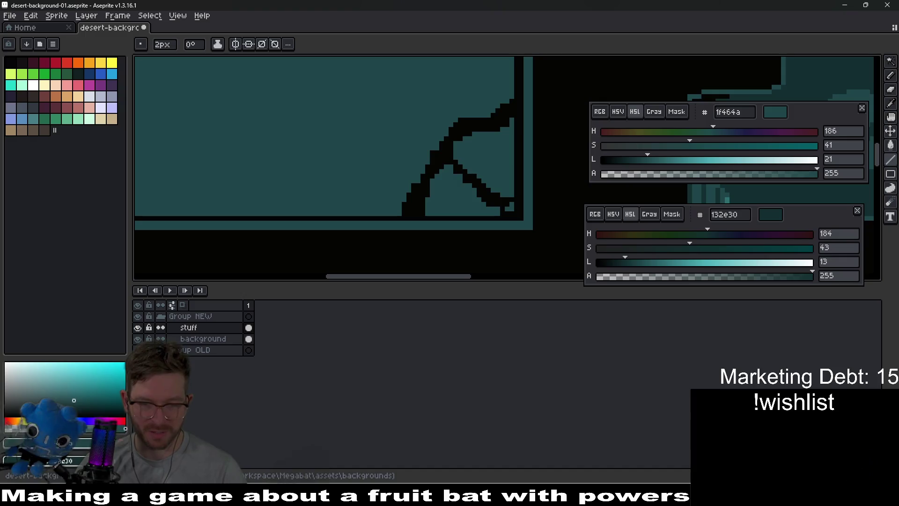
pyautogui.click(420, 445)
pyautogui.click(420, 497)
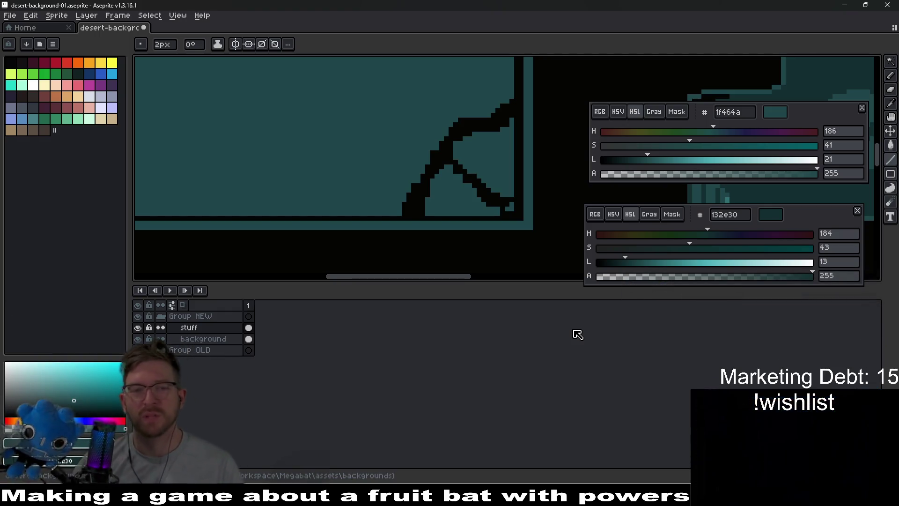
# Repaint the lower-left crack pixels of the cracked block teal with the Pencil
pyautogui.moveTo(562, 187)
pyautogui.mouseDown()
pyautogui.moveTo(358, 137)
pyautogui.moveTo(442, 171)
pyautogui.moveTo(338, 182)
pyautogui.mouseUp()
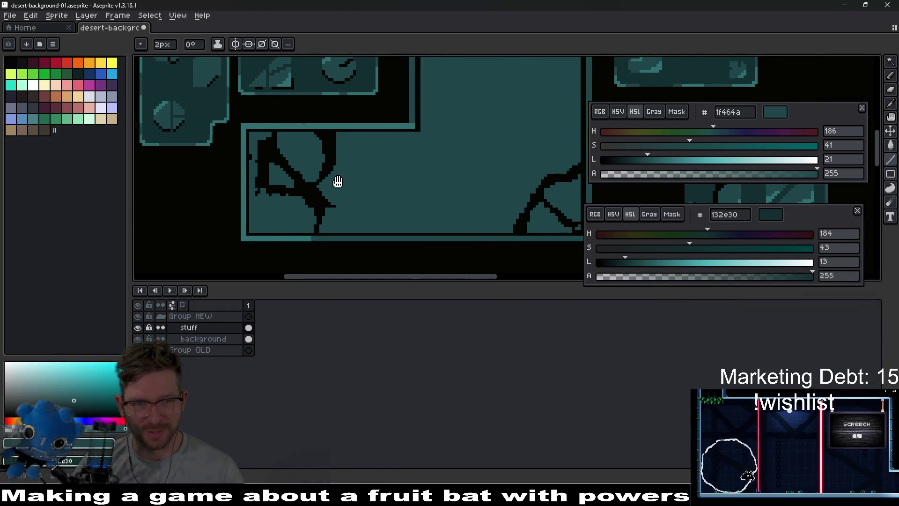
pyautogui.scroll(2, 337, 182)
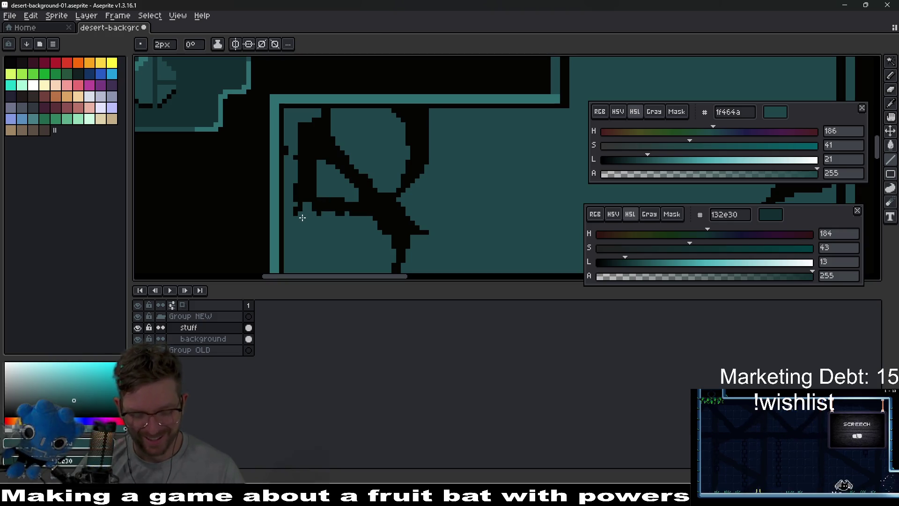
pyautogui.press('b')
pyautogui.moveTo(302, 217)
pyautogui.mouseDown()
pyautogui.moveTo(295, 201)
pyautogui.moveTo(322, 211)
pyautogui.moveTo(329, 194)
pyautogui.moveTo(342, 200)
pyautogui.mouseUp()
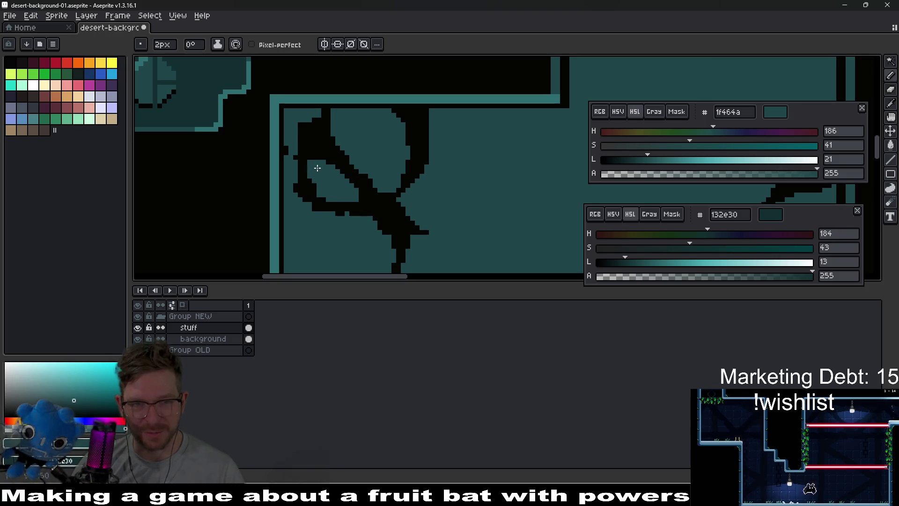
# With a 1px brush, draw a new diagonal black crack line and blacken the teal gap beside it
pyautogui.scroll(-5, 356, 173)
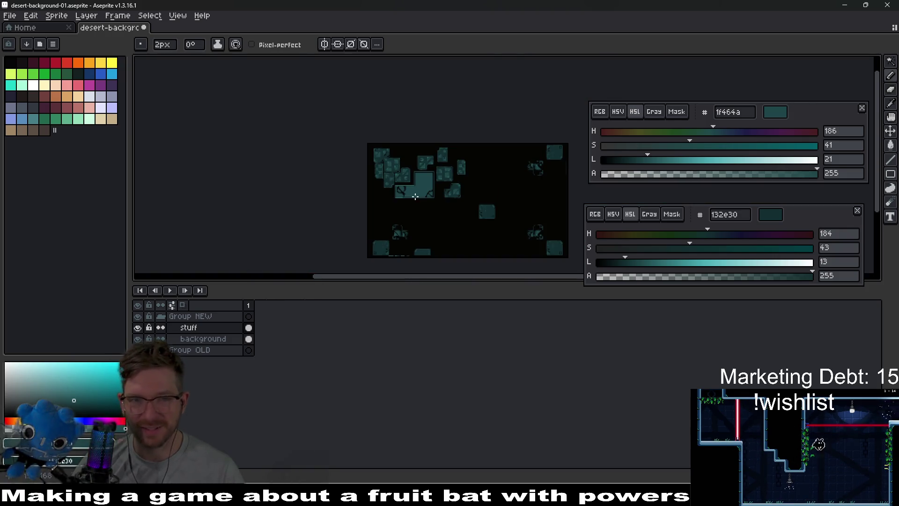
pyautogui.scroll(4, 383, 183)
pyautogui.scroll(1, 382, 184)
pyautogui.scroll(1, 382, 174)
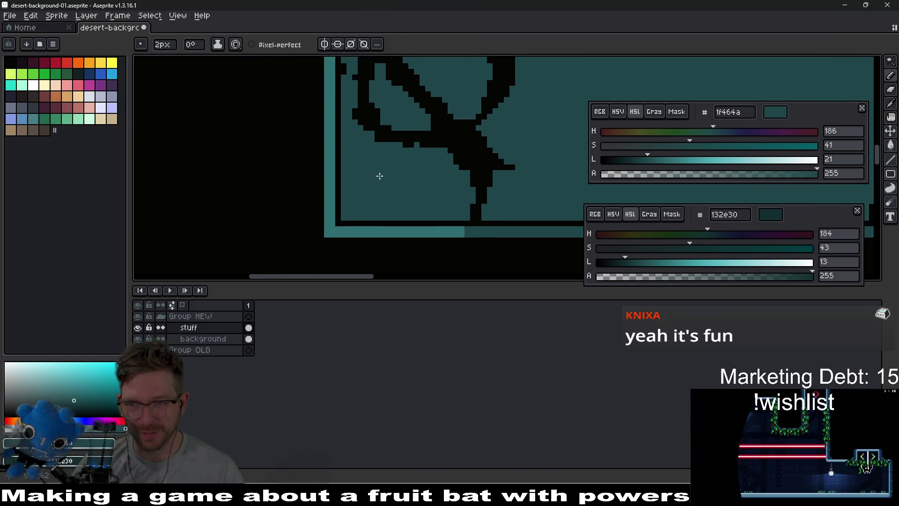
pyautogui.press('-')
pyautogui.moveTo(355, 212); pyautogui.dragTo(395, 145)
pyautogui.scroll(-5, 461, 192)
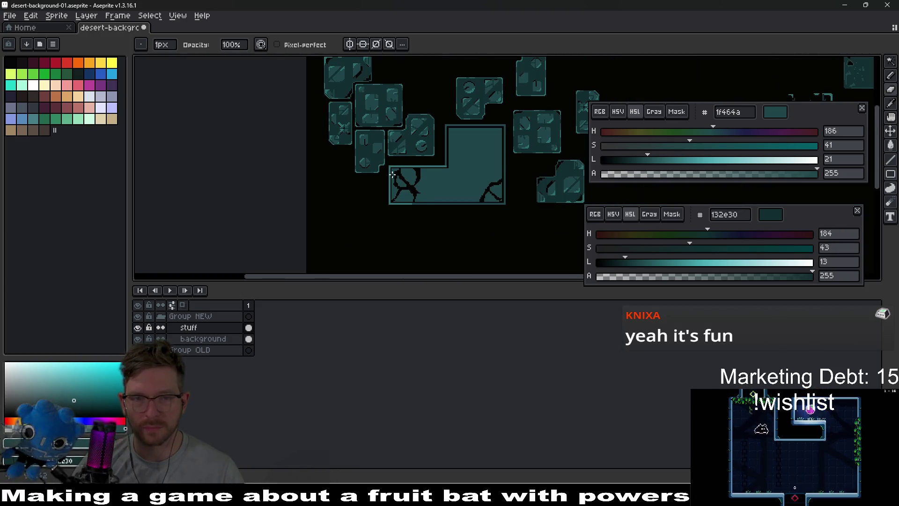
pyautogui.scroll(3, 393, 175)
pyautogui.moveTo(405, 159)
pyautogui.mouseDown()
pyautogui.moveTo(391, 129)
pyautogui.moveTo(411, 144)
pyautogui.moveTo(435, 143)
pyautogui.mouseUp()
pyautogui.scroll(-1, 403, 175)
pyautogui.scroll(1, 418, 117)
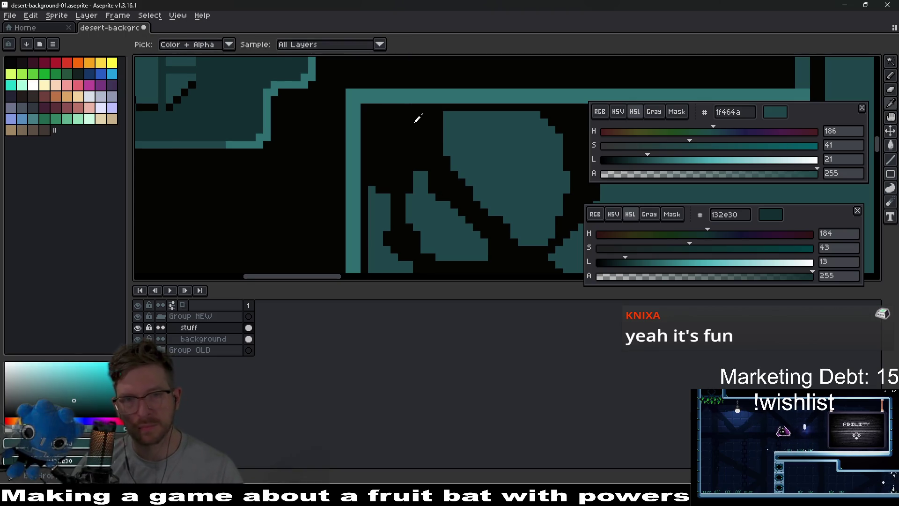
# With a 1px brush, darken the block's top row and left edge
pyautogui.scroll(2, 351, 100)
pyautogui.press('-')
pyautogui.moveTo(345, 94)
pyautogui.mouseDown()
pyautogui.moveTo(468, 94)
pyautogui.moveTo(327, 108)
pyautogui.moveTo(324, 251)
pyautogui.mouseUp()
pyautogui.scroll(-3, 357, 183)
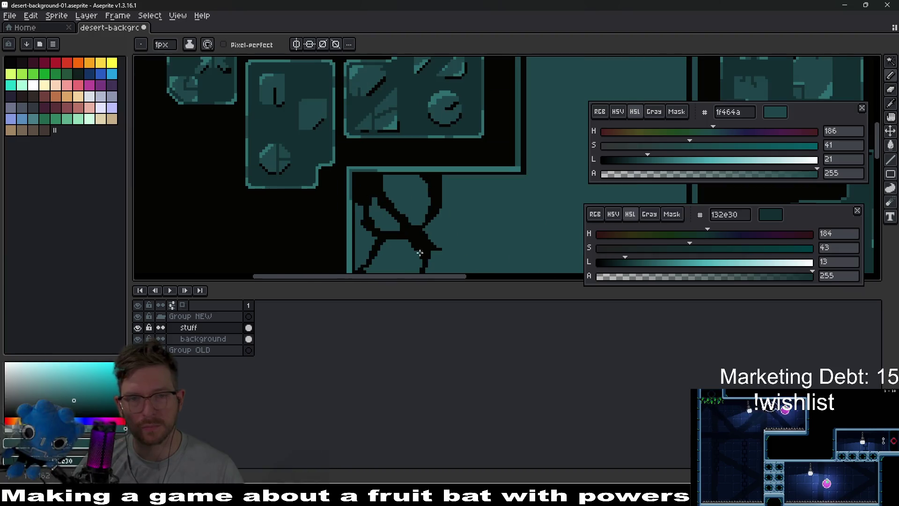
pyautogui.scroll(2, 337, 142)
pyautogui.scroll(3, 360, 140)
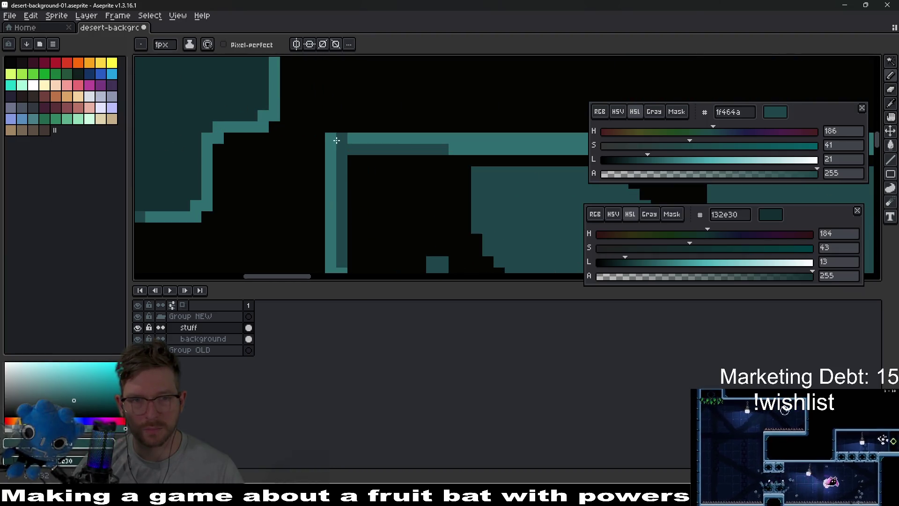
pyautogui.moveTo(412, 138); pyautogui.dragTo(361, 144)
pyautogui.click(330, 149)
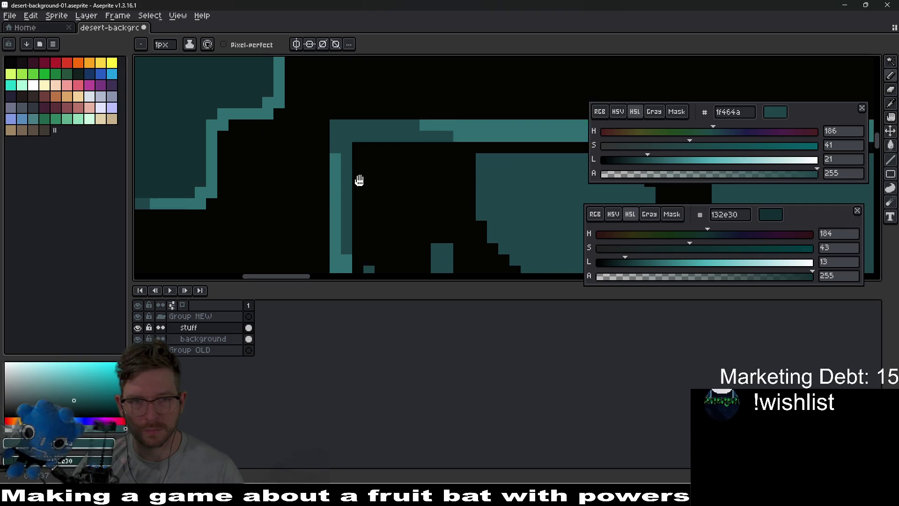
# Extend the darker teal strip along the block's bottom edge
pyautogui.scroll(-3, 359, 179)
pyautogui.scroll(-2, 387, 141)
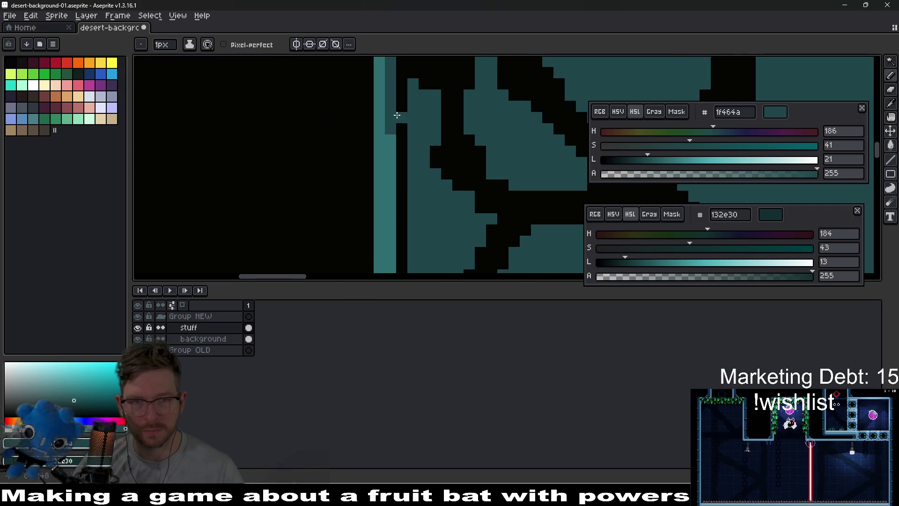
pyautogui.scroll(2, 364, 155)
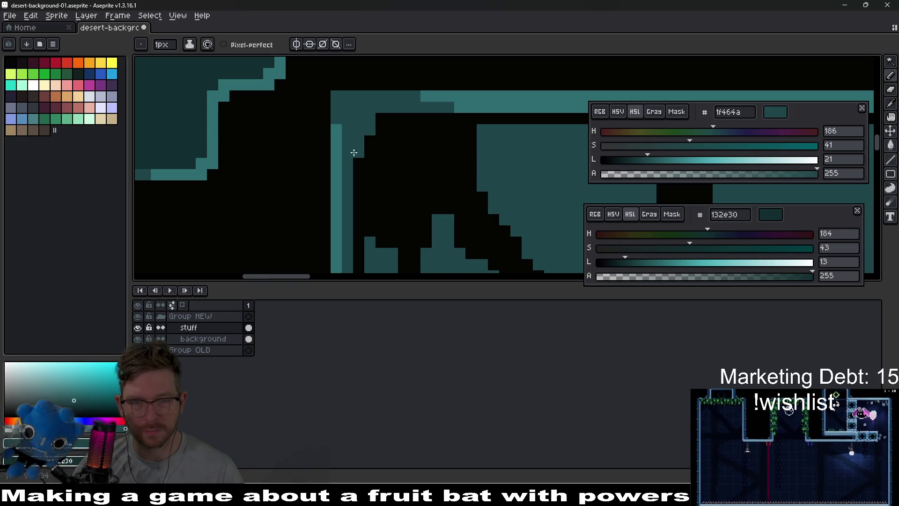
pyautogui.scroll(-4, 446, 166)
pyautogui.scroll(-1, 446, 167)
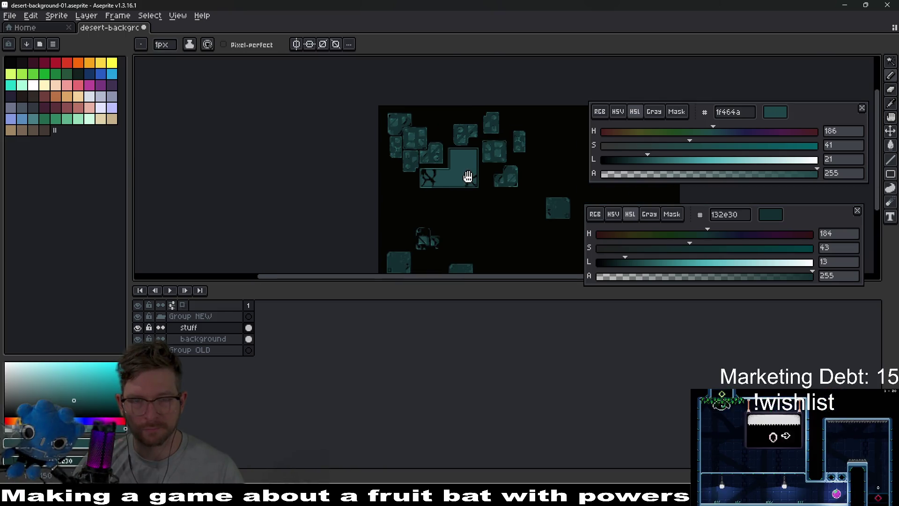
pyautogui.scroll(4, 467, 177)
pyautogui.scroll(3, 484, 134)
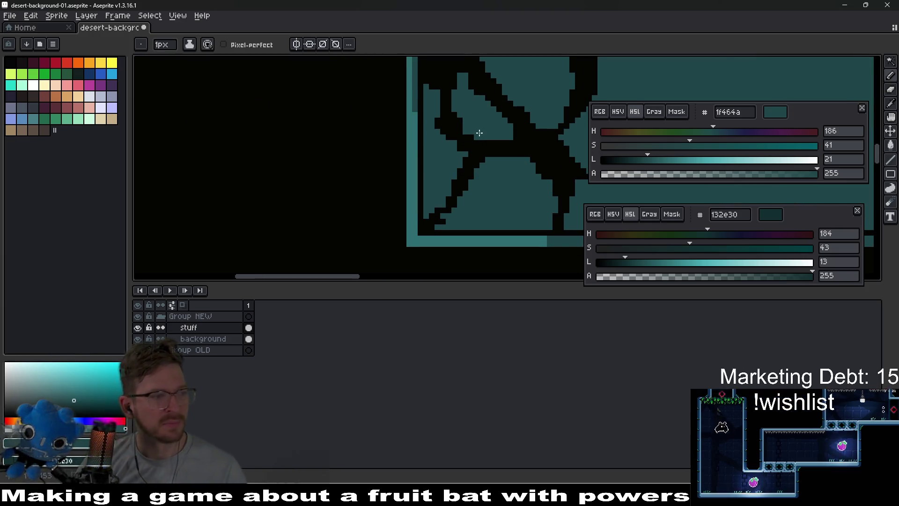
pyautogui.scroll(3, 421, 164)
pyautogui.scroll(-3, 389, 185)
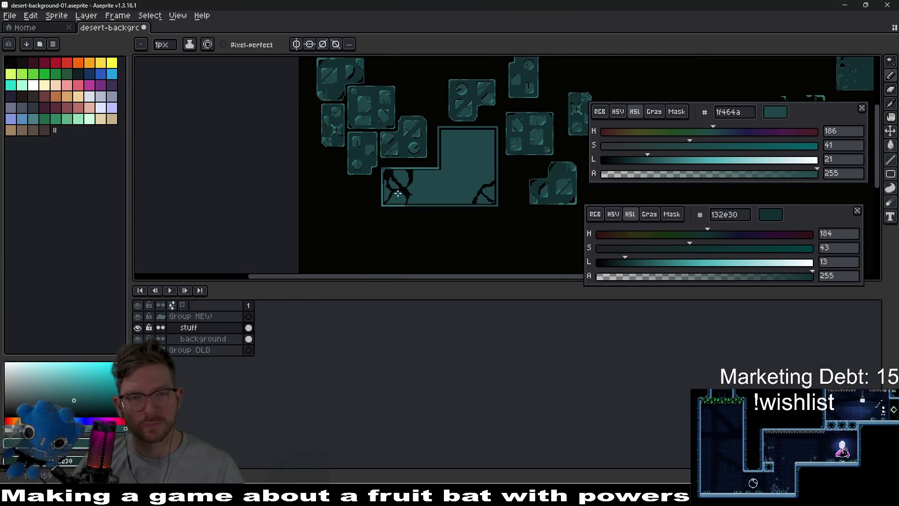
pyautogui.scroll(3, 318, 233)
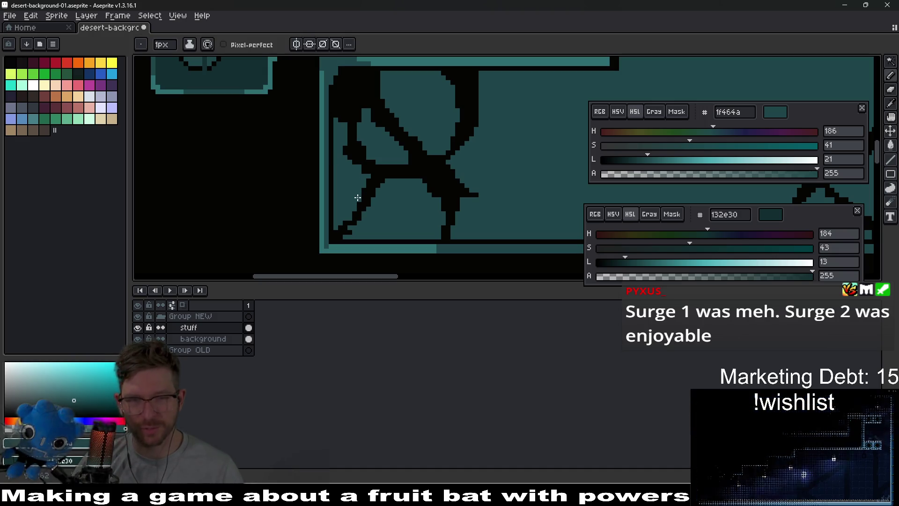
pyautogui.press('v')
pyautogui.press('b')
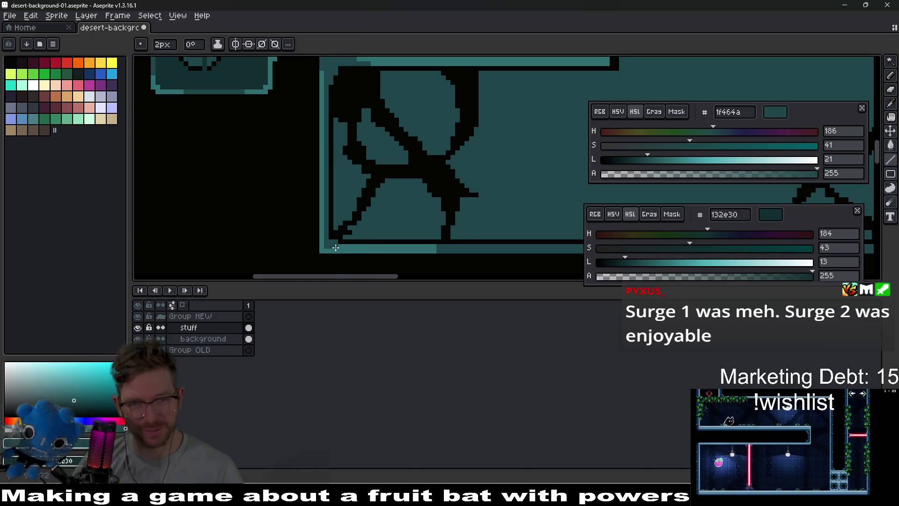
pyautogui.scroll(2, 349, 248)
pyautogui.moveTo(346, 247); pyautogui.dragTo(527, 240)
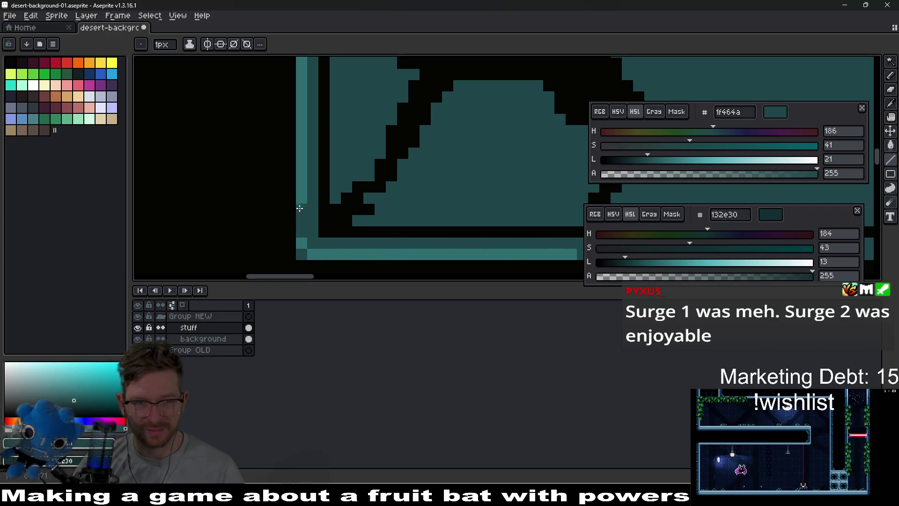
pyautogui.scroll(-3, 365, 245)
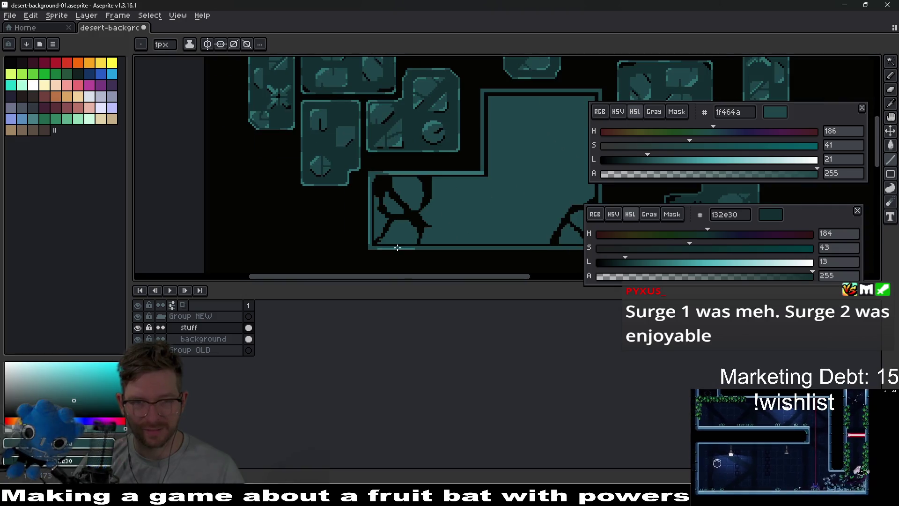
pyautogui.scroll(3, 410, 189)
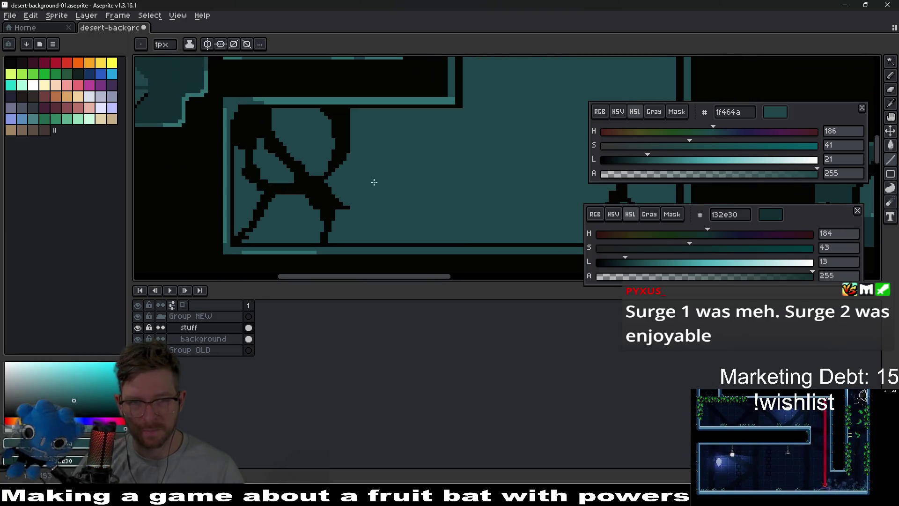
# Add a short diagonal black crack stroke near the block's lower left
pyautogui.press('b')
pyautogui.moveTo(290, 234); pyautogui.dragTo(313, 218)
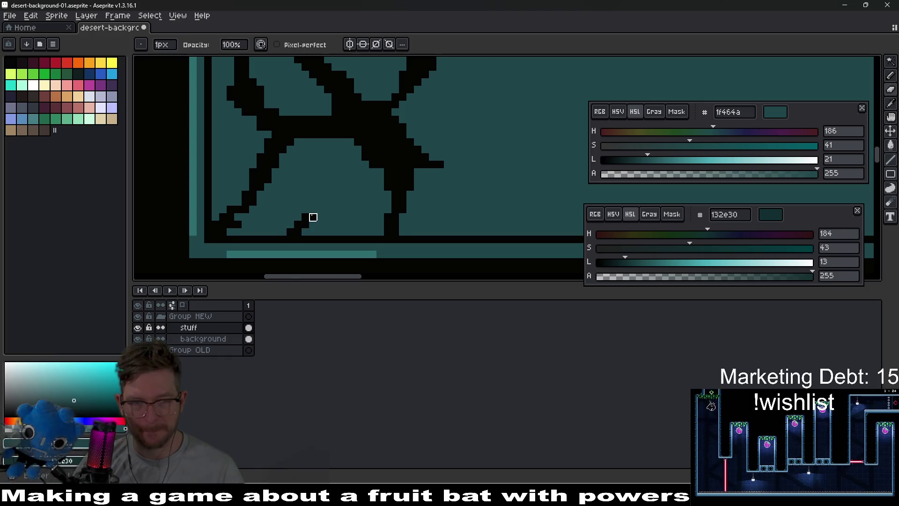
pyautogui.scroll(-4, 328, 232)
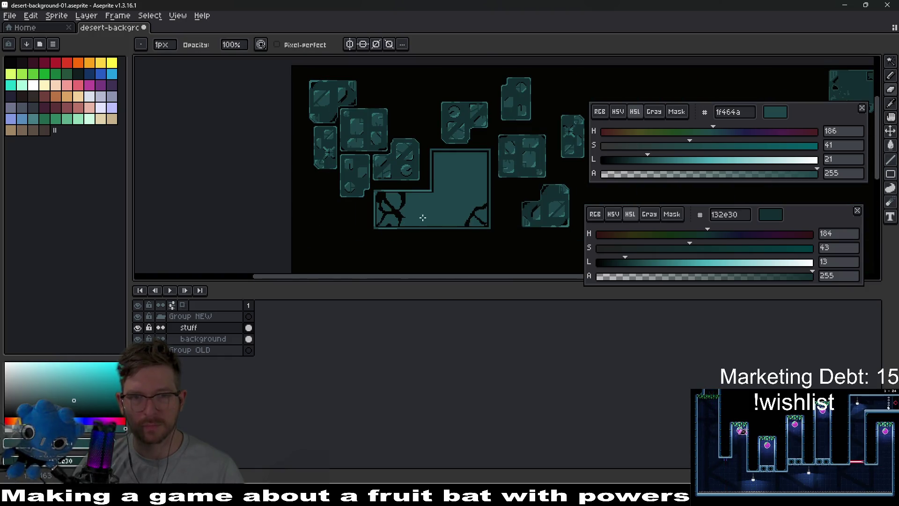
pyautogui.press('v')
pyautogui.scroll(4, 415, 185)
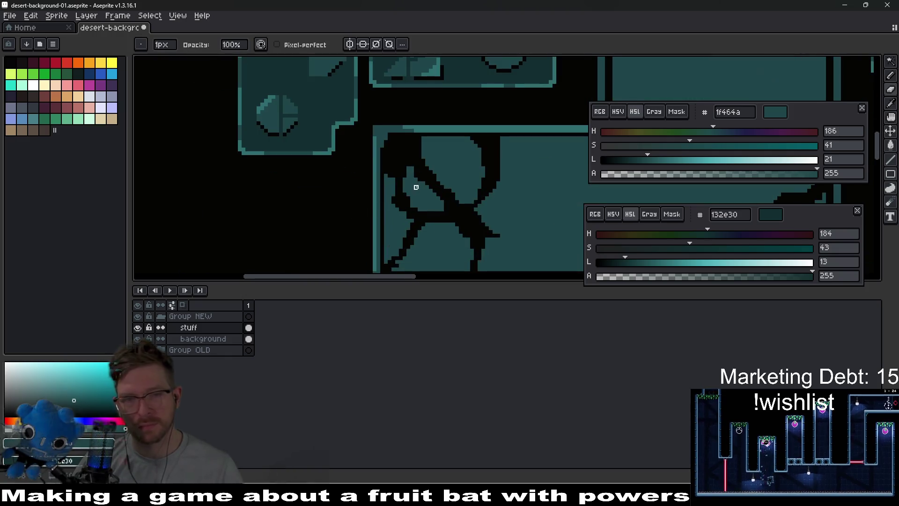
# Sample the lighter teal 2d6d71 from the block as the drawing colour
pyautogui.press('i')
pyautogui.click(425, 101)
pyautogui.scroll(2, 402, 156)
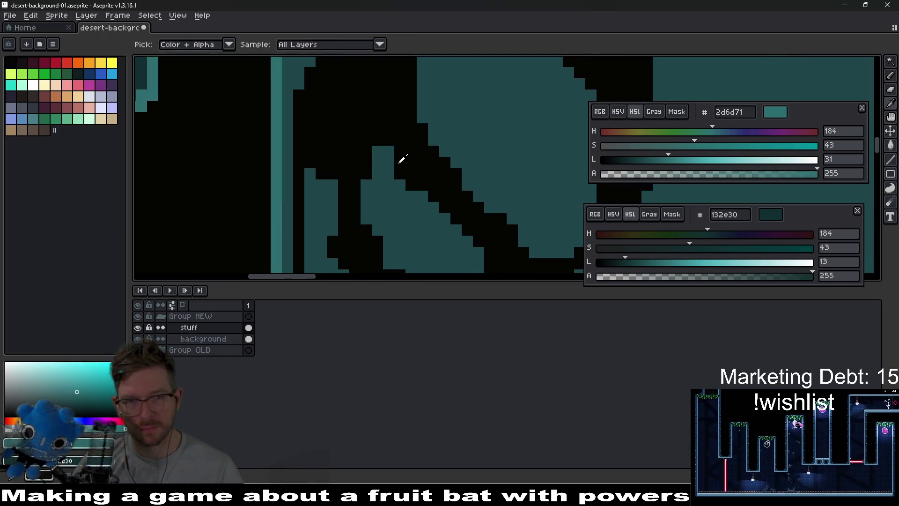
# Draw light-teal highlight pixels in a column beside the crack and along the lower edge
pyautogui.press('b')
pyautogui.moveTo(377, 149)
pyautogui.mouseDown()
pyautogui.moveTo(367, 196)
pyautogui.moveTo(386, 171)
pyautogui.mouseUp()
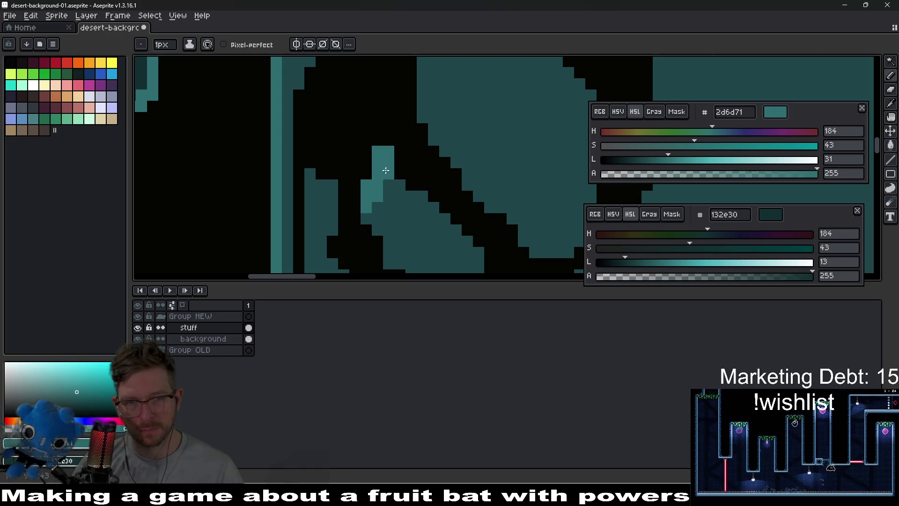
pyautogui.scroll(-3, 400, 193)
pyautogui.scroll(2, 448, 206)
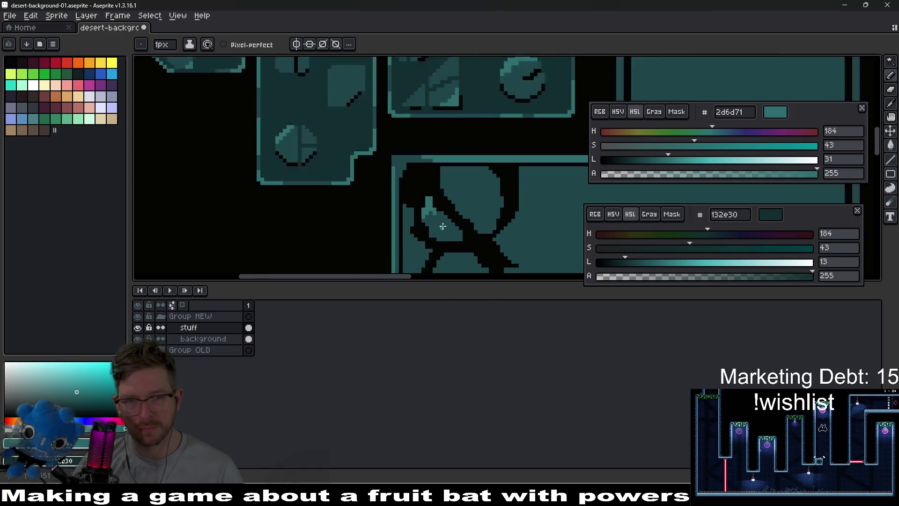
pyautogui.press('v')
pyautogui.press('b')
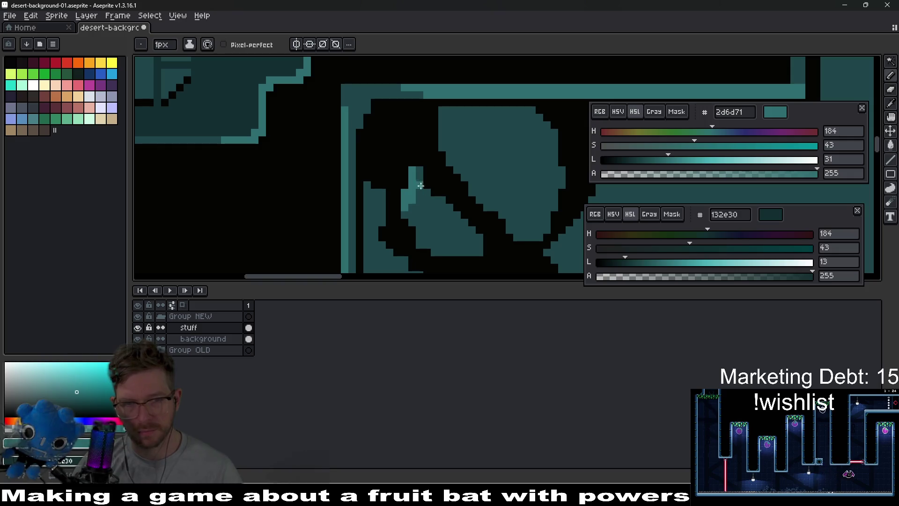
pyautogui.scroll(1, 406, 193)
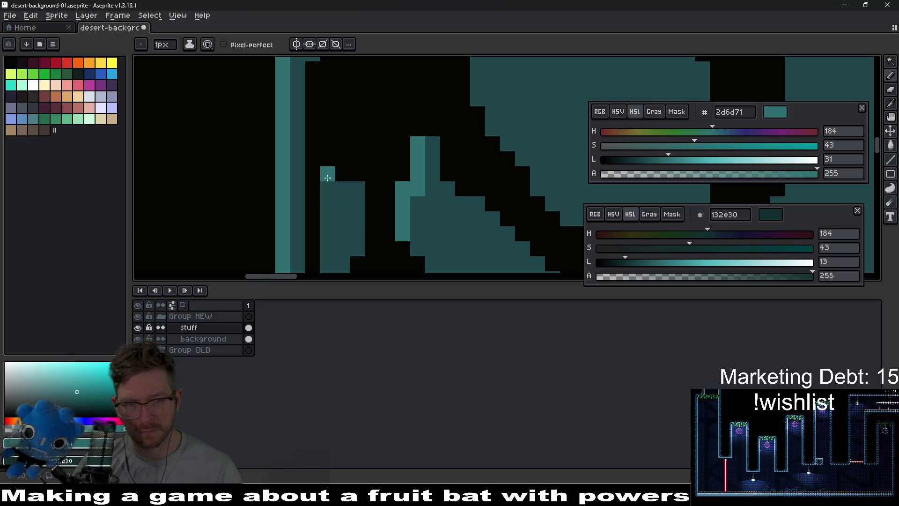
pyautogui.moveTo(327, 177); pyautogui.dragTo(355, 203)
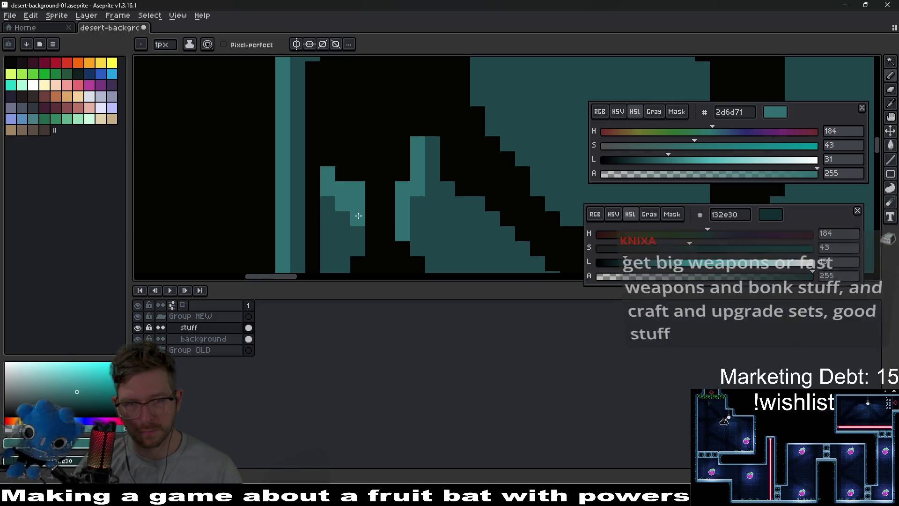
pyautogui.scroll(-3, 354, 214)
pyautogui.scroll(1, 358, 172)
pyautogui.scroll(2, 358, 172)
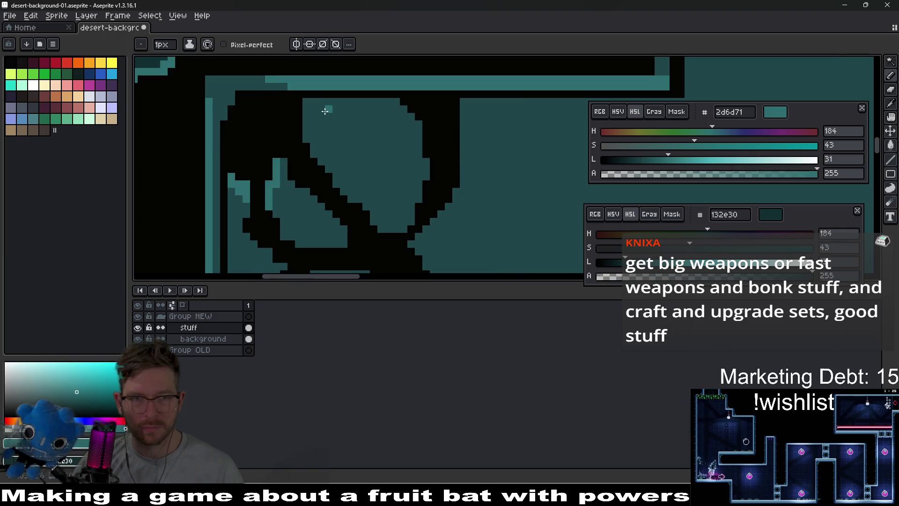
# Highlight the blob's top-left edge in lighter teal
pyautogui.moveTo(287, 128)
pyautogui.mouseDown()
pyautogui.moveTo(302, 96)
pyautogui.moveTo(319, 91)
pyautogui.mouseUp()
pyautogui.scroll(-1, 366, 162)
pyautogui.scroll(-3, 366, 162)
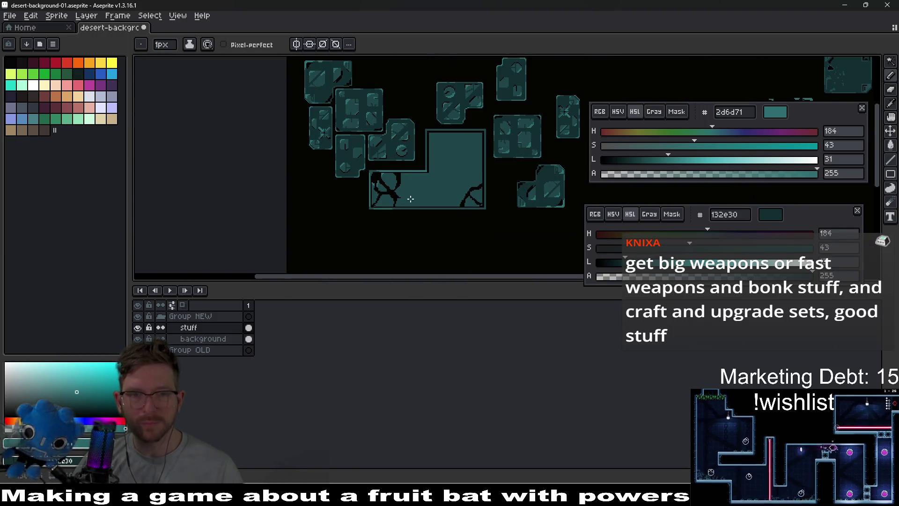
pyautogui.scroll(3, 423, 180)
pyautogui.scroll(-2, 444, 175)
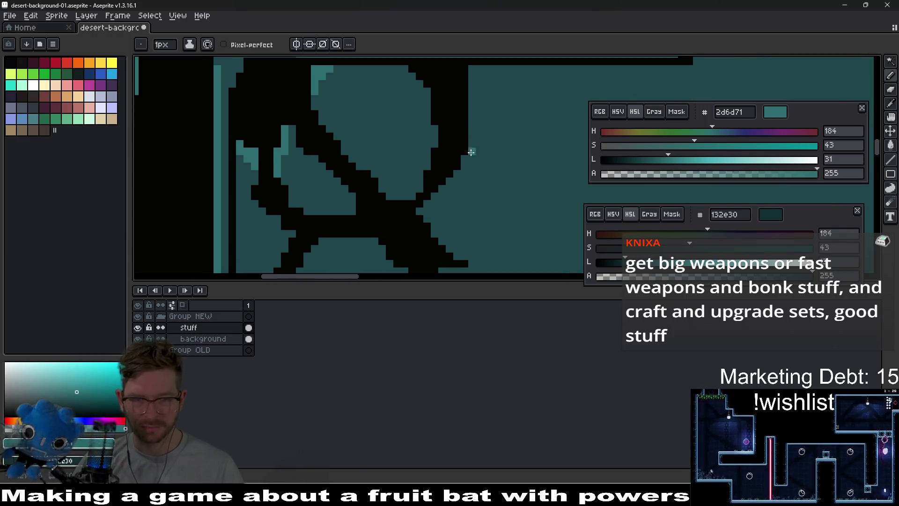
pyautogui.scroll(3, 415, 136)
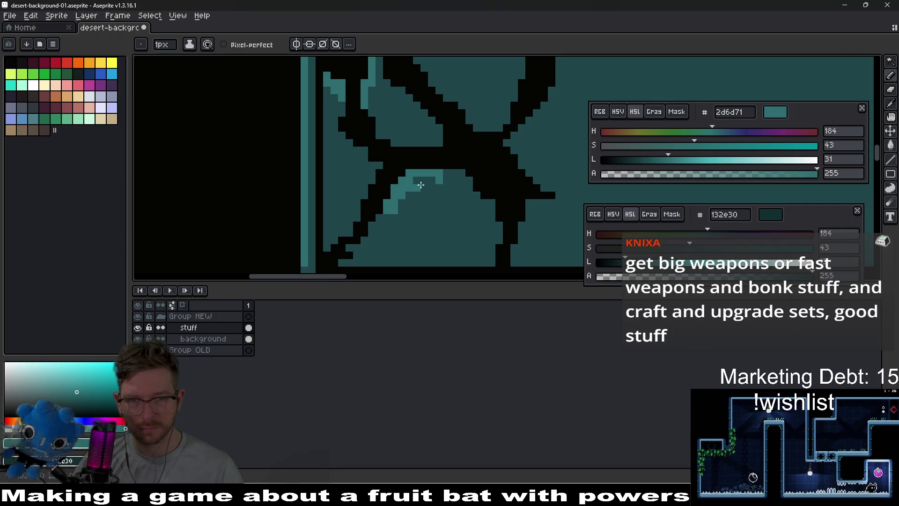
pyautogui.scroll(-4, 421, 185)
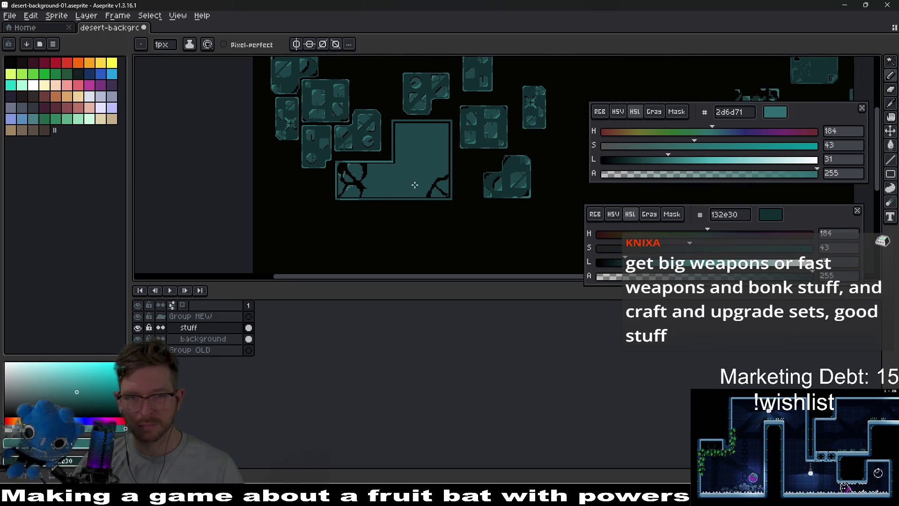
pyautogui.scroll(4, 412, 185)
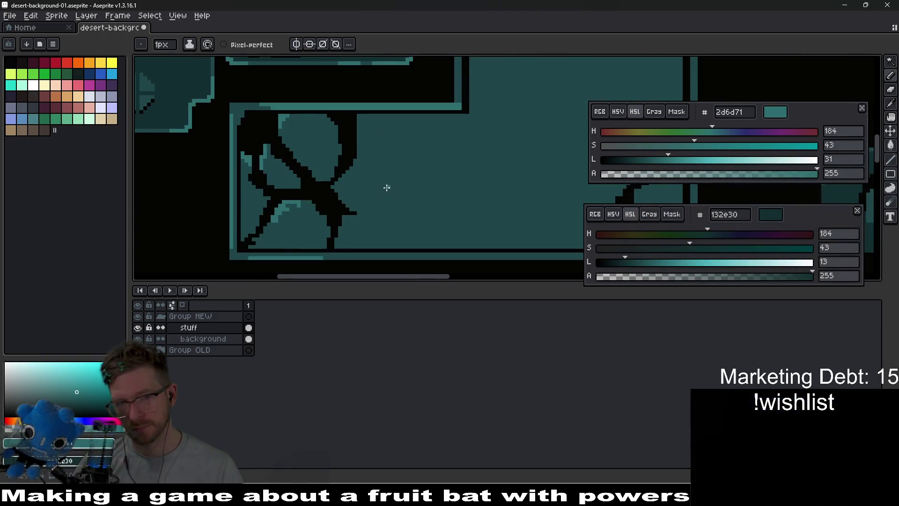
pyautogui.moveTo(410, 193)
pyautogui.mouseDown()
pyautogui.moveTo(427, 200)
pyautogui.moveTo(321, 164)
pyautogui.moveTo(351, 185)
pyautogui.moveTo(352, 138)
pyautogui.moveTo(368, 200)
pyautogui.moveTo(324, 252)
pyautogui.mouseUp()
# Paint a dark band down through the large teal block with a 5px brush
pyautogui.scroll(4, 349, 148)
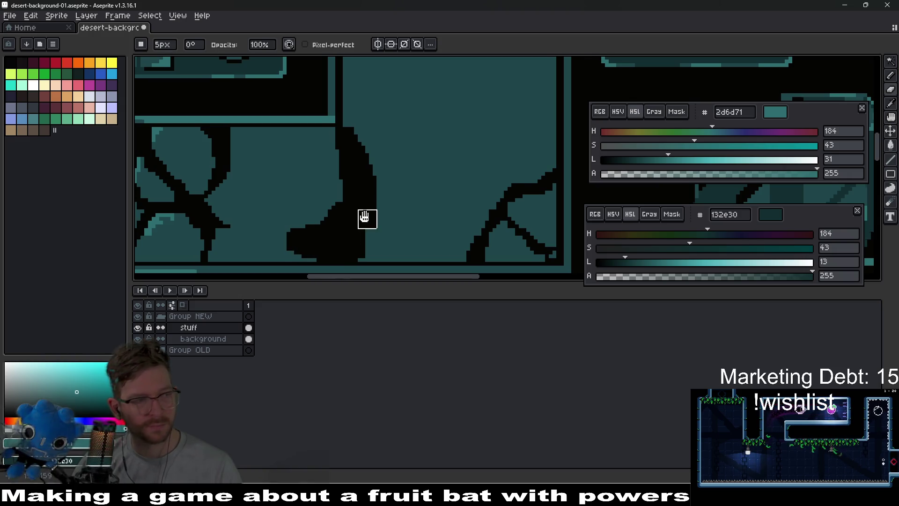
pyautogui.moveTo(364, 216); pyautogui.dragTo(335, 210)
pyautogui.scroll(-2, 386, 207)
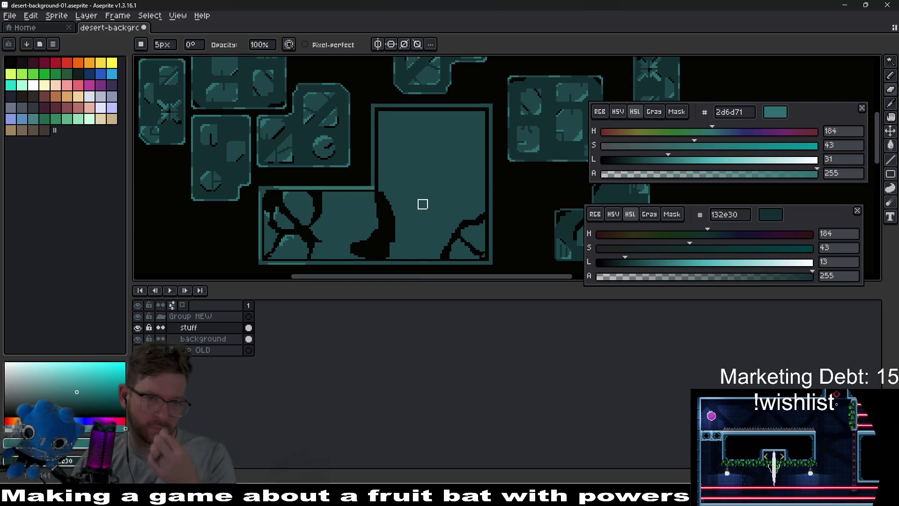
pyautogui.moveTo(422, 203)
pyautogui.mouseDown()
pyautogui.moveTo(440, 192)
pyautogui.moveTo(422, 202)
pyautogui.mouseUp()
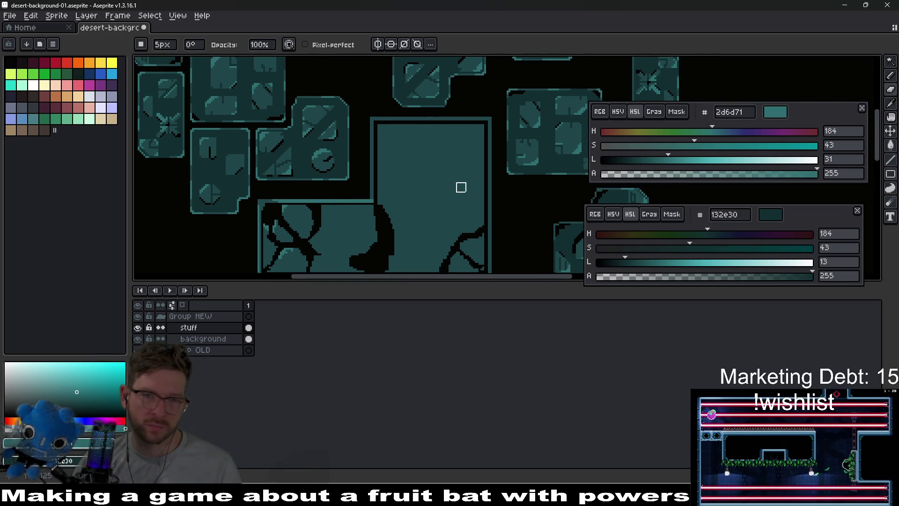
pyautogui.scroll(-2, 460, 187)
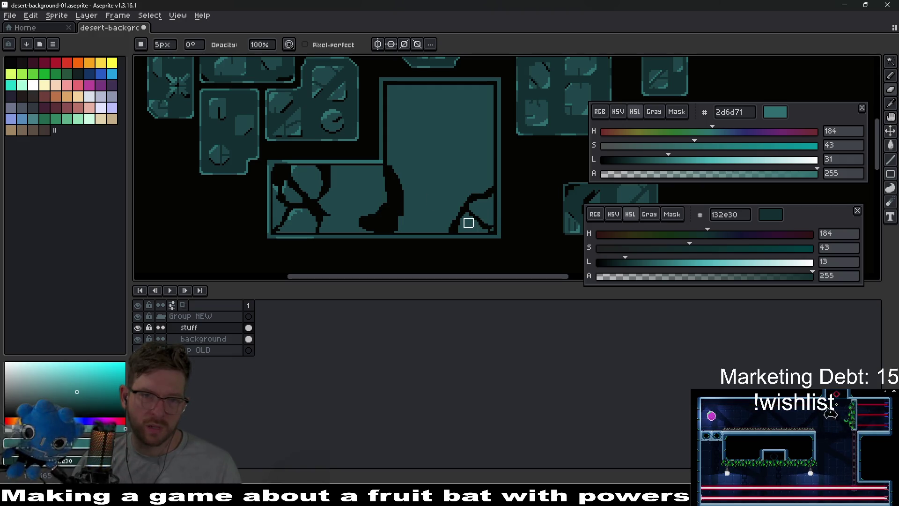
pyautogui.scroll(-3, 410, 223)
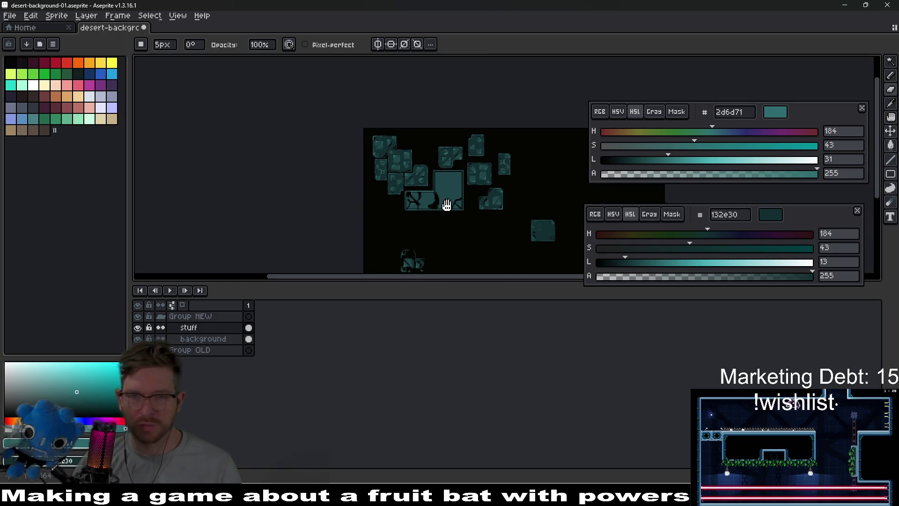
pyautogui.scroll(3, 450, 203)
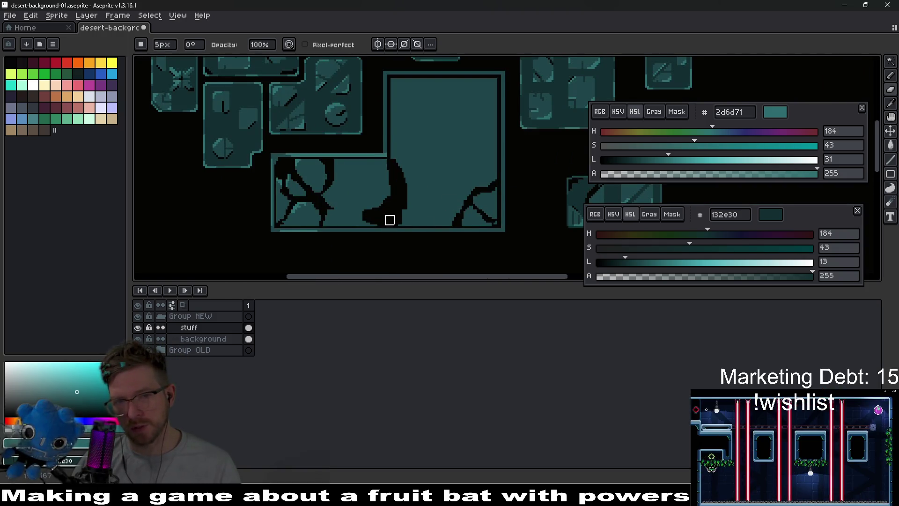
pyautogui.moveTo(393, 247)
pyautogui.mouseDown()
pyautogui.moveTo(379, 185)
pyautogui.moveTo(382, 224)
pyautogui.mouseUp()
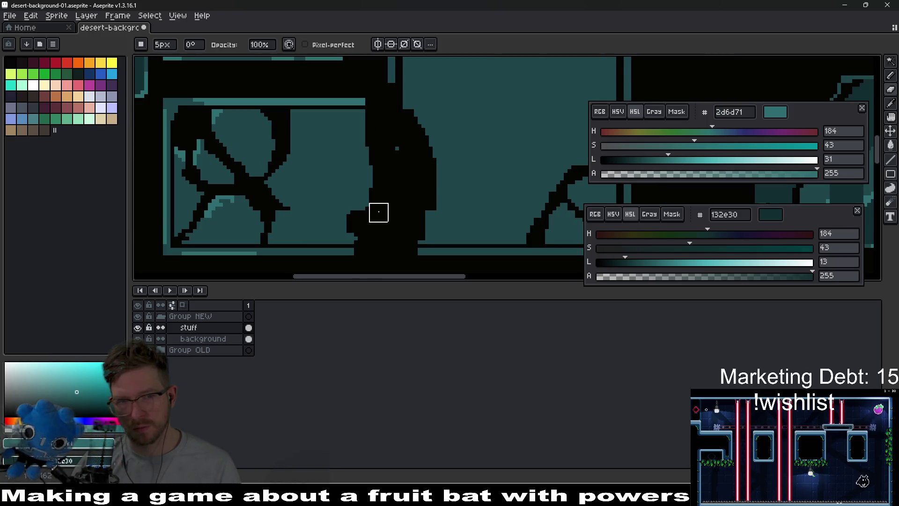
# Widen the black crack leftward and over the teal strip, then sample dark teal 1f464a
pyautogui.moveTo(378, 212)
pyautogui.mouseDown()
pyautogui.moveTo(353, 122)
pyautogui.moveTo(367, 137)
pyautogui.moveTo(352, 155)
pyautogui.mouseUp()
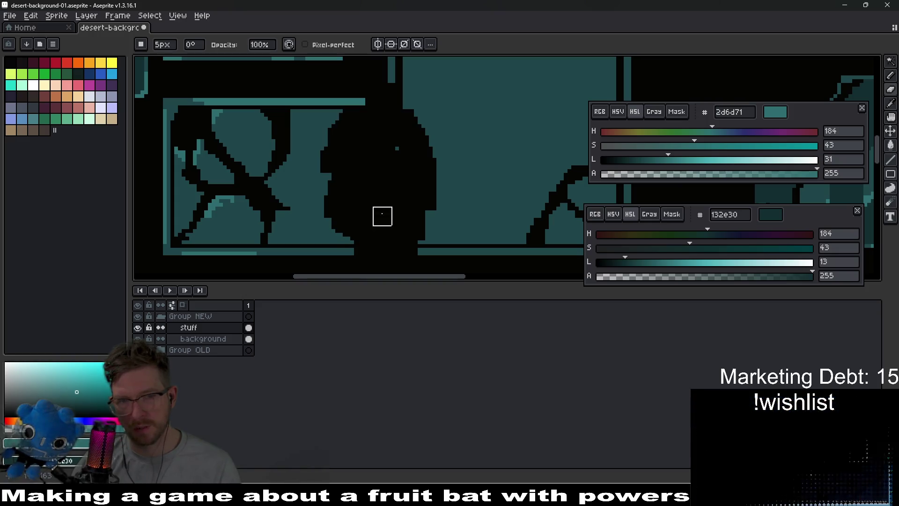
pyautogui.scroll(-3, 382, 216)
pyautogui.scroll(3, 380, 119)
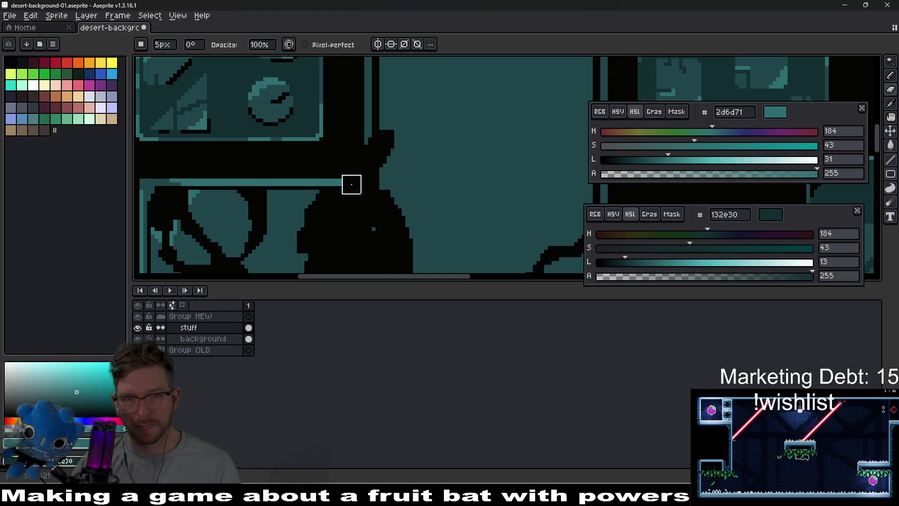
pyautogui.moveTo(352, 184)
pyautogui.mouseDown()
pyautogui.moveTo(336, 171)
pyautogui.moveTo(385, 184)
pyautogui.moveTo(378, 228)
pyautogui.mouseUp()
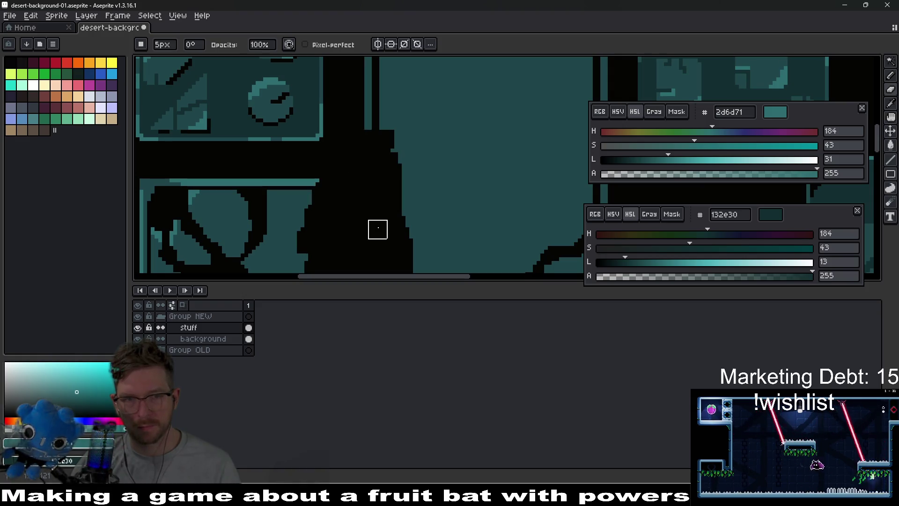
pyautogui.scroll(-3, 403, 207)
pyautogui.scroll(4, 430, 194)
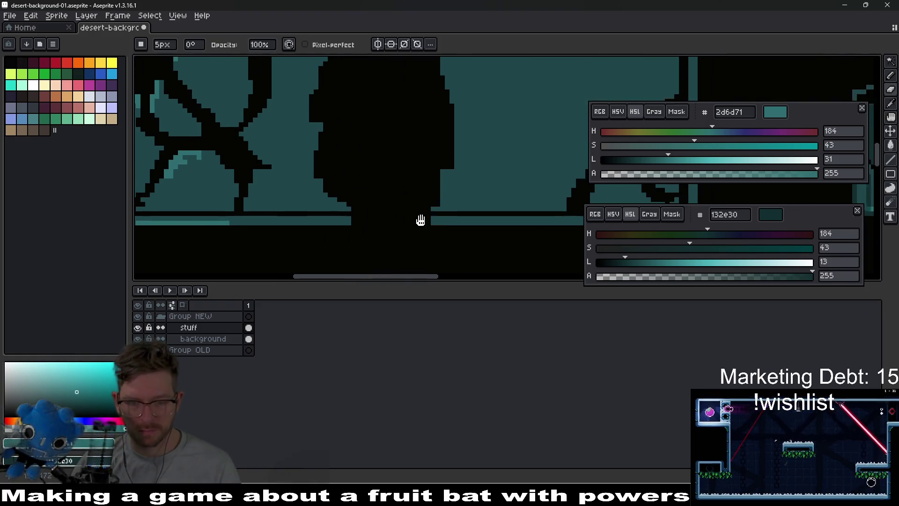
pyautogui.keyDown('alt'); pyautogui.click(427, 220); pyautogui.keyUp('alt')
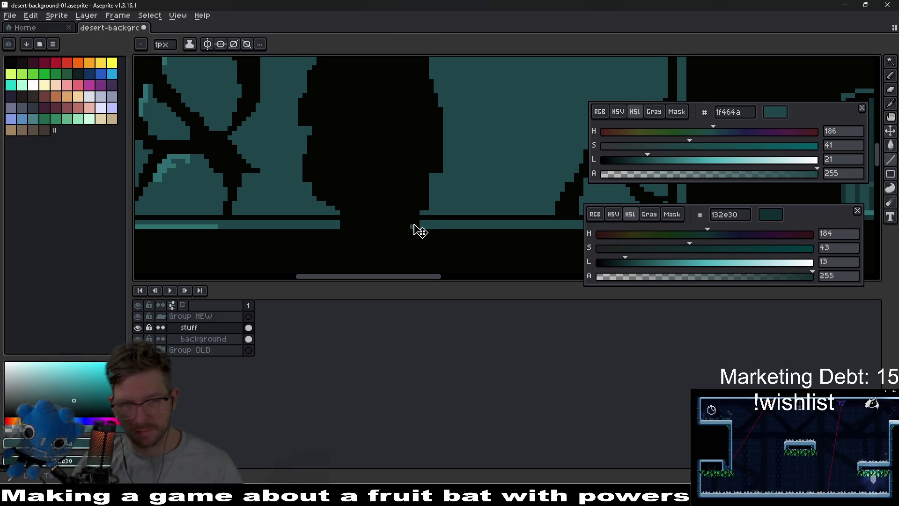
# Fill the black gap in the lower teal strip and carve a 5px dark crack right of the branch
pyautogui.moveTo(414, 225)
pyautogui.mouseDown()
pyautogui.moveTo(347, 223)
pyautogui.moveTo(355, 215)
pyautogui.mouseUp()
pyautogui.scroll(-3, 425, 204)
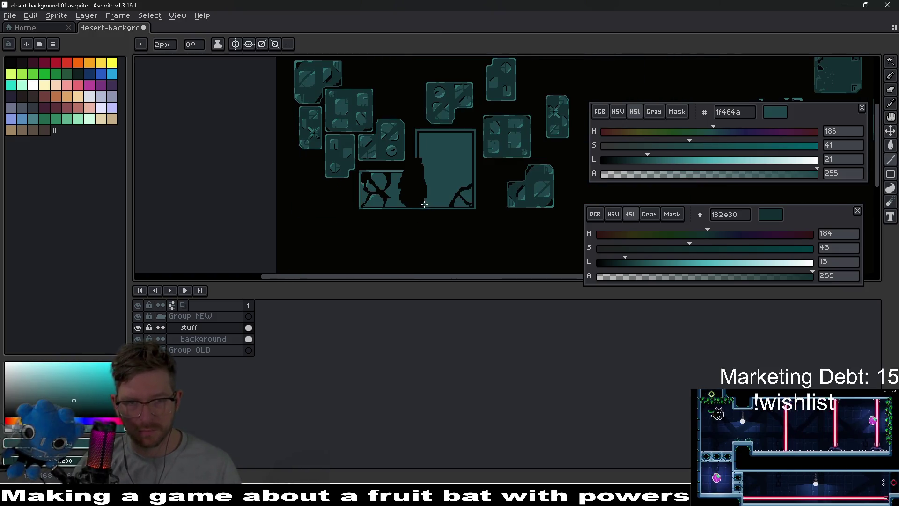
pyautogui.scroll(5, 399, 171)
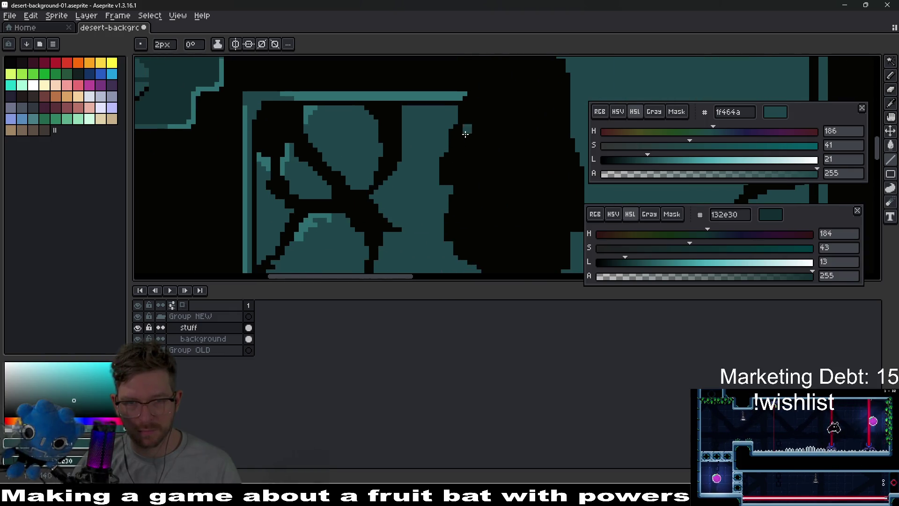
pyautogui.press('b')
pyautogui.moveTo(442, 127)
pyautogui.mouseDown()
pyautogui.moveTo(422, 162)
pyautogui.moveTo(441, 168)
pyautogui.moveTo(428, 133)
pyautogui.moveTo(421, 163)
pyautogui.mouseUp()
# With a 1px brush, cut thin dark lines along the teal block's top edge
pyautogui.press('b')
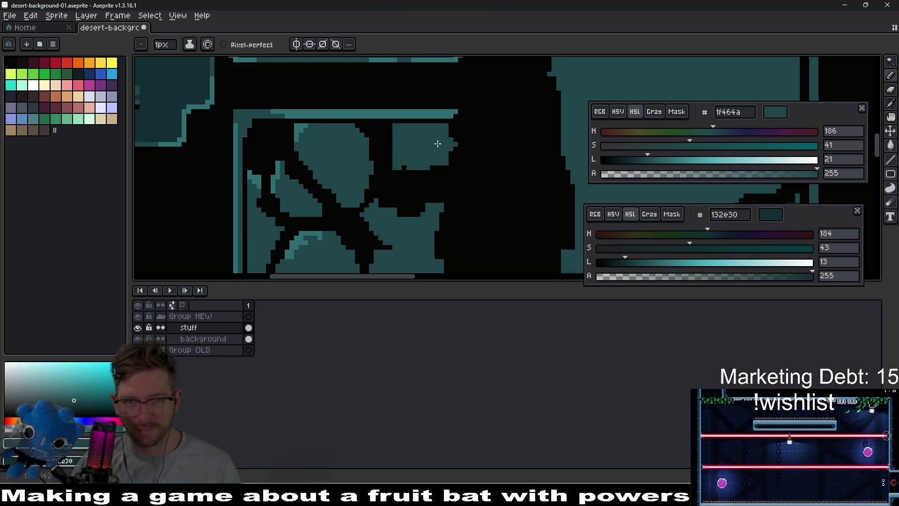
pyautogui.scroll(-3, 438, 144)
pyautogui.scroll(2, 475, 200)
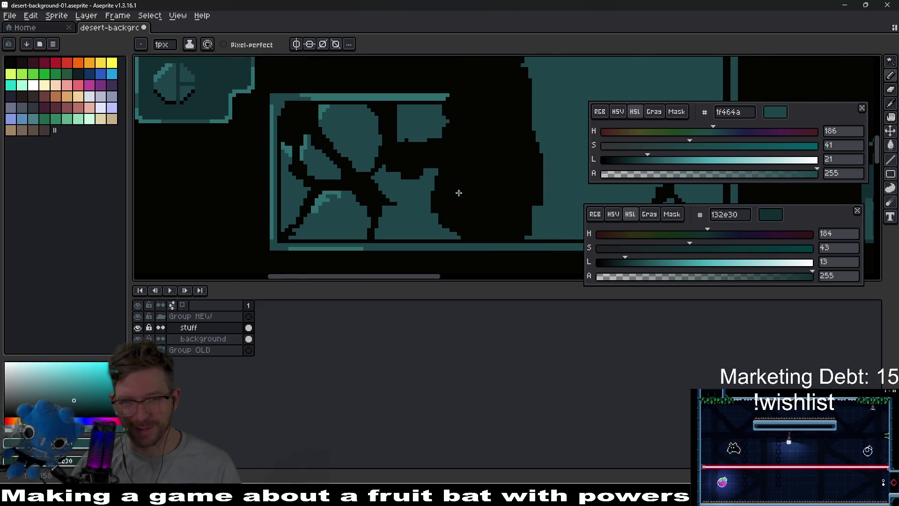
pyautogui.press('e')
pyautogui.press('b')
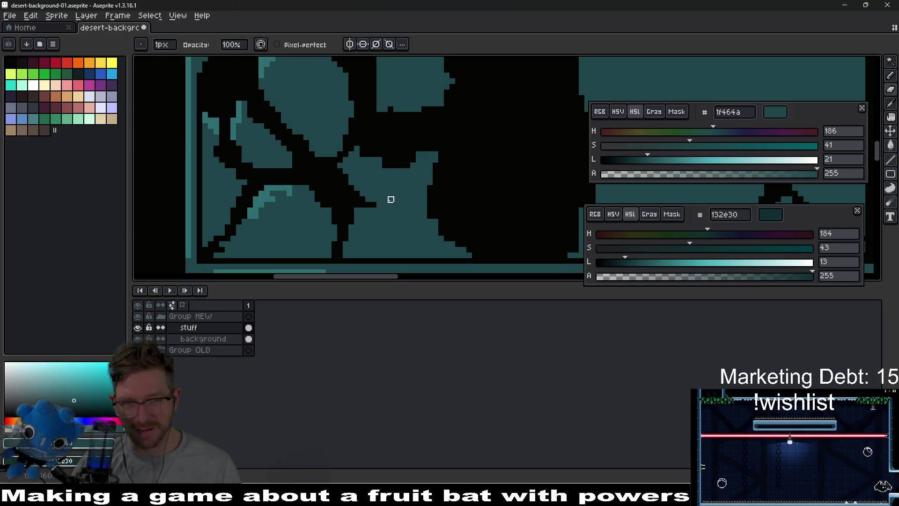
pyautogui.moveTo(371, 203); pyautogui.dragTo(439, 203)
pyautogui.click(420, 215)
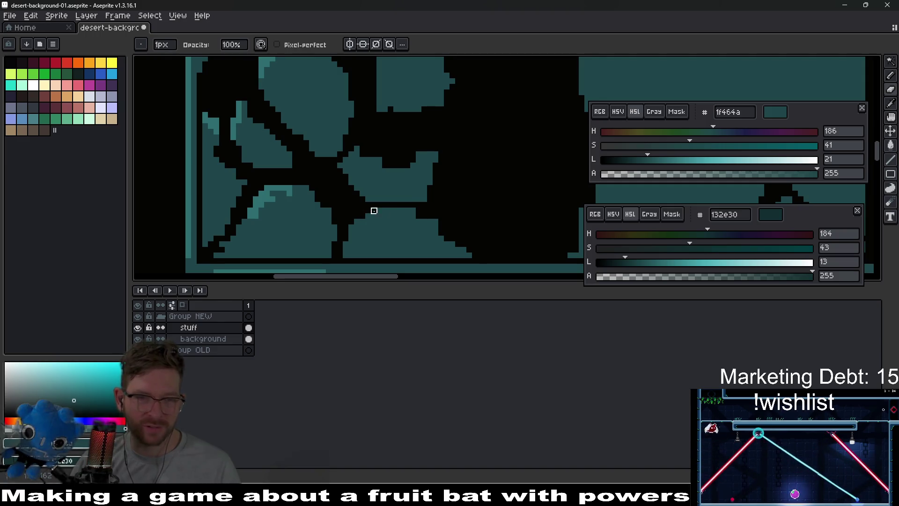
pyautogui.moveTo(374, 211); pyautogui.dragTo(436, 211)
# Trim the teal block's lower-right edge diagonally with dark pixels
pyautogui.scroll(-3, 444, 220)
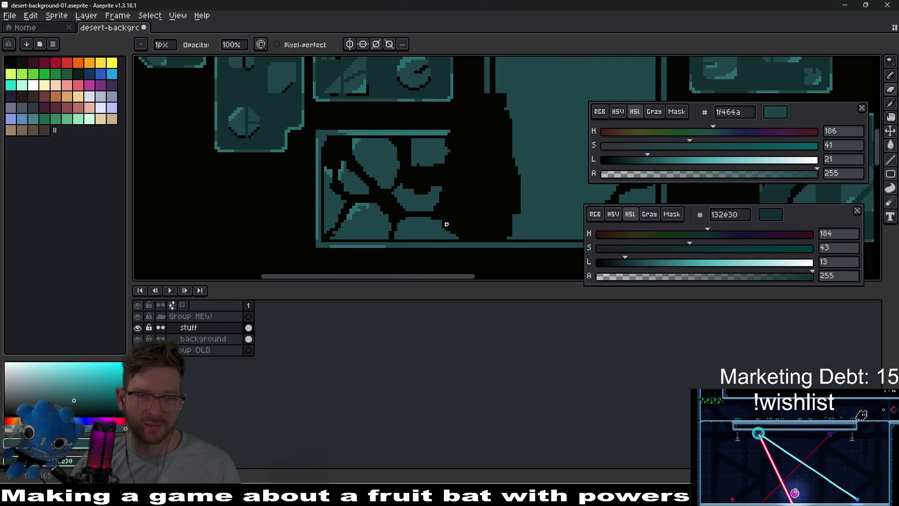
pyautogui.scroll(3, 473, 233)
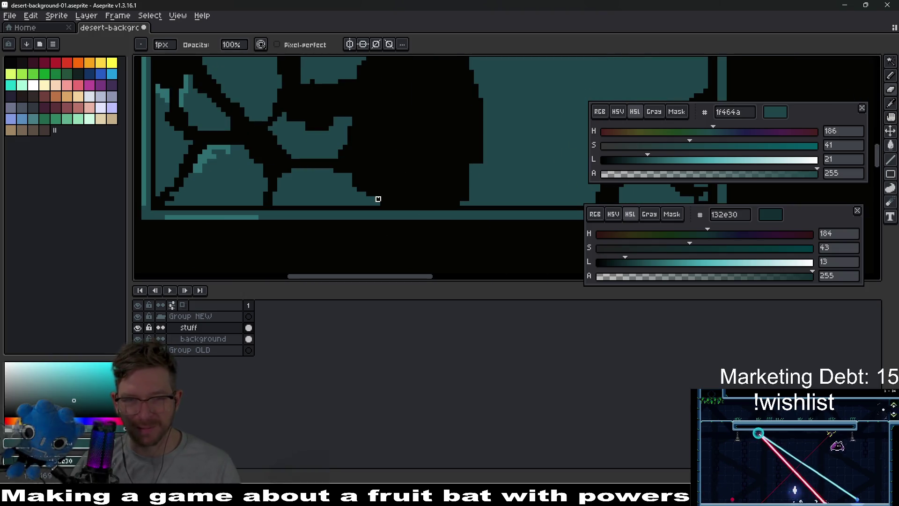
pyautogui.moveTo(382, 203); pyautogui.dragTo(355, 193)
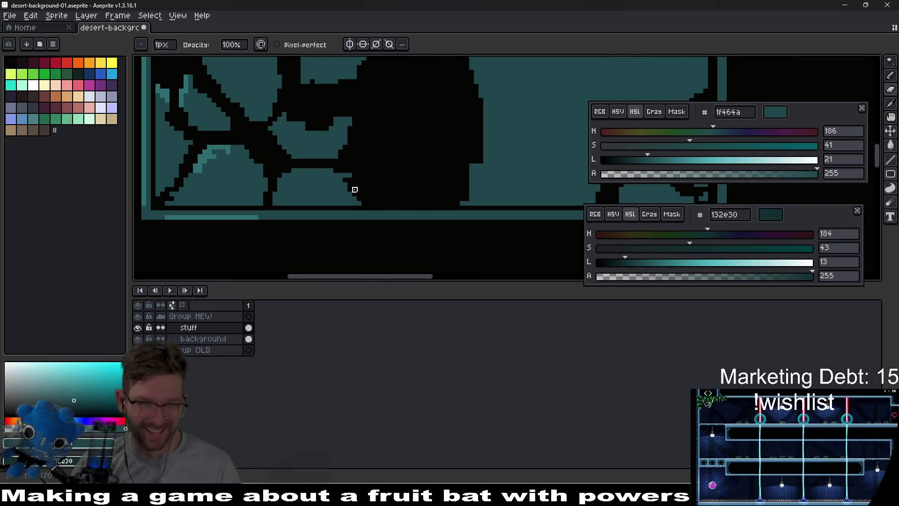
pyautogui.scroll(-2, 354, 189)
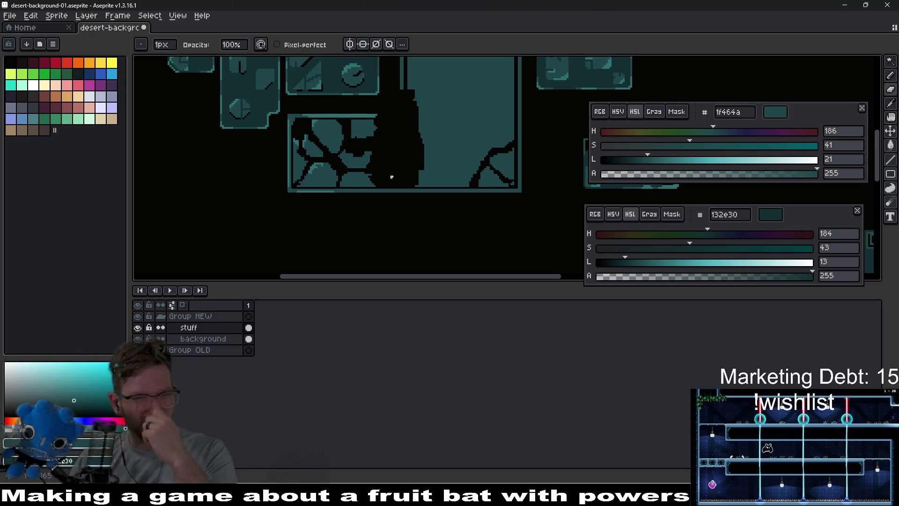
pyautogui.scroll(3, 391, 176)
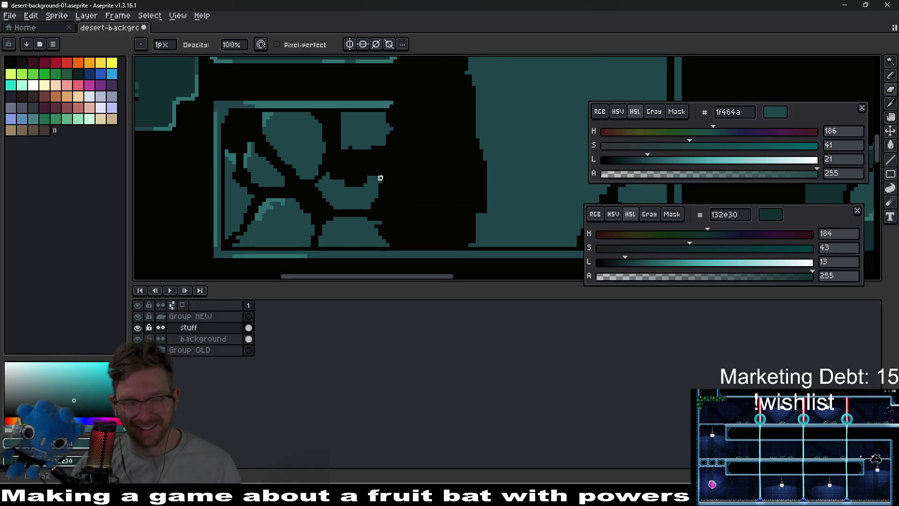
# Sample the teal and paint it over the dark crack pixels on the block's right
pyautogui.press('alt')
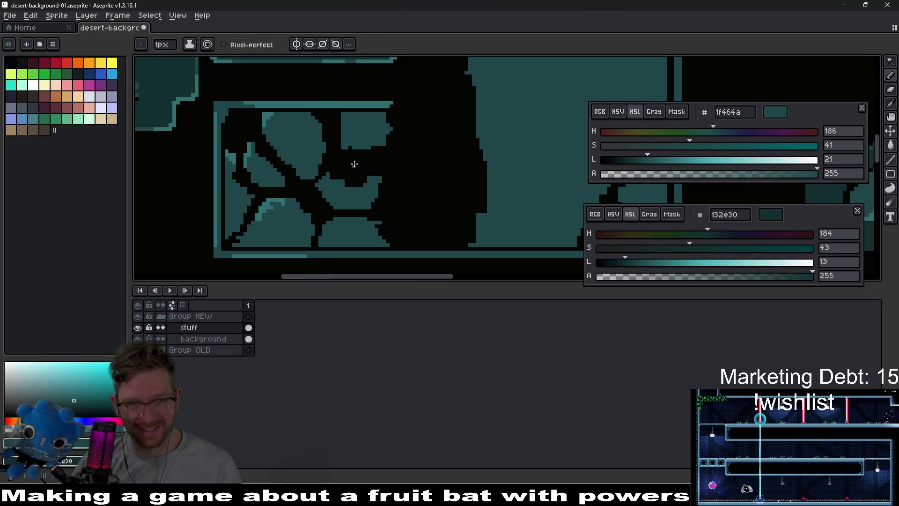
pyautogui.moveTo(336, 172); pyautogui.dragTo(341, 140)
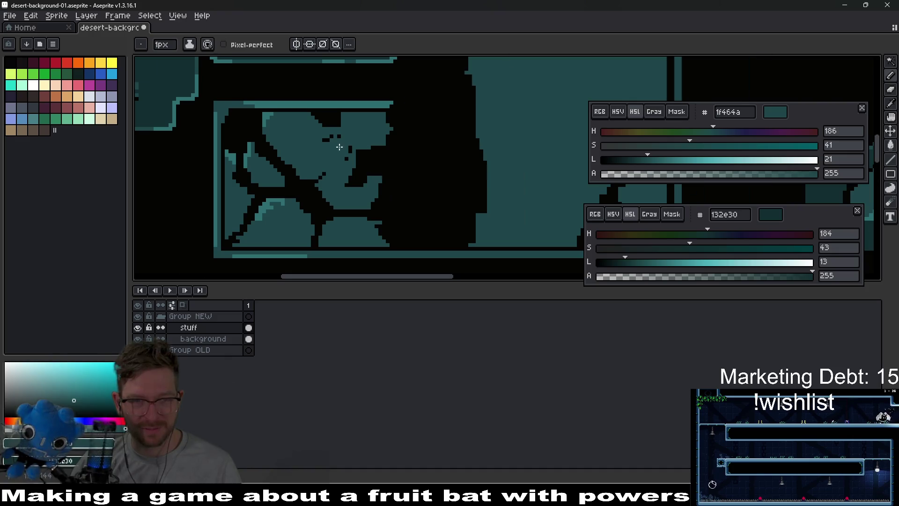
pyautogui.scroll(1, 339, 147)
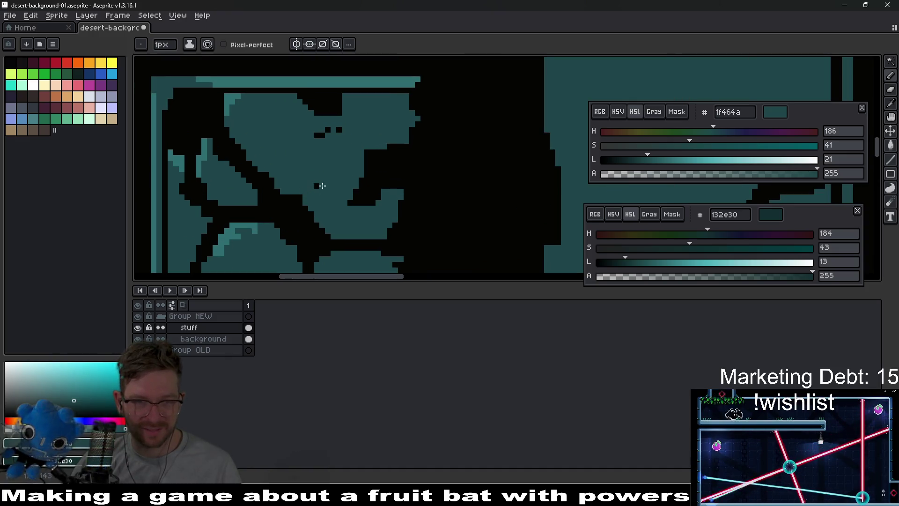
pyautogui.moveTo(322, 185)
pyautogui.mouseDown()
pyautogui.moveTo(370, 154)
pyautogui.moveTo(356, 206)
pyautogui.moveTo(382, 154)
pyautogui.moveTo(391, 169)
pyautogui.moveTo(391, 144)
pyautogui.mouseUp()
pyautogui.click(395, 147)
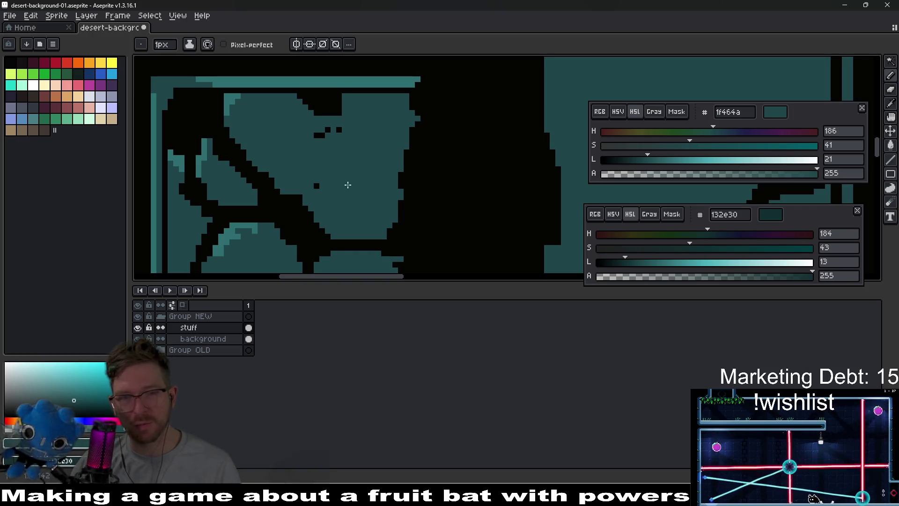
pyautogui.click(320, 135)
# Fill the black notch and square with teal and widen the teal along its right edge
pyautogui.scroll(3, 331, 128)
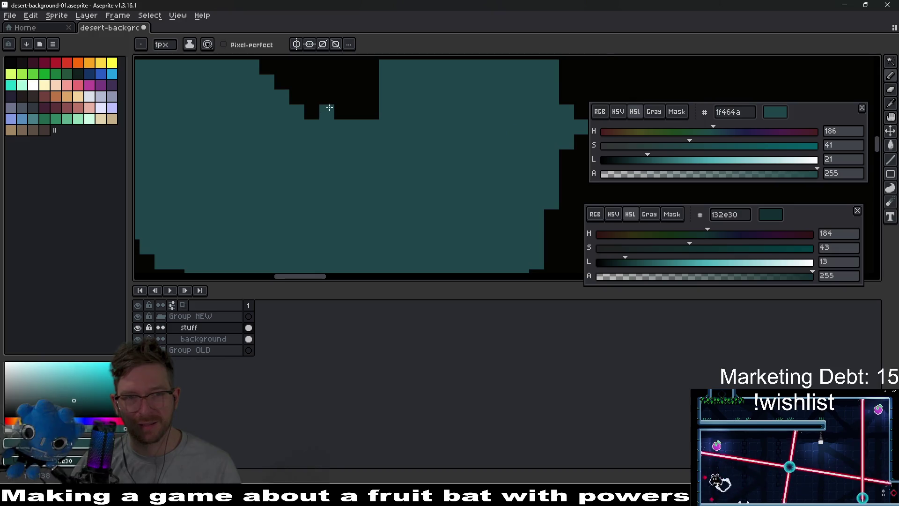
pyautogui.moveTo(406, 113)
pyautogui.mouseDown()
pyautogui.moveTo(309, 107)
pyautogui.moveTo(401, 97)
pyautogui.moveTo(315, 101)
pyautogui.moveTo(395, 148)
pyautogui.moveTo(380, 167)
pyautogui.mouseUp()
pyautogui.scroll(-3, 395, 148)
pyautogui.scroll(2, 369, 159)
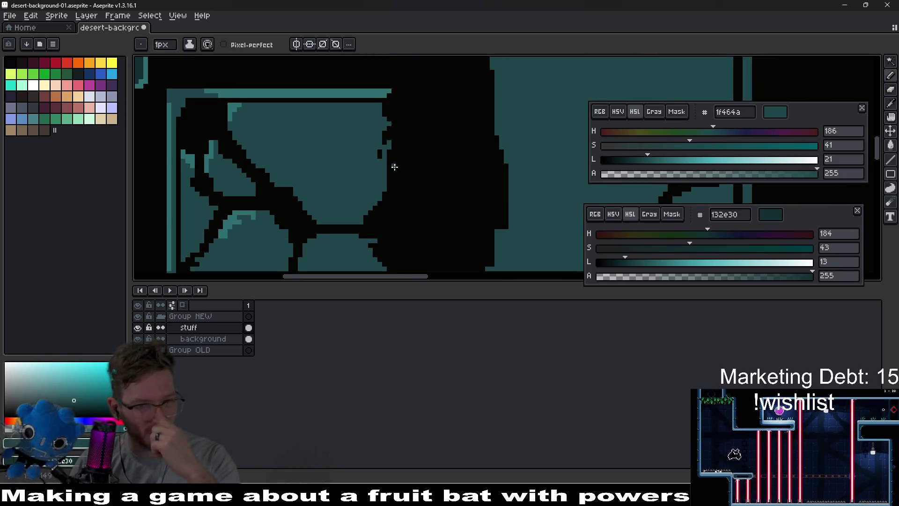
pyautogui.moveTo(387, 119)
pyautogui.mouseDown()
pyautogui.moveTo(406, 135)
pyautogui.moveTo(406, 156)
pyautogui.mouseUp()
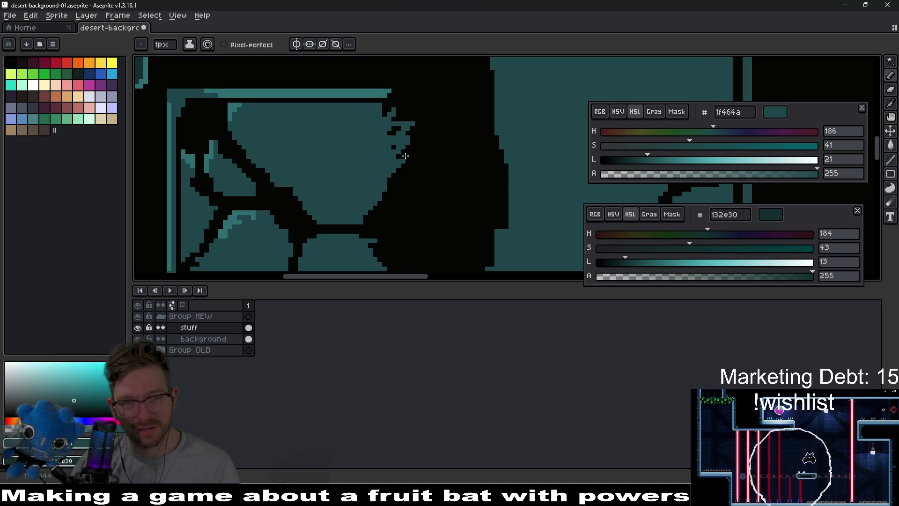
pyautogui.press('+')
pyautogui.press('+')
pyautogui.press('+')
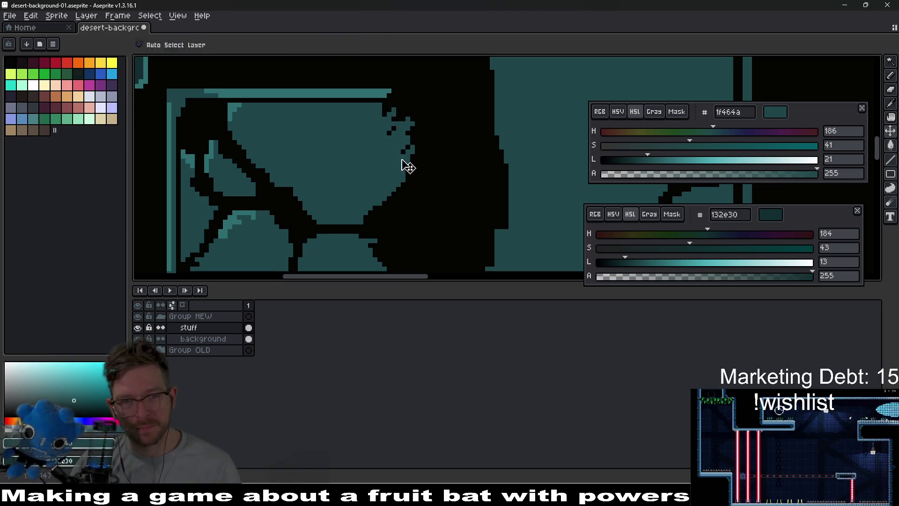
# Paint over the remaining black notches in teal with the 4px brush
pyautogui.moveTo(391, 141)
pyautogui.mouseDown()
pyautogui.moveTo(389, 125)
pyautogui.moveTo(404, 124)
pyautogui.moveTo(390, 180)
pyautogui.mouseUp()
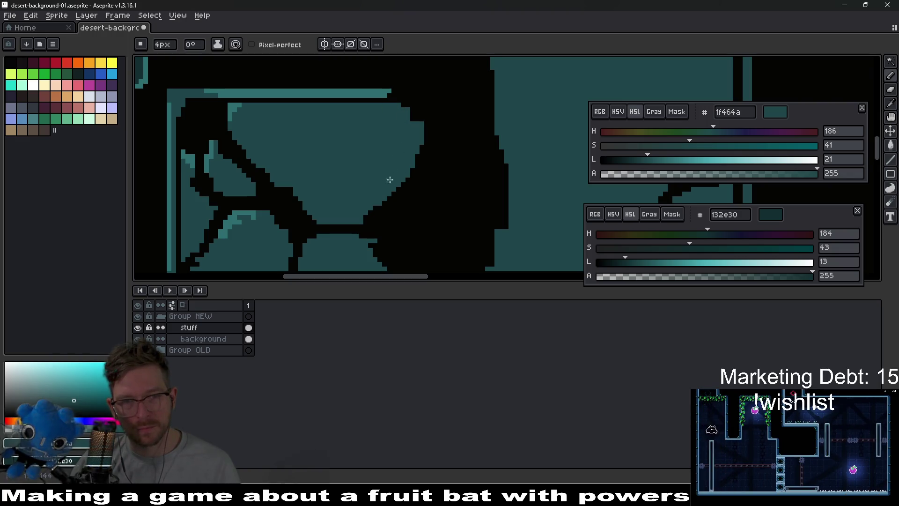
pyautogui.scroll(3, 396, 168)
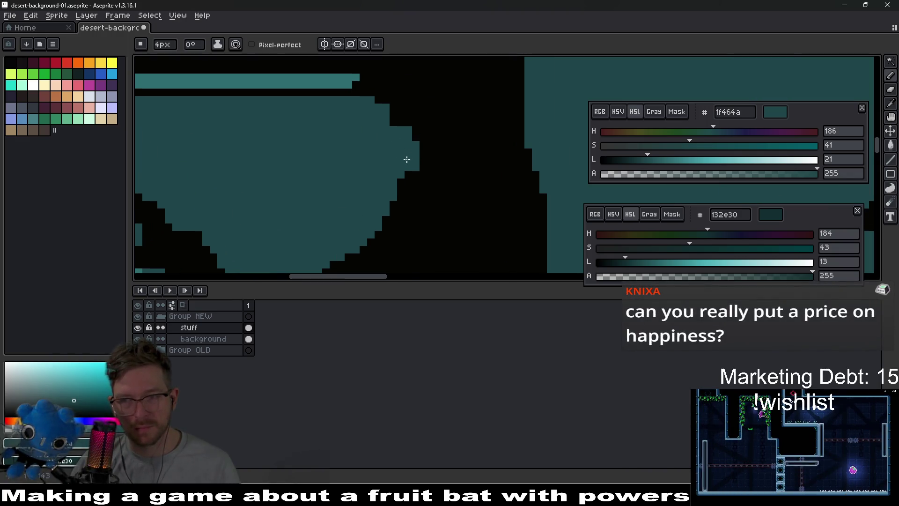
pyautogui.press('-')
pyautogui.press('-')
pyautogui.press('-')
pyautogui.scroll(-3, 394, 177)
pyautogui.scroll(1, 421, 163)
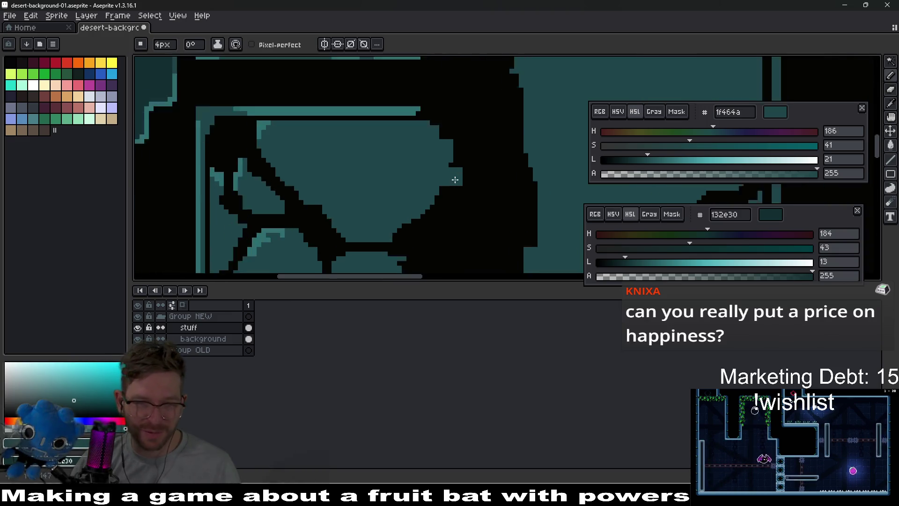
# With a 1px brush, draw a dark diagonal crack into the block's right side
pyautogui.moveTo(448, 146)
pyautogui.mouseDown()
pyautogui.moveTo(381, 183)
pyautogui.moveTo(427, 195)
pyautogui.mouseUp()
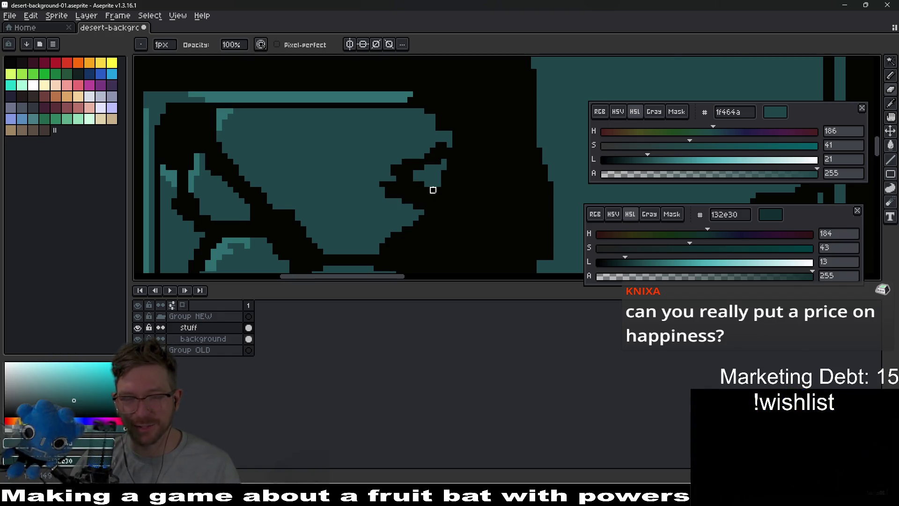
pyautogui.scroll(-2, 432, 190)
pyautogui.scroll(2, 408, 141)
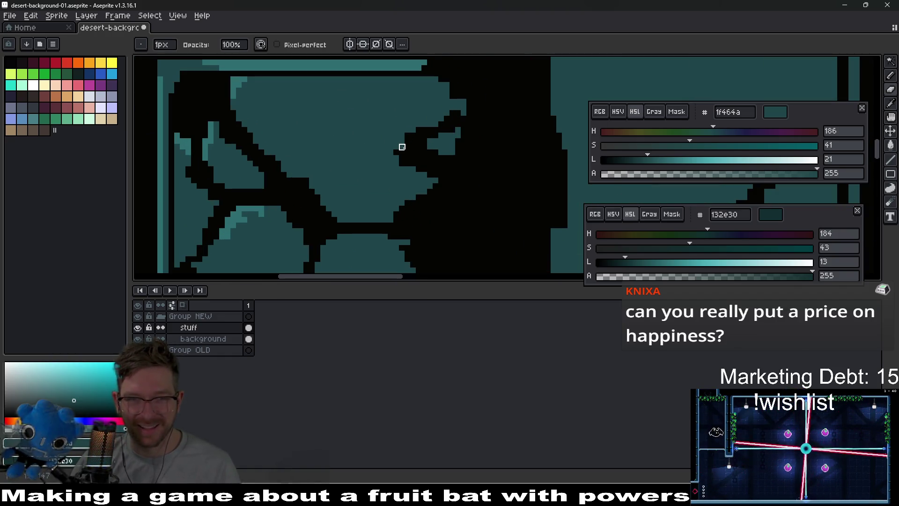
pyautogui.scroll(2, 433, 193)
pyautogui.hscroll(1, 433, 193)
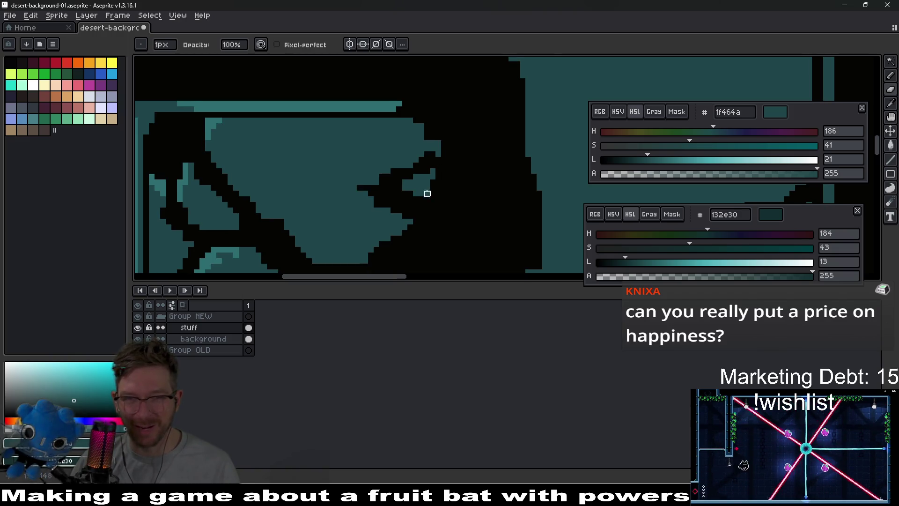
pyautogui.scroll(-2, 427, 194)
pyautogui.hscroll(-1, 427, 193)
# Switch to the 5px eraser and stroke across the lower end of the broad black crack
pyautogui.press('e')
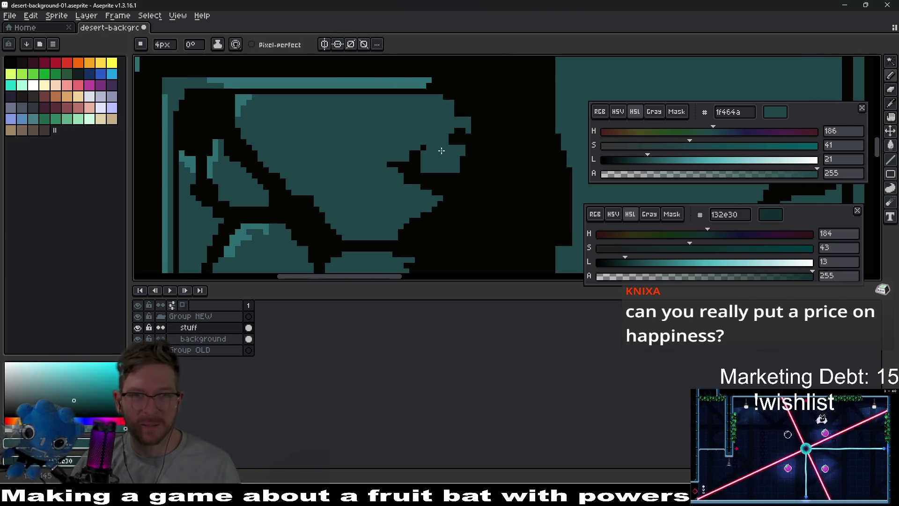
pyautogui.press('b')
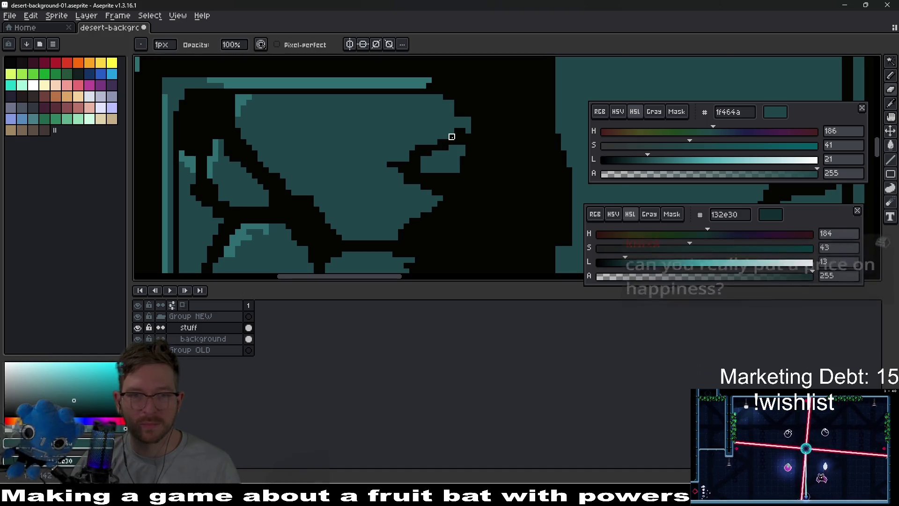
pyautogui.scroll(-3, 452, 136)
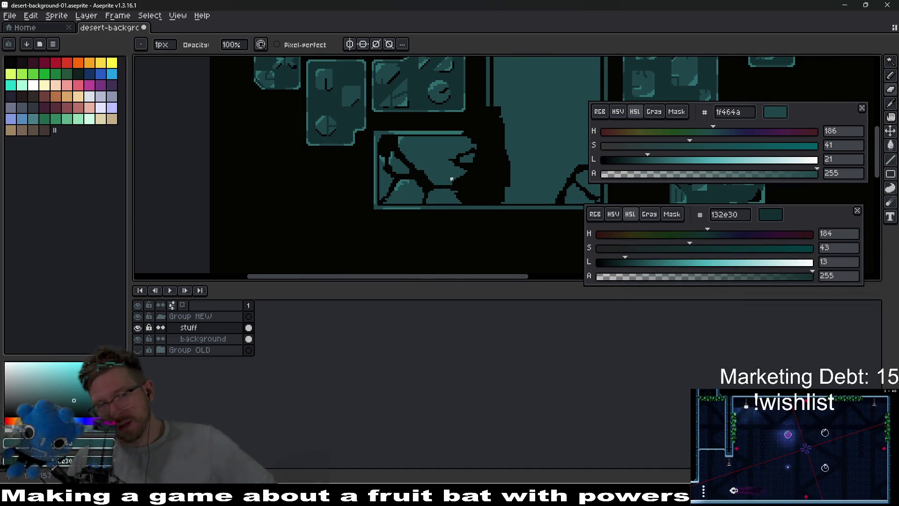
pyautogui.scroll(2, 463, 187)
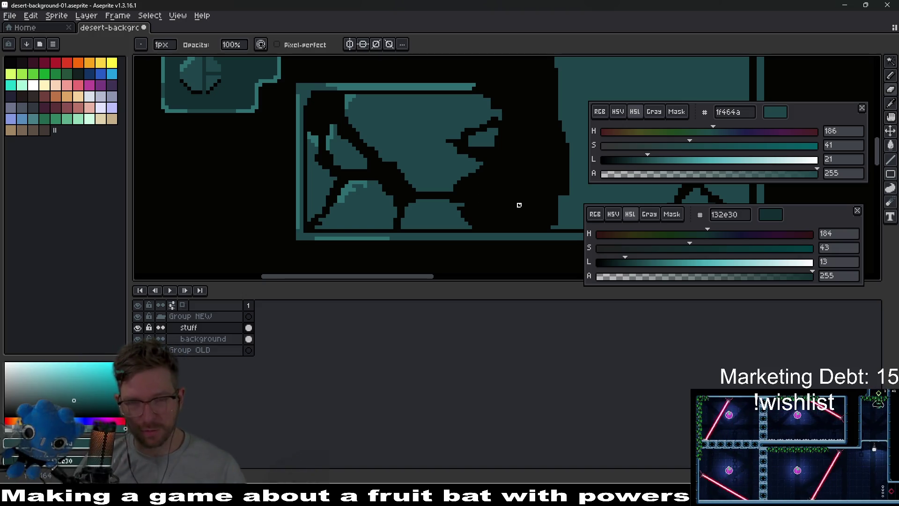
pyautogui.hscroll(2, 428, 193)
pyautogui.scroll(1, 436, 238)
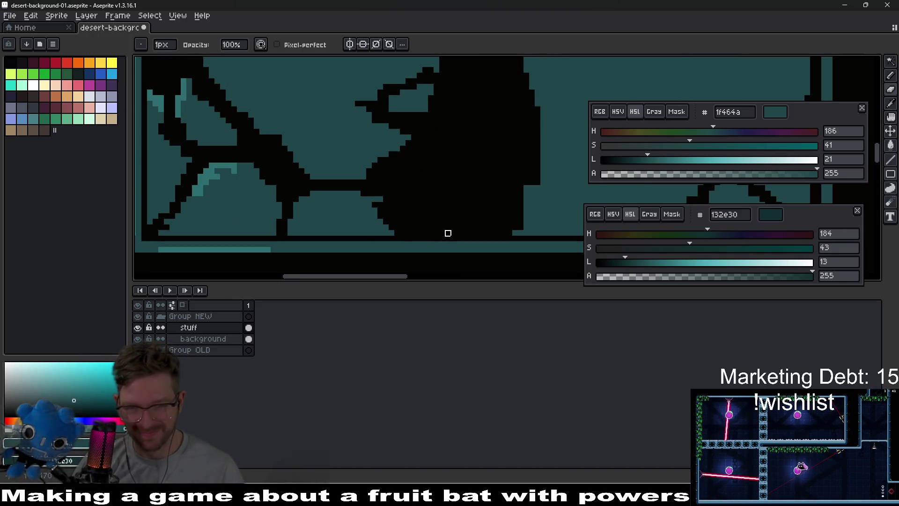
pyautogui.press('e')
pyautogui.scroll(1, 412, 232)
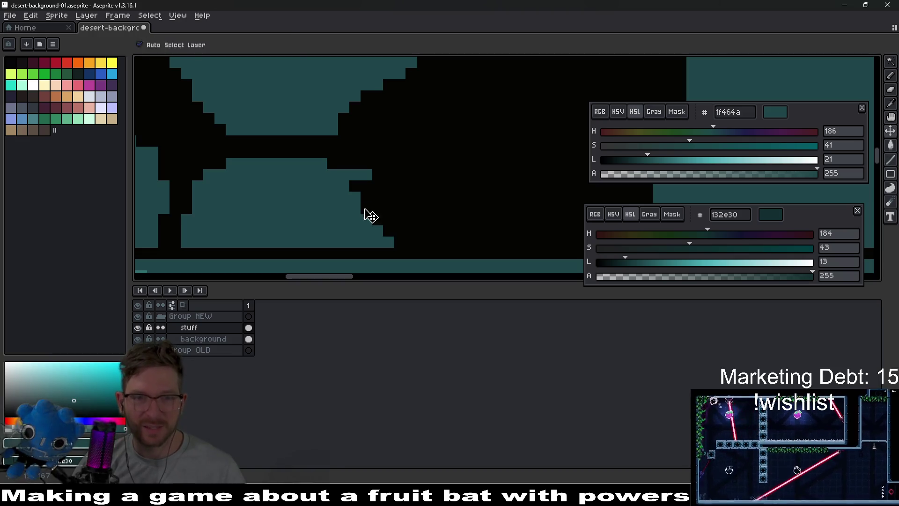
pyautogui.moveTo(381, 211)
pyautogui.mouseDown()
pyautogui.moveTo(323, 194)
pyautogui.moveTo(471, 199)
pyautogui.mouseUp()
pyautogui.scroll(-1, 401, 202)
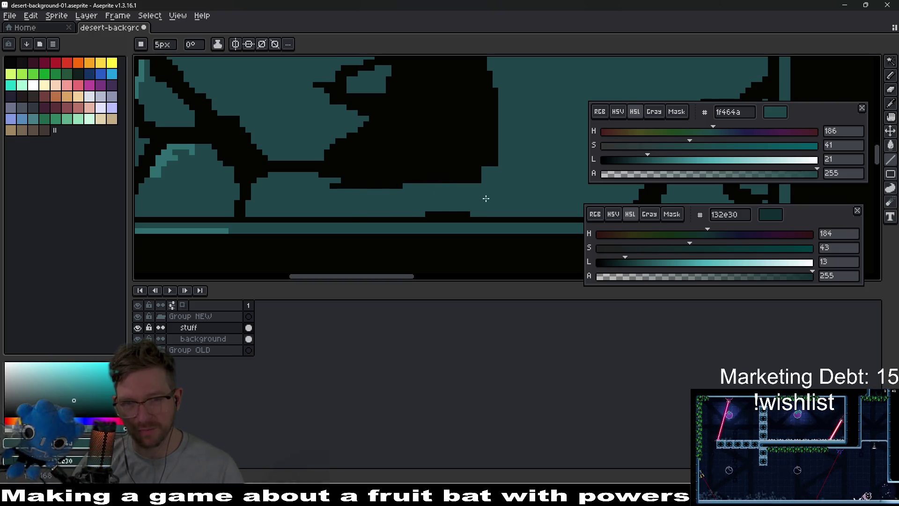
# Paint teal over the bottom black strip and widen a 4 px teal block into the black trunk
pyautogui.scroll(-2, 488, 200)
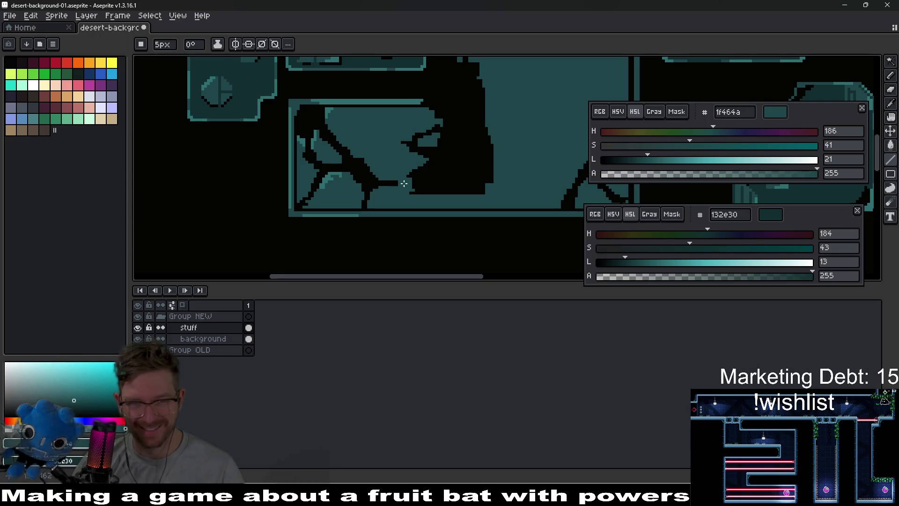
pyautogui.moveTo(403, 190)
pyautogui.mouseDown()
pyautogui.moveTo(491, 191)
pyautogui.moveTo(473, 178)
pyautogui.moveTo(457, 188)
pyautogui.mouseUp()
pyautogui.scroll(-4, 464, 188)
pyautogui.scroll(4, 467, 187)
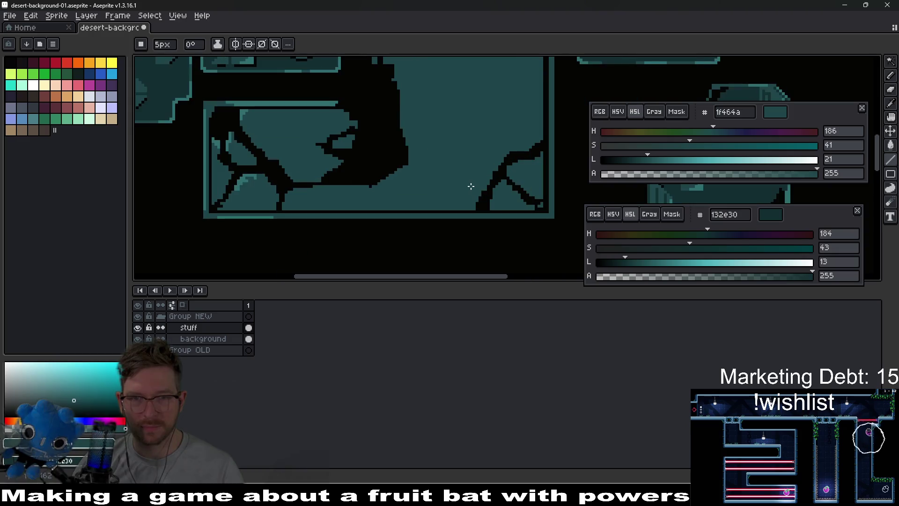
pyautogui.click(370, 167)
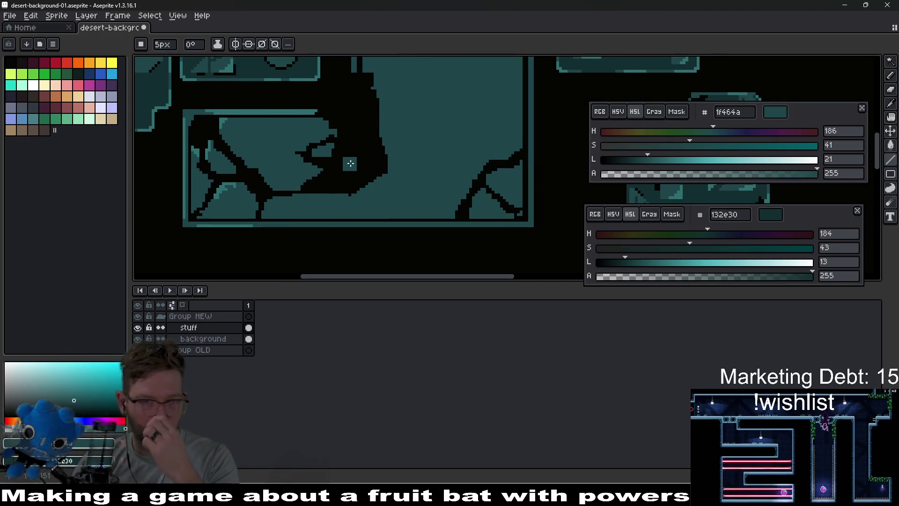
pyautogui.scroll(2, 375, 173)
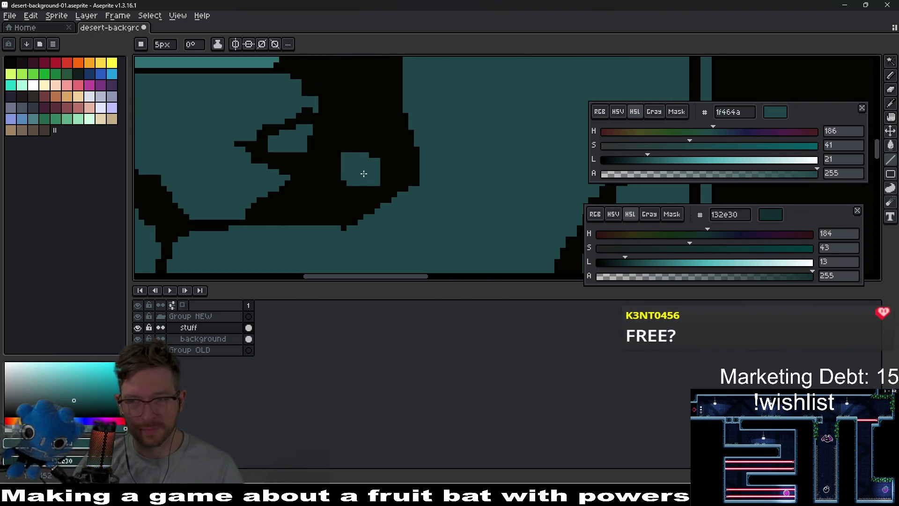
pyautogui.press('b')
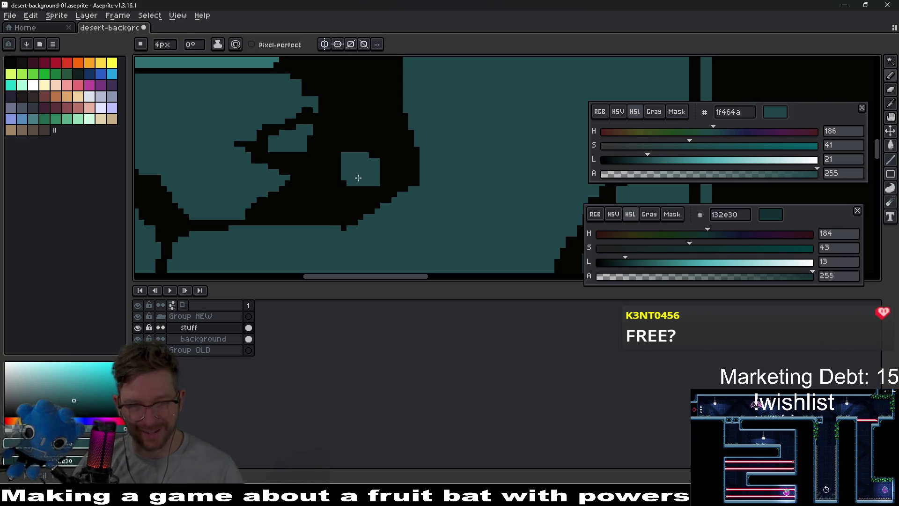
pyautogui.click(345, 172)
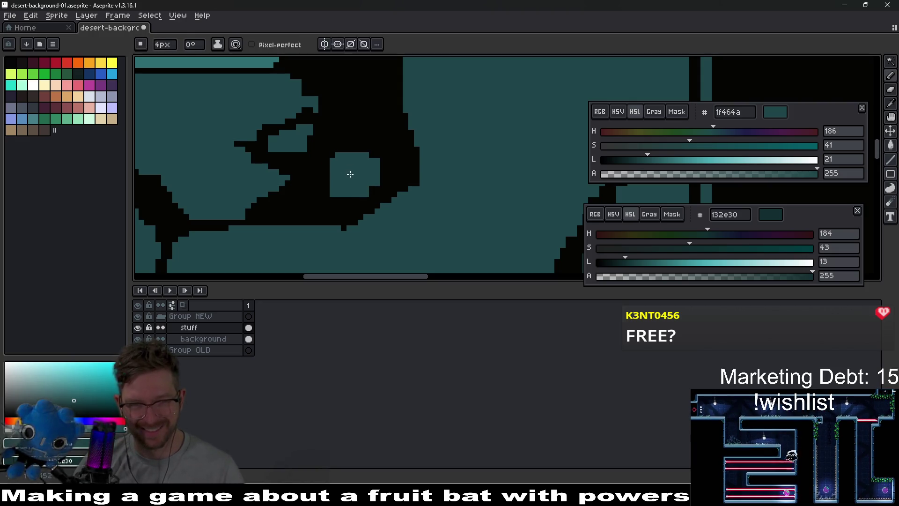
pyautogui.click(346, 194)
# With a 1 px brush, fill more of the black mass with teal, leaving thin branching cracks
pyautogui.press('-')
pyautogui.press('-')
pyautogui.press('-')
pyautogui.scroll(1, 347, 197)
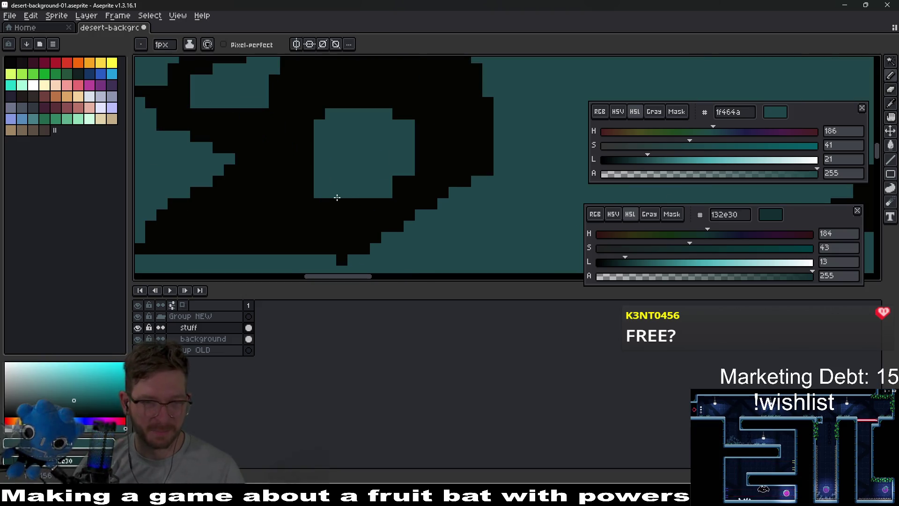
pyautogui.moveTo(346, 202)
pyautogui.mouseDown()
pyautogui.moveTo(323, 206)
pyautogui.moveTo(311, 172)
pyautogui.mouseUp()
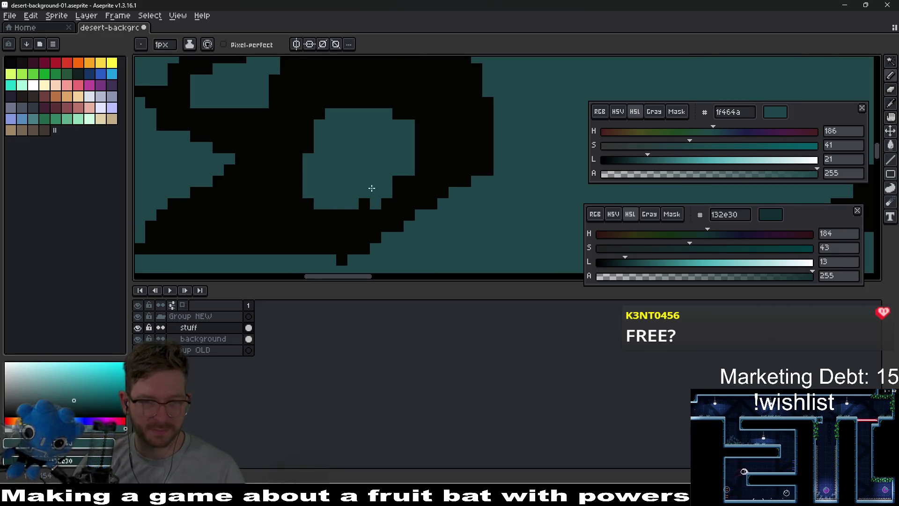
pyautogui.moveTo(311, 208); pyautogui.dragTo(239, 216)
pyautogui.moveTo(281, 195); pyautogui.dragTo(308, 159)
pyautogui.moveTo(328, 215)
pyautogui.mouseDown()
pyautogui.moveTo(365, 200)
pyautogui.moveTo(313, 226)
pyautogui.mouseUp()
pyautogui.moveTo(403, 180); pyautogui.dragTo(421, 121)
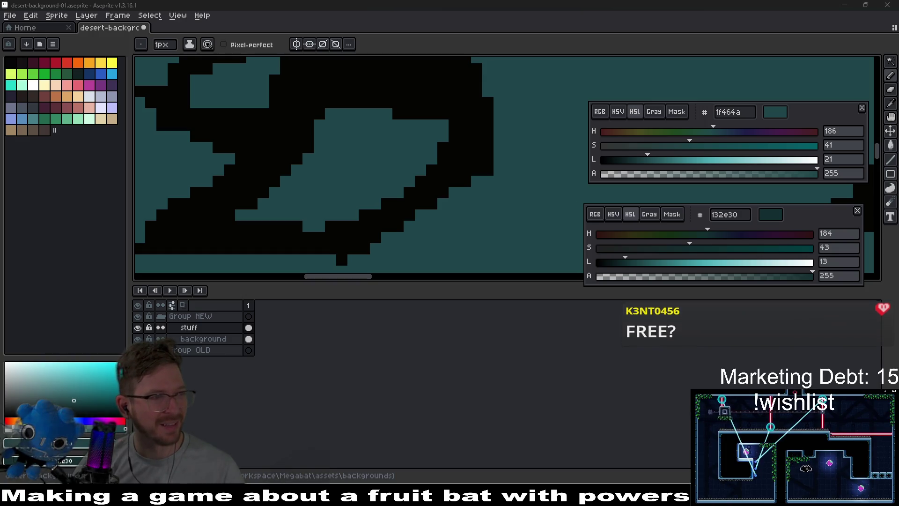
pyautogui.scroll(-4, 422, 150)
pyautogui.scroll(-4, 421, 151)
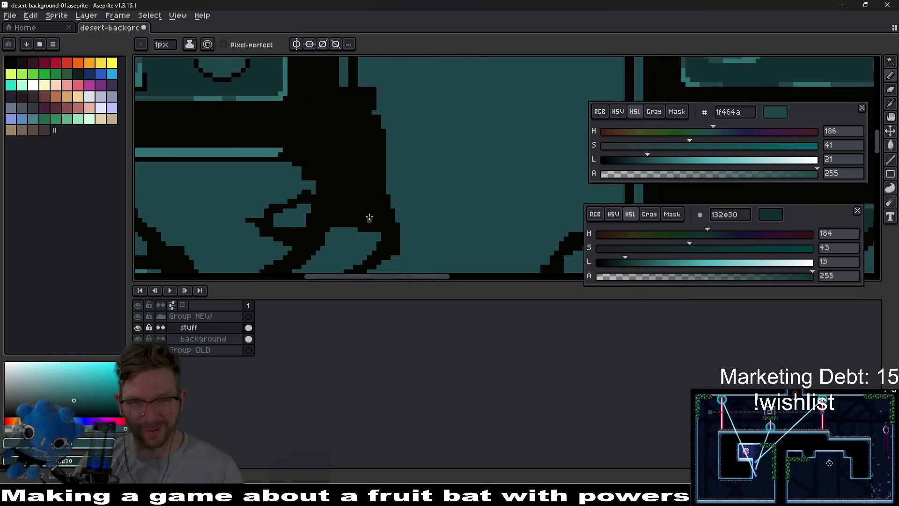
pyautogui.scroll(5, 376, 211)
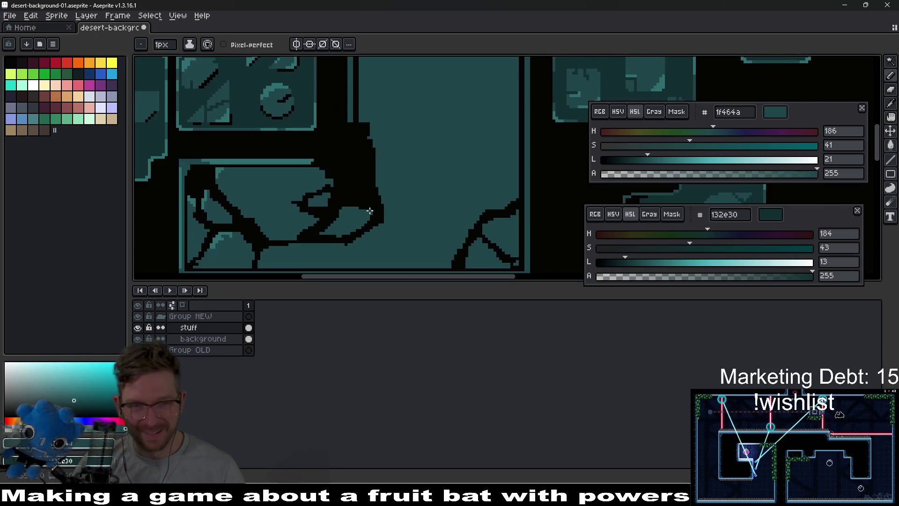
# Pan and zoom around the rock block to inspect its cracks
pyautogui.press('v')
pyautogui.moveTo(344, 227)
pyautogui.mouseDown()
pyautogui.moveTo(371, 207)
pyautogui.moveTo(352, 210)
pyautogui.moveTo(365, 211)
pyautogui.moveTo(343, 155)
pyautogui.moveTo(343, 177)
pyautogui.moveTo(382, 150)
pyautogui.mouseUp()
pyautogui.press('b')
pyautogui.press('e')
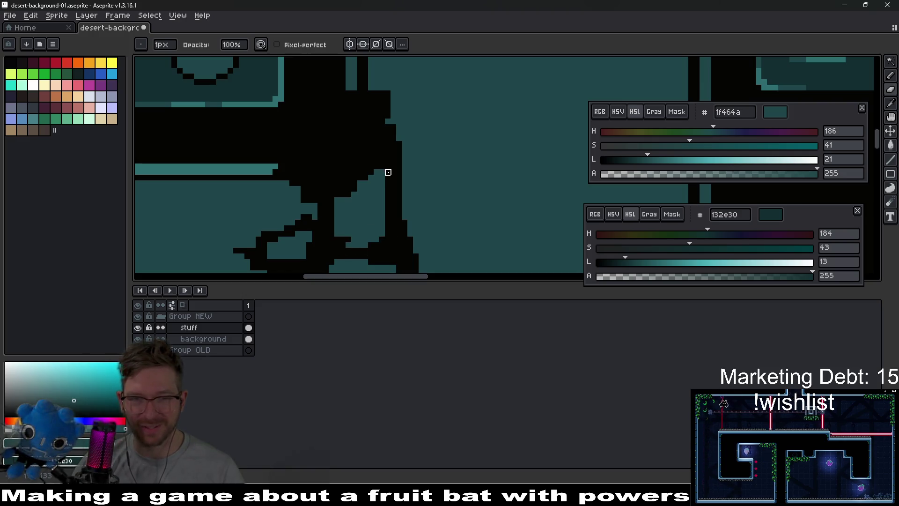
pyautogui.scroll(-2, 393, 194)
pyautogui.scroll(2, 375, 192)
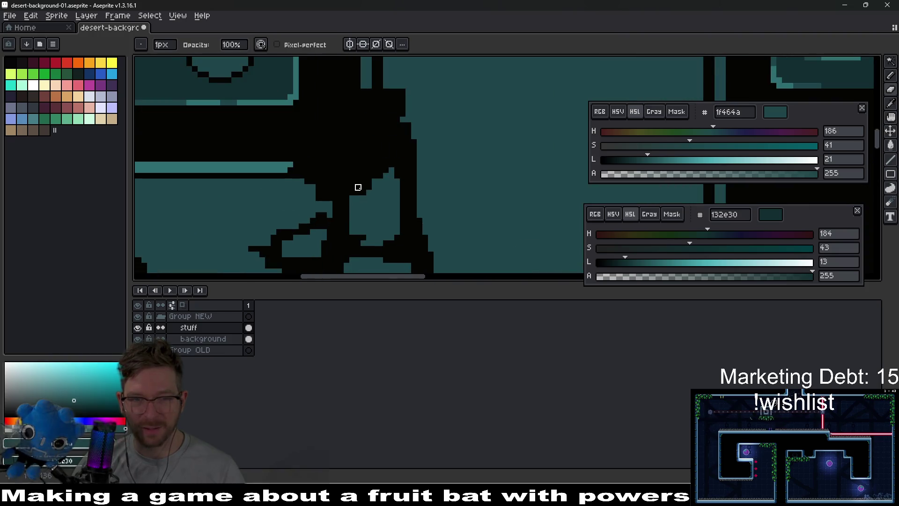
pyautogui.scroll(-3, 370, 226)
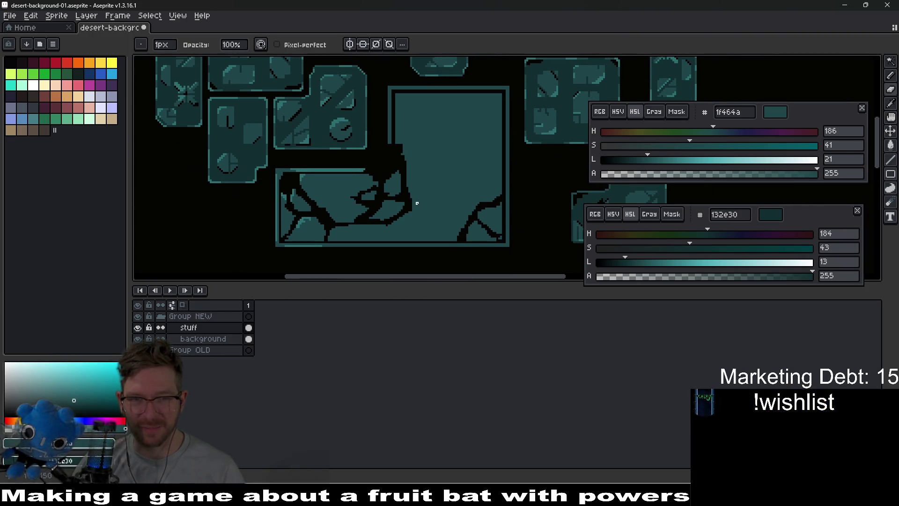
pyautogui.scroll(-2, 416, 201)
pyautogui.scroll(5, 415, 201)
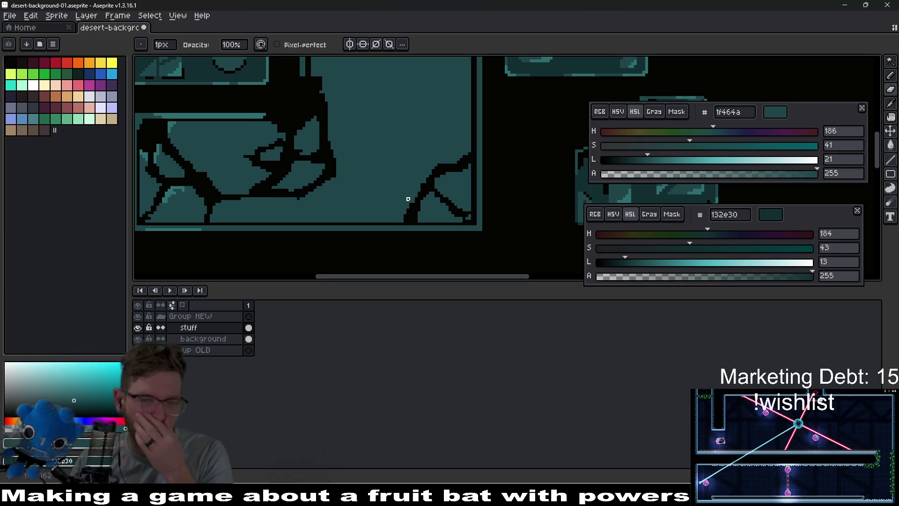
pyautogui.scroll(-3, 407, 189)
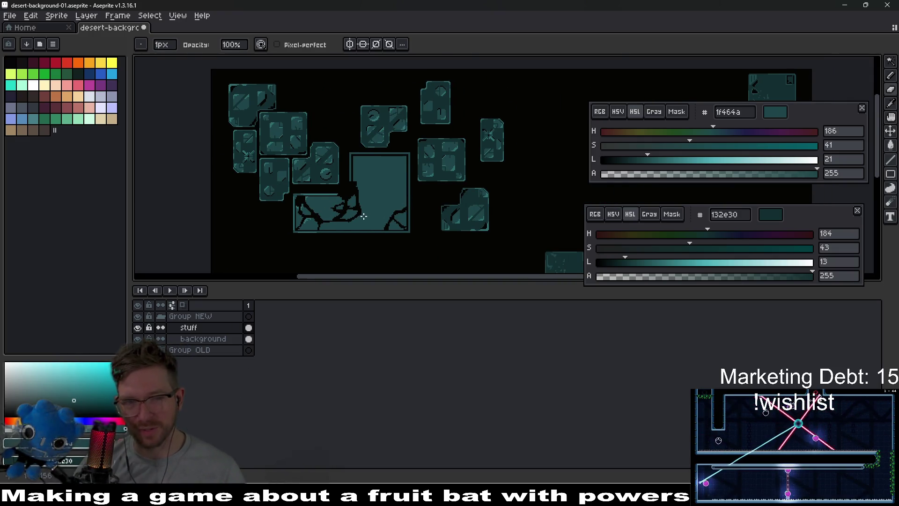
pyautogui.scroll(3, 364, 216)
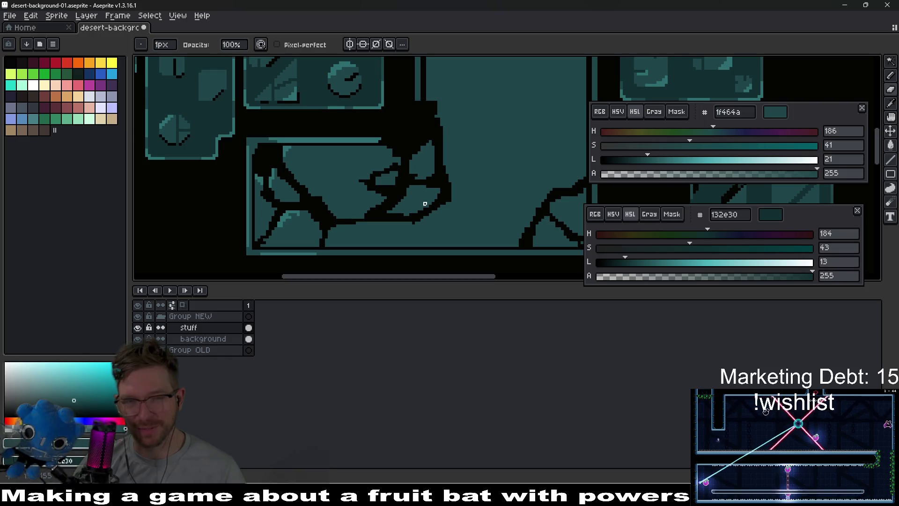
pyautogui.scroll(3, 326, 156)
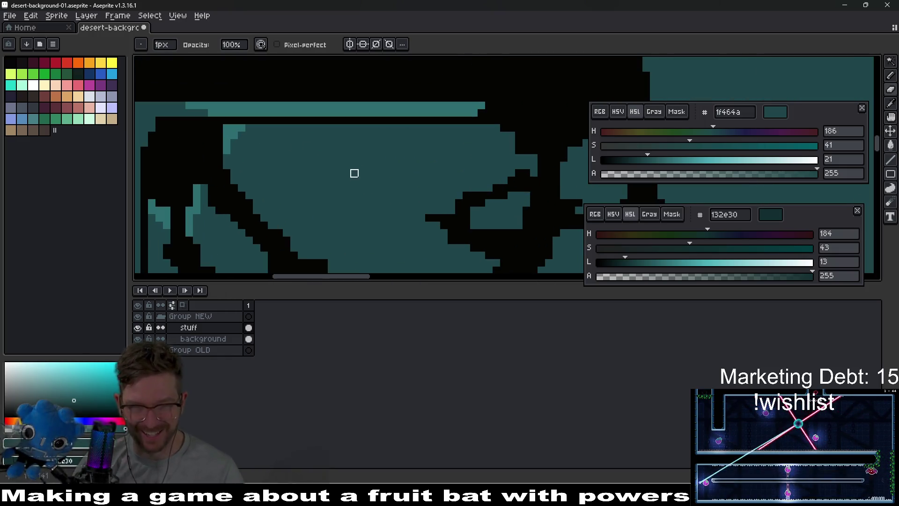
# Sample the lighter teal 2d6d71 from the rock's upper edge and switch the ink mode
pyautogui.moveTo(249, 143); pyautogui.dragTo(295, 151)
pyautogui.keyDown('alt'); pyautogui.click(288, 147); pyautogui.keyUp('alt')
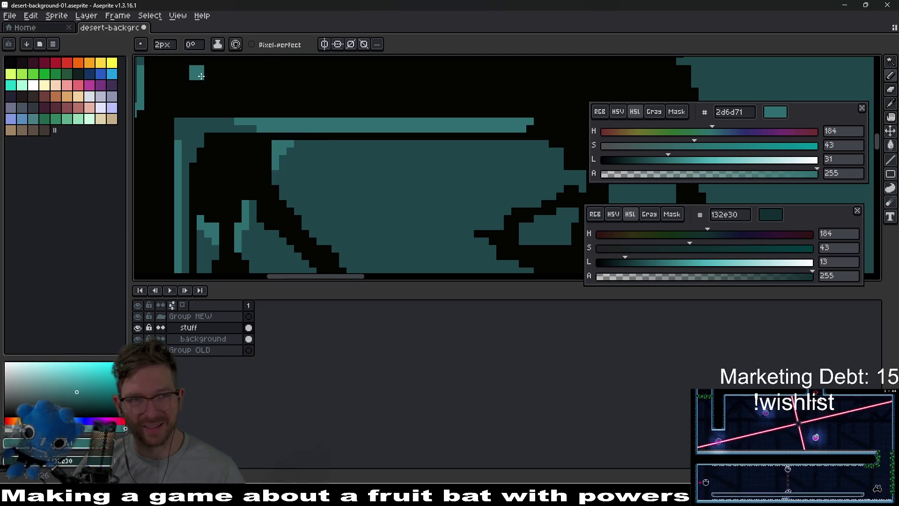
pyautogui.click(220, 45)
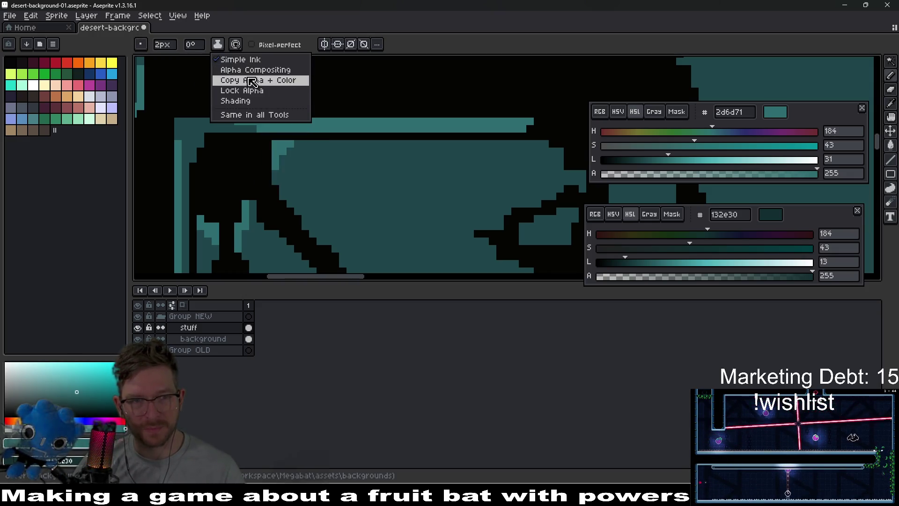
pyautogui.click(246, 90)
# Paint light teal highlights along the diagonal crack edges, undoing one misplaced stroke
pyautogui.moveTo(283, 168)
pyautogui.mouseDown()
pyautogui.moveTo(295, 185)
pyautogui.moveTo(295, 150)
pyautogui.moveTo(322, 151)
pyautogui.moveTo(305, 156)
pyautogui.moveTo(305, 174)
pyautogui.moveTo(338, 149)
pyautogui.moveTo(363, 149)
pyautogui.mouseUp()
pyautogui.hotkey('ctrl', 'z')
pyautogui.moveTo(456, 168)
pyautogui.mouseDown()
pyautogui.moveTo(389, 162)
pyautogui.moveTo(365, 171)
pyautogui.moveTo(399, 157)
pyautogui.mouseUp()
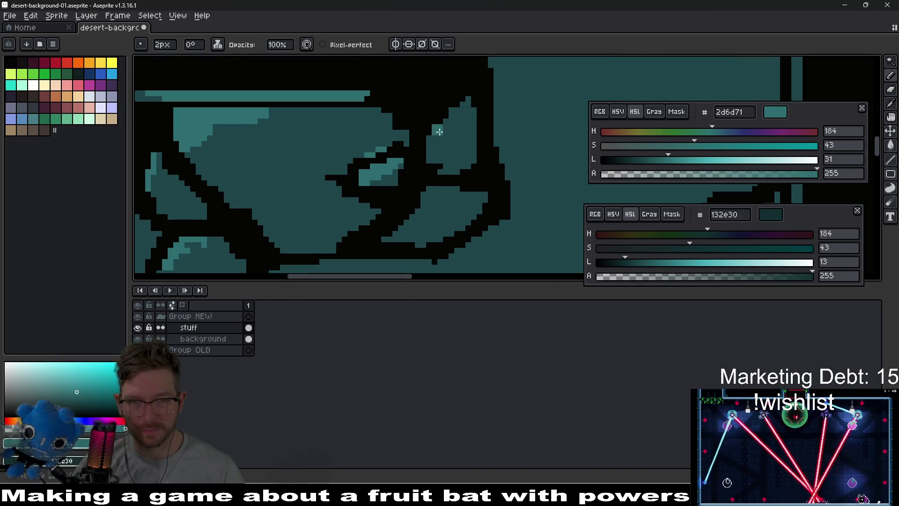
pyautogui.moveTo(439, 131); pyautogui.dragTo(405, 166)
pyautogui.moveTo(436, 131)
pyautogui.mouseDown()
pyautogui.moveTo(408, 154)
pyautogui.moveTo(414, 159)
pyautogui.mouseUp()
pyautogui.moveTo(383, 234)
pyautogui.mouseDown()
pyautogui.moveTo(448, 163)
pyautogui.moveTo(407, 199)
pyautogui.moveTo(468, 150)
pyautogui.mouseUp()
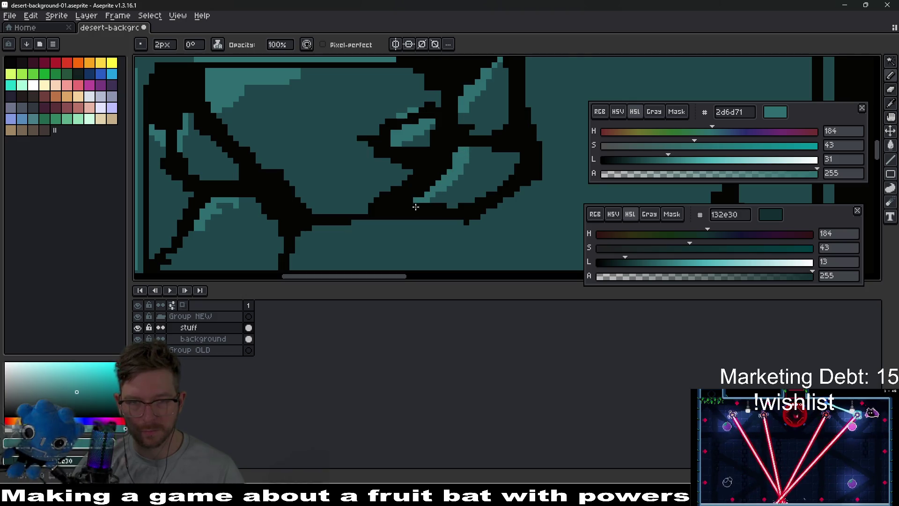
# Recentre the rock tile and add light teal highlights beside the lower right crack
pyautogui.moveTo(319, 235)
pyautogui.mouseDown()
pyautogui.moveTo(436, 202)
pyautogui.moveTo(398, 229)
pyautogui.moveTo(421, 232)
pyautogui.moveTo(412, 236)
pyautogui.moveTo(464, 211)
pyautogui.mouseUp()
pyautogui.scroll(-2, 463, 211)
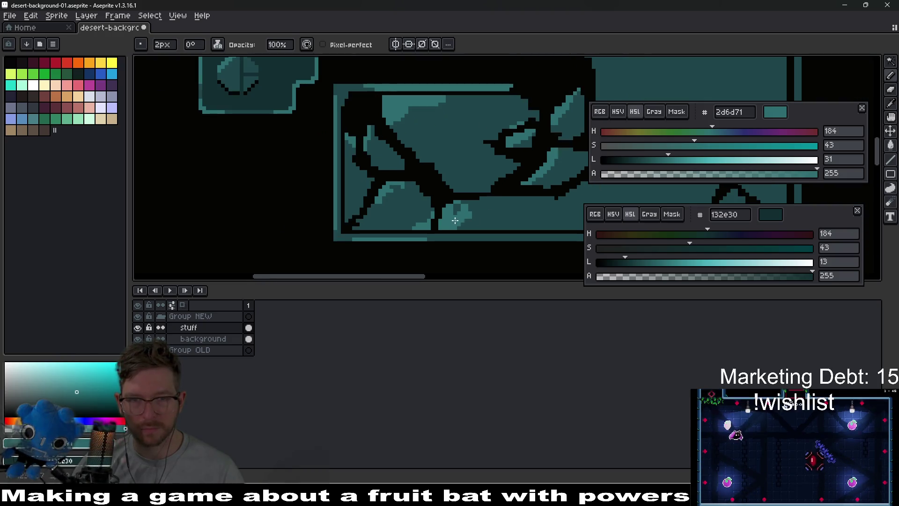
pyautogui.scroll(-4, 487, 201)
pyautogui.scroll(3, 489, 206)
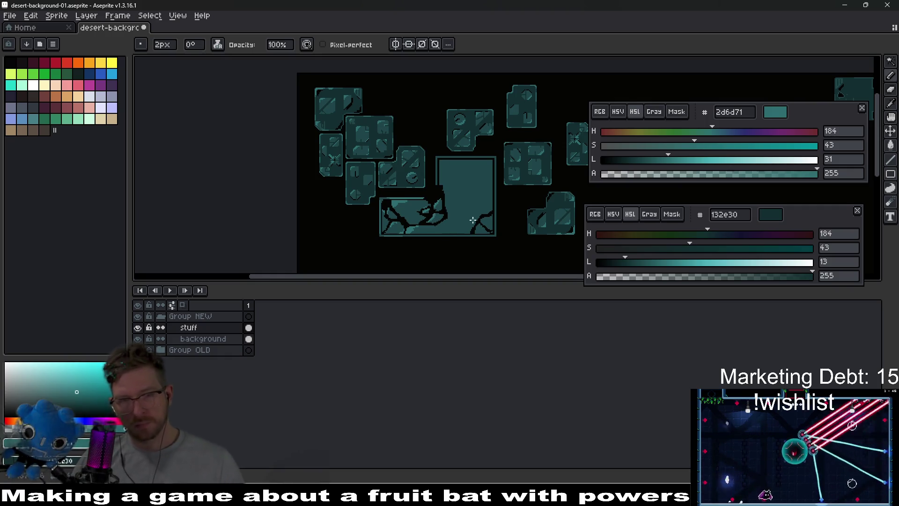
pyautogui.moveTo(489, 208); pyautogui.dragTo(442, 200)
pyautogui.scroll(3, 438, 196)
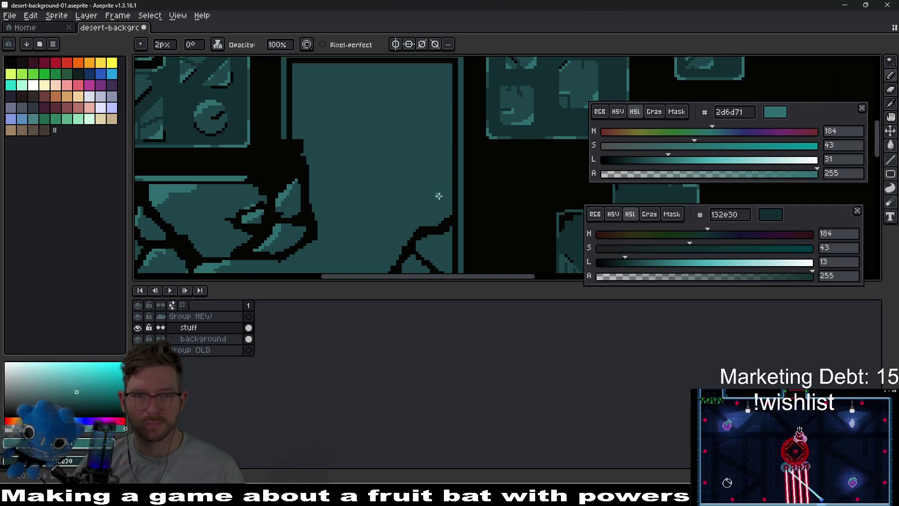
pyautogui.scroll(-3, 445, 181)
pyautogui.scroll(3, 445, 182)
pyautogui.scroll(-1, 445, 182)
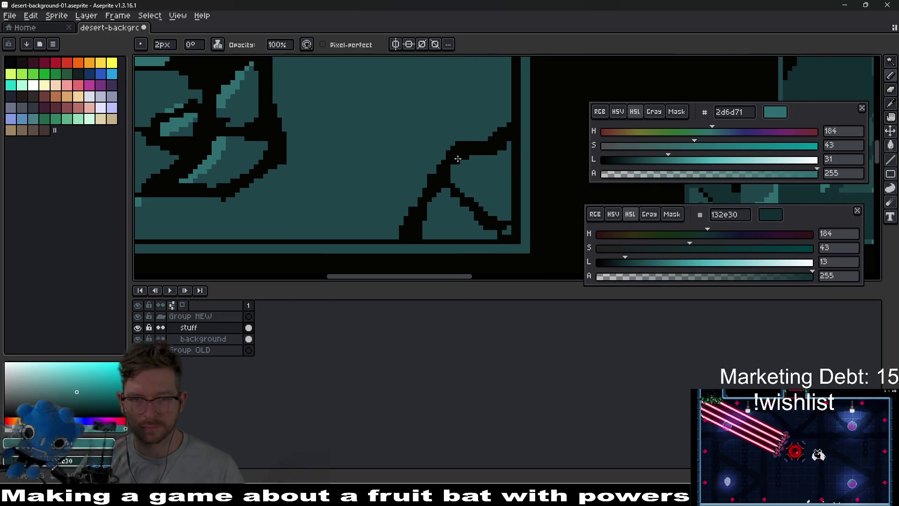
pyautogui.moveTo(457, 162)
pyautogui.mouseDown()
pyautogui.moveTo(455, 171)
pyautogui.moveTo(464, 163)
pyautogui.mouseUp()
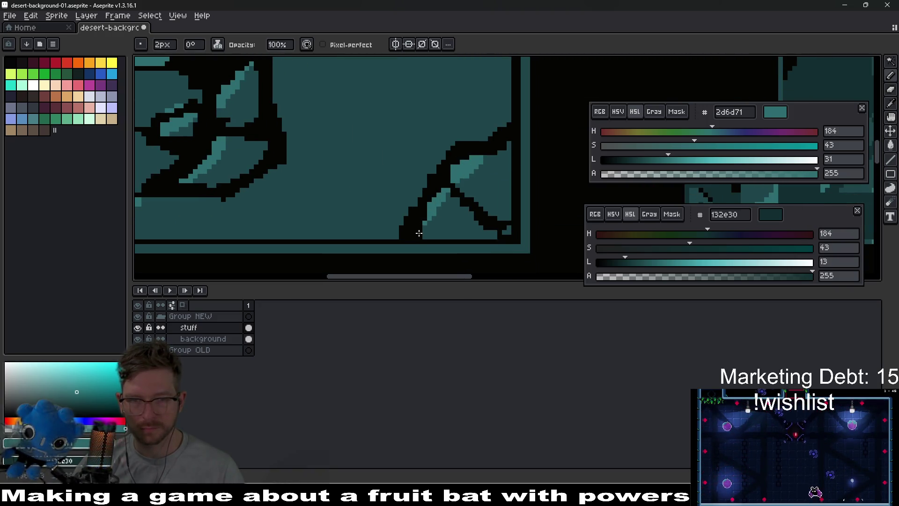
# Add a light teal highlight strip along the rock's right edge
pyautogui.scroll(-2, 522, 220)
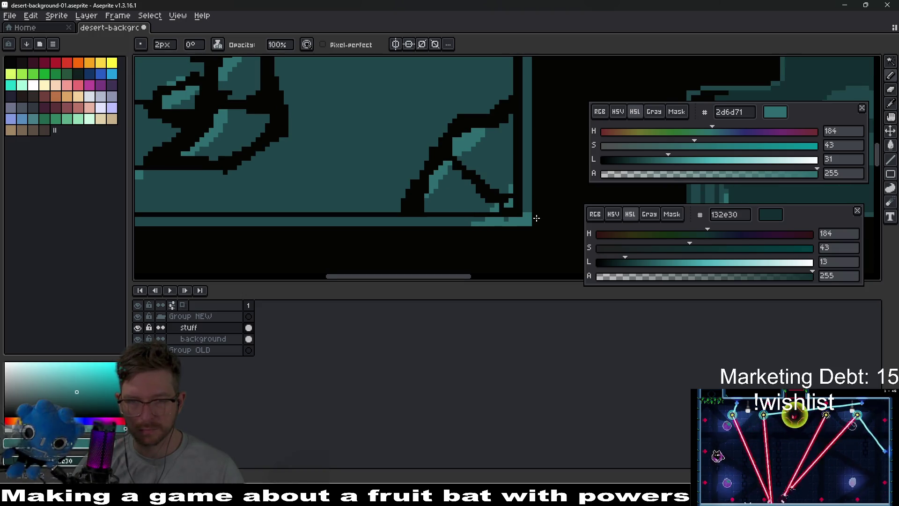
pyautogui.moveTo(529, 179); pyautogui.dragTo(532, 219)
pyautogui.scroll(-1, 545, 192)
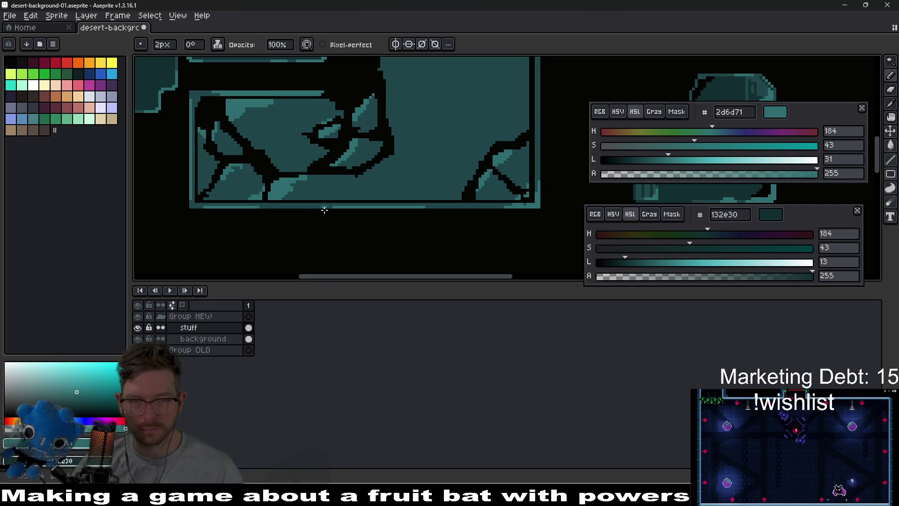
pyautogui.scroll(-2, 426, 210)
pyautogui.scroll(5, 438, 221)
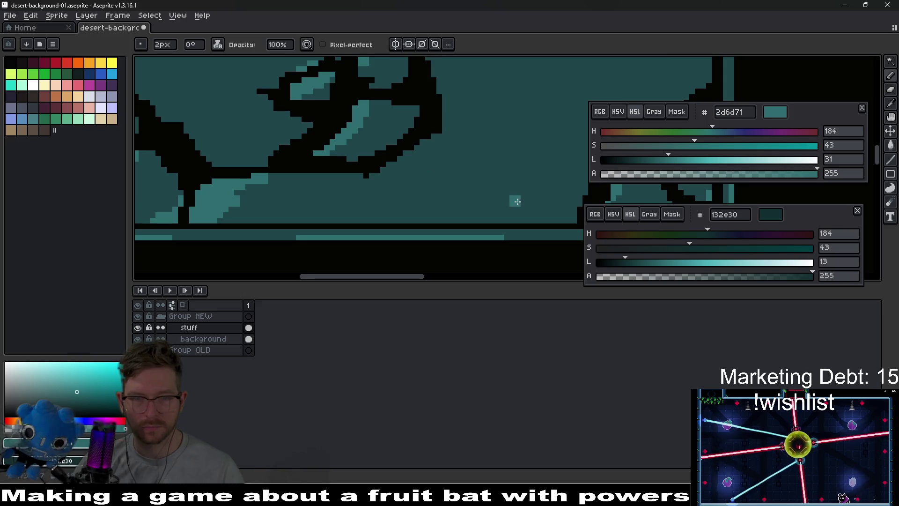
pyautogui.hscroll(5, 517, 201)
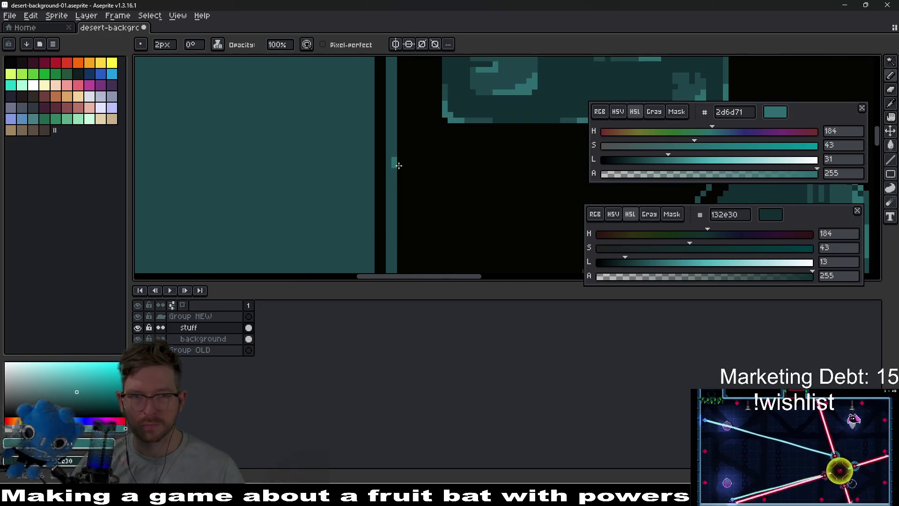
pyautogui.scroll(-3, 415, 194)
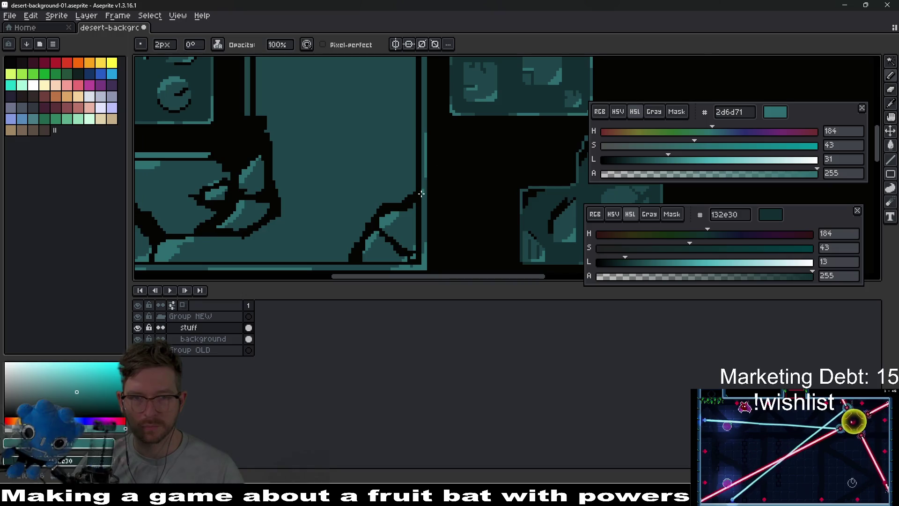
pyautogui.scroll(2, 421, 193)
pyautogui.press('e')
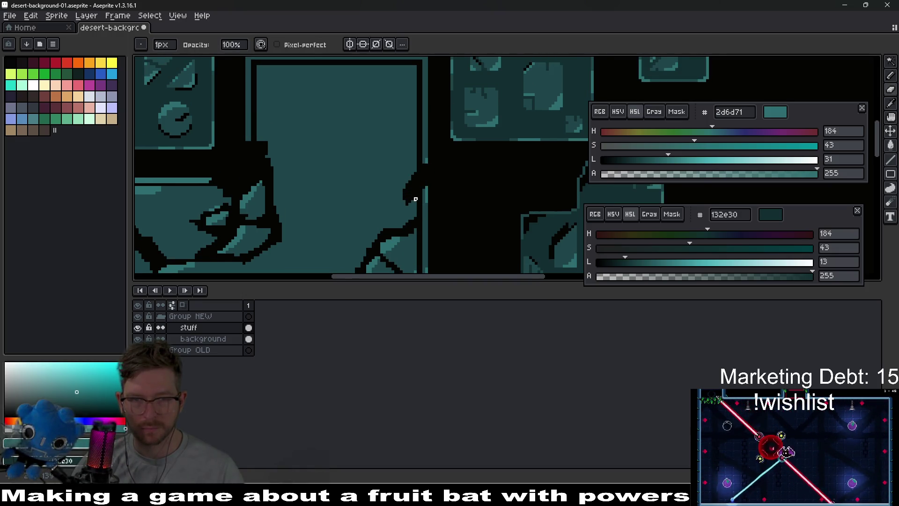
# Draw a thin black crack across the upper right of the rock block
pyautogui.scroll(1, 426, 166)
pyautogui.moveTo(452, 143)
pyautogui.mouseDown()
pyautogui.moveTo(320, 181)
pyautogui.moveTo(245, 189)
pyautogui.moveTo(438, 147)
pyautogui.mouseUp()
pyautogui.scroll(-3, 446, 219)
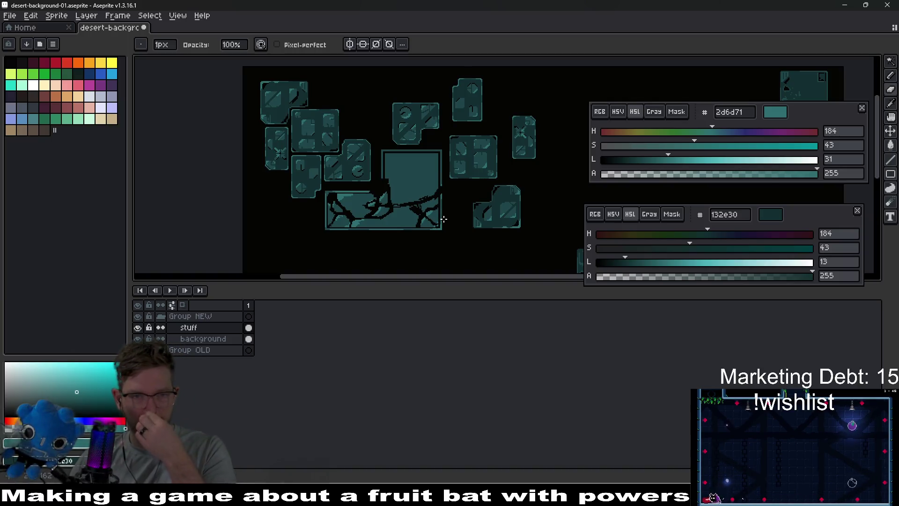
pyautogui.scroll(-1, 444, 219)
pyautogui.scroll(4, 374, 209)
pyautogui.scroll(1, 375, 209)
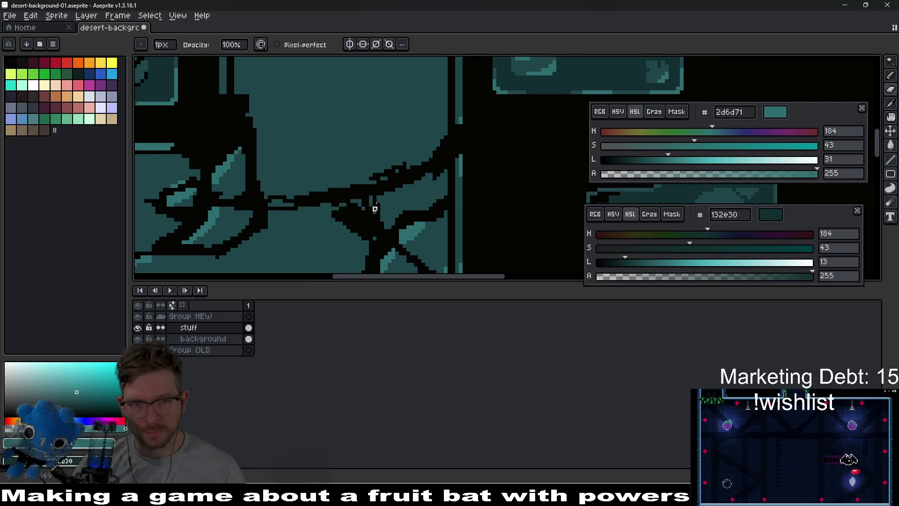
pyautogui.scroll(1, 375, 209)
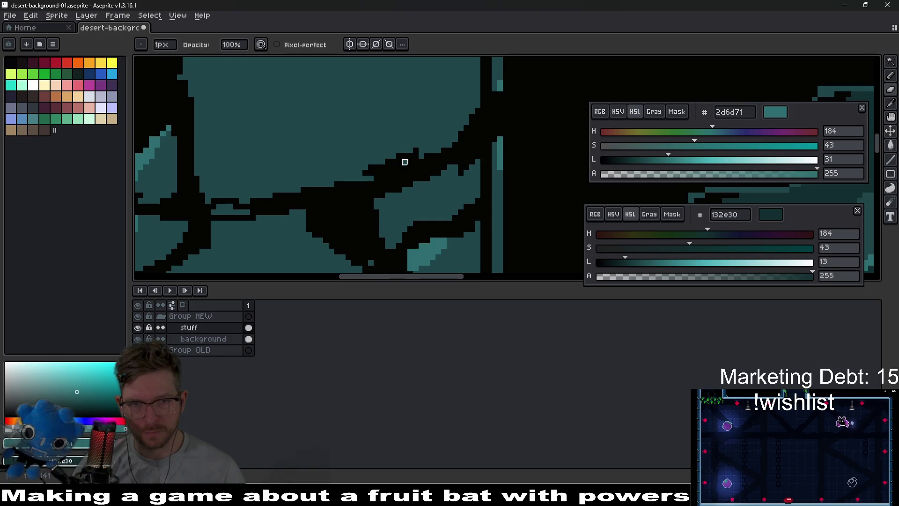
pyautogui.hscroll(-5, 375, 187)
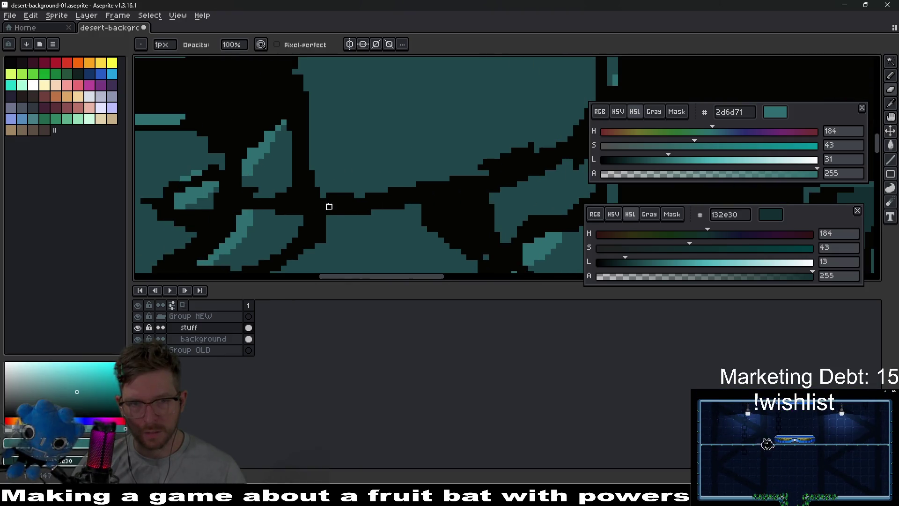
pyautogui.scroll(-4, 398, 201)
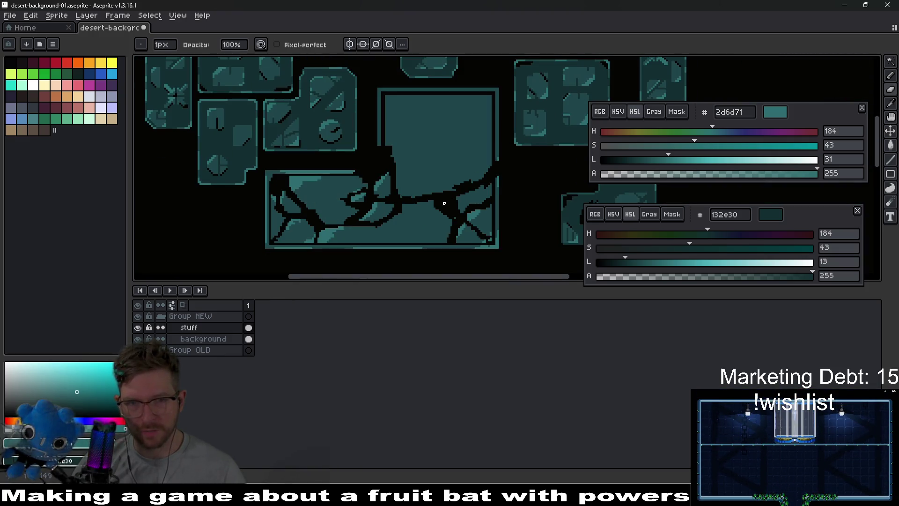
pyautogui.hscroll(3, 444, 203)
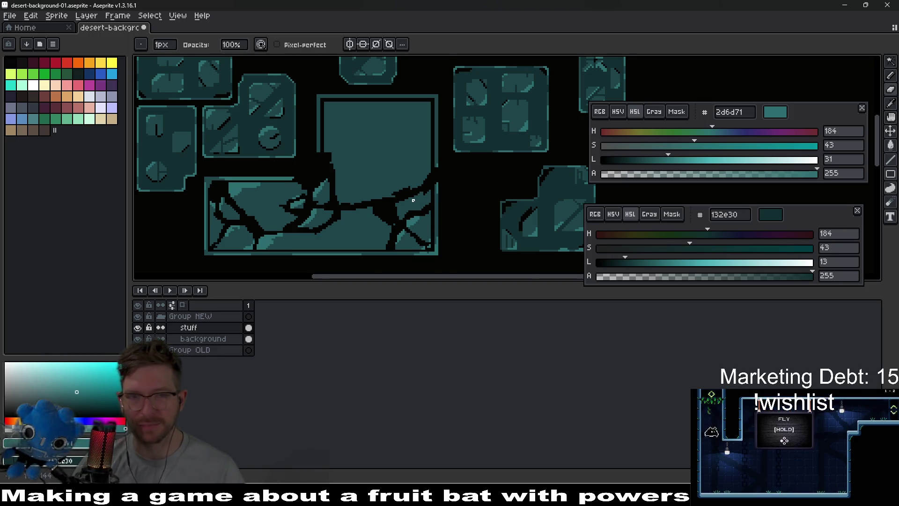
pyautogui.scroll(3, 413, 200)
# Draw further black crack strokes across the teal rock block
pyautogui.moveTo(422, 154); pyautogui.dragTo(452, 94)
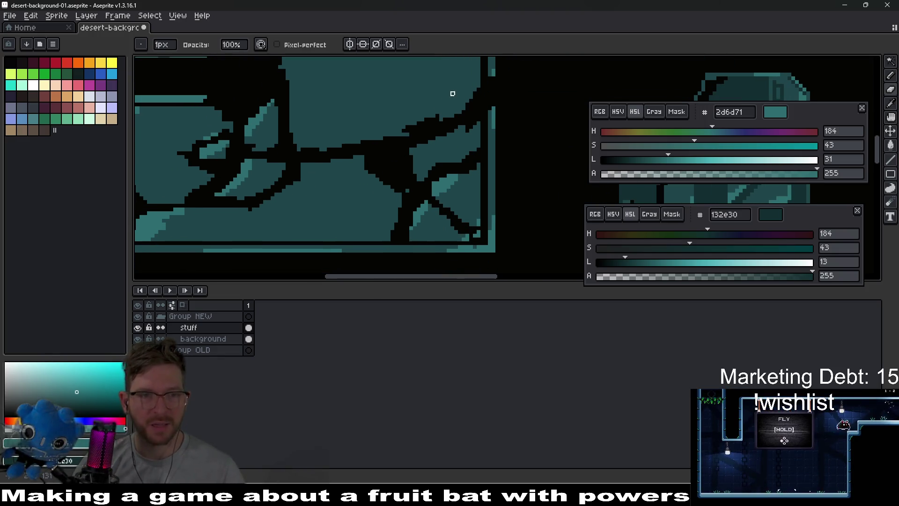
pyautogui.scroll(2, 408, 178)
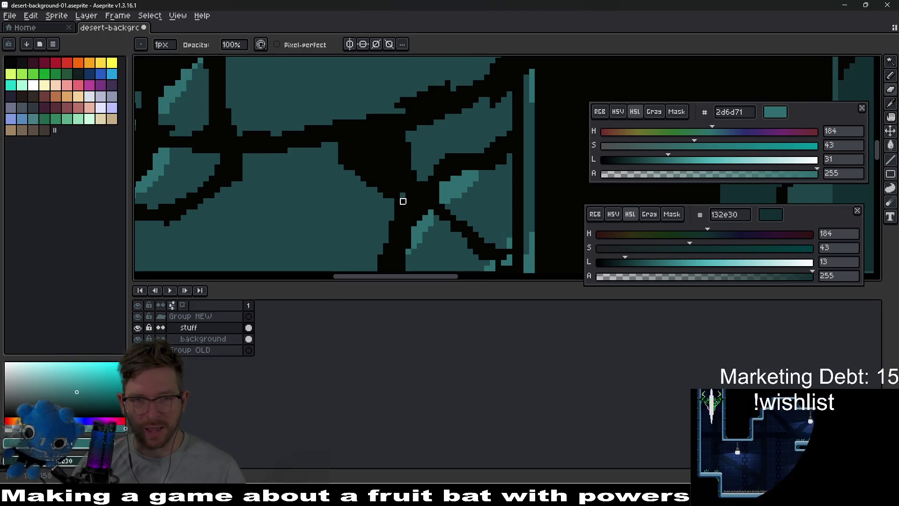
pyautogui.scroll(-3, 420, 185)
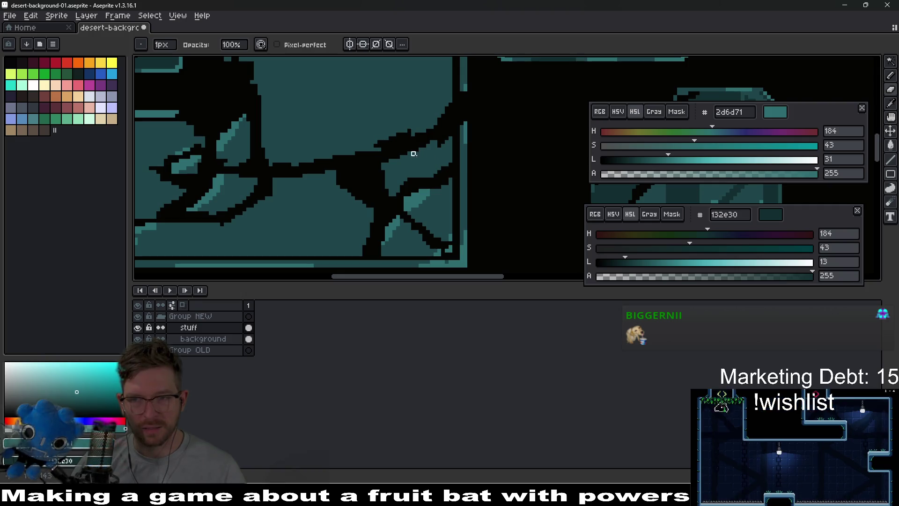
pyautogui.moveTo(351, 150)
pyautogui.mouseDown()
pyautogui.moveTo(426, 122)
pyautogui.moveTo(375, 151)
pyautogui.mouseUp()
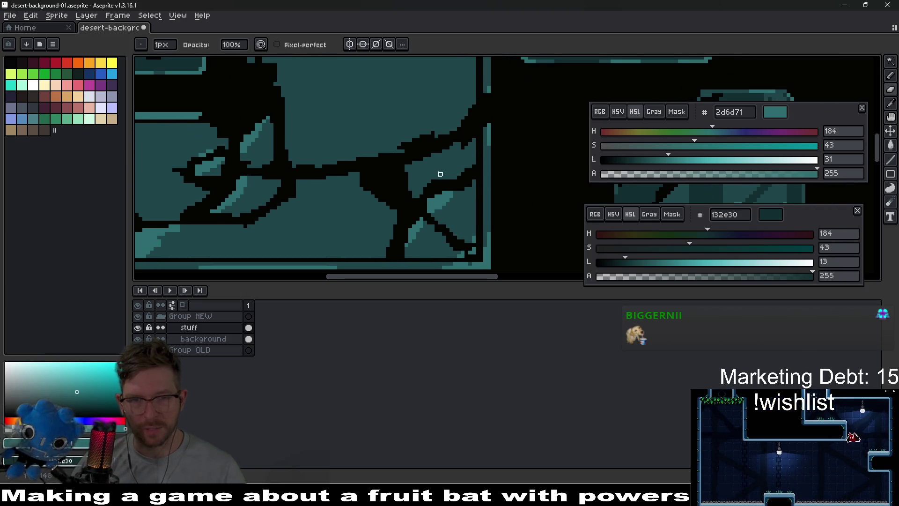
pyautogui.moveTo(440, 174)
pyautogui.mouseDown()
pyautogui.moveTo(345, 167)
pyautogui.moveTo(503, 113)
pyautogui.moveTo(496, 51)
pyautogui.moveTo(451, 187)
pyautogui.moveTo(487, 168)
pyautogui.mouseUp()
pyautogui.scroll(-2, 502, 113)
pyautogui.scroll(2, 395, 199)
pyautogui.scroll(2, 354, 199)
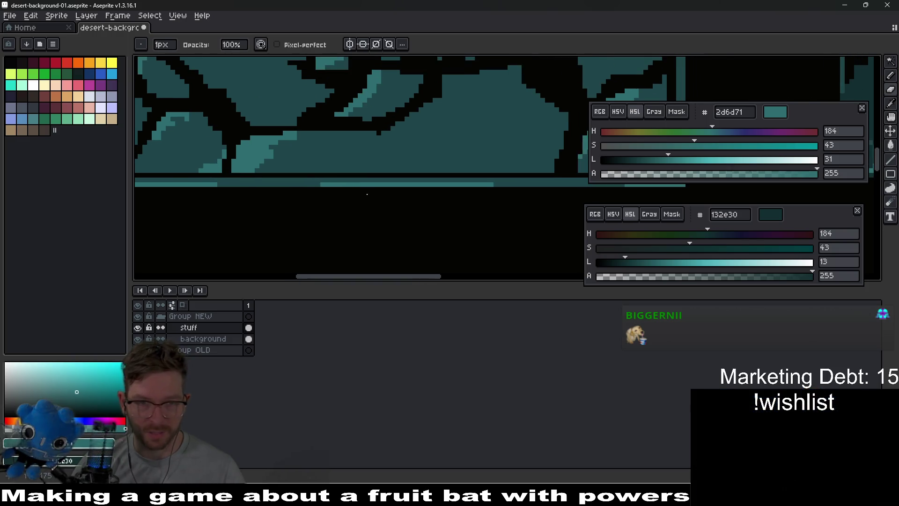
# Extend the black crack down through the bottom teal strip, then view the whole rock
pyautogui.moveTo(398, 159); pyautogui.dragTo(405, 150)
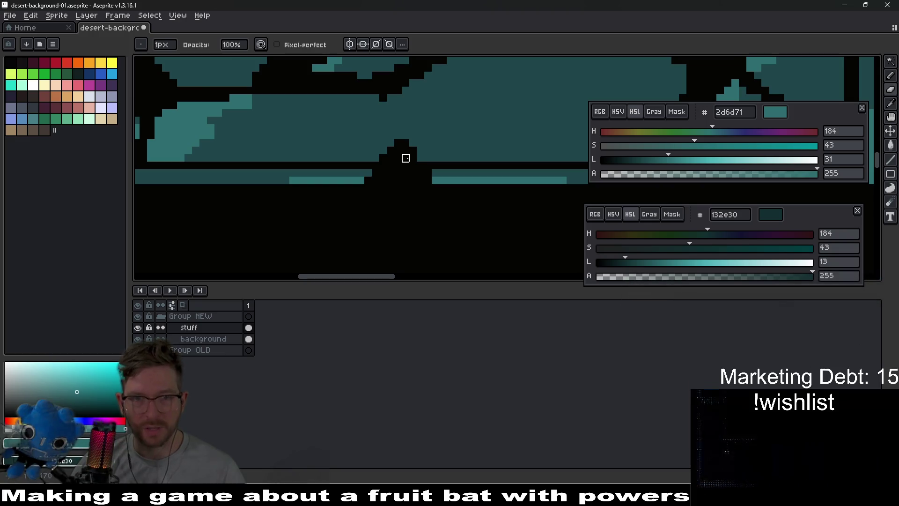
pyautogui.scroll(-2, 405, 156)
pyautogui.moveTo(483, 156); pyautogui.dragTo(349, 226)
pyautogui.scroll(2, 349, 226)
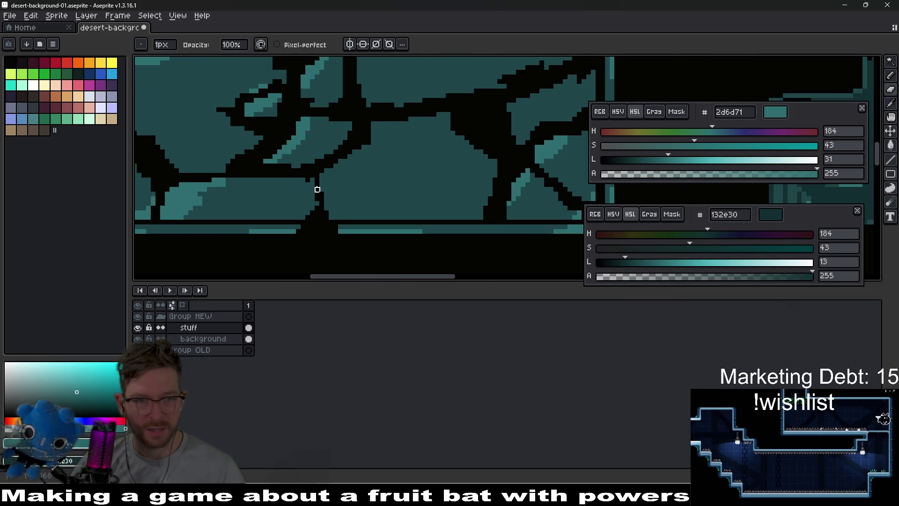
pyautogui.scroll(-2, 412, 180)
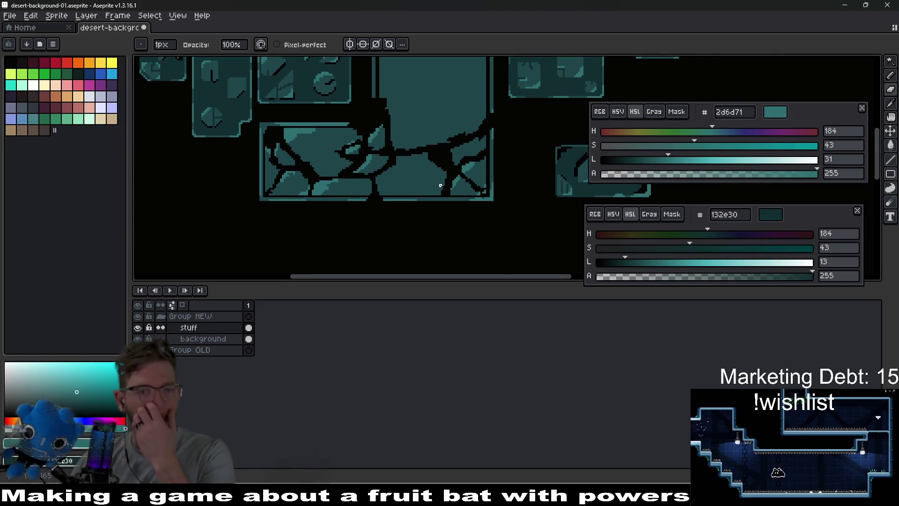
pyautogui.scroll(-3, 433, 185)
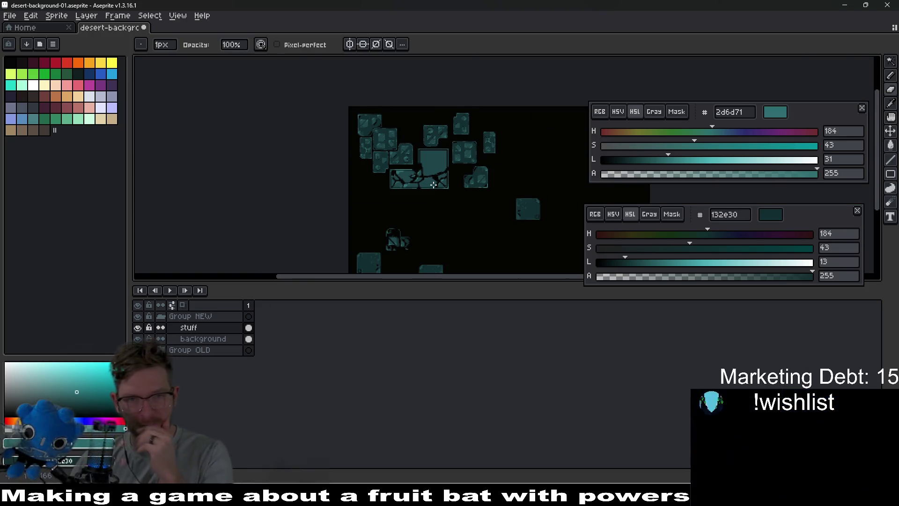
pyautogui.scroll(3, 433, 185)
# Save desert-background-01 and preview the cracked rock in Godot's Level_3_1 scene
pyautogui.hotkey('ctrl', 's')
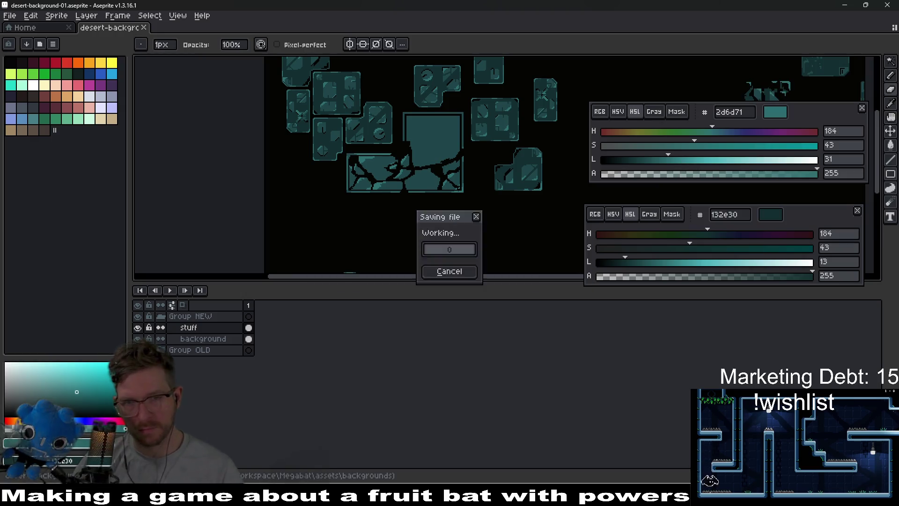
pyautogui.hotkey('alt', 'Tab')
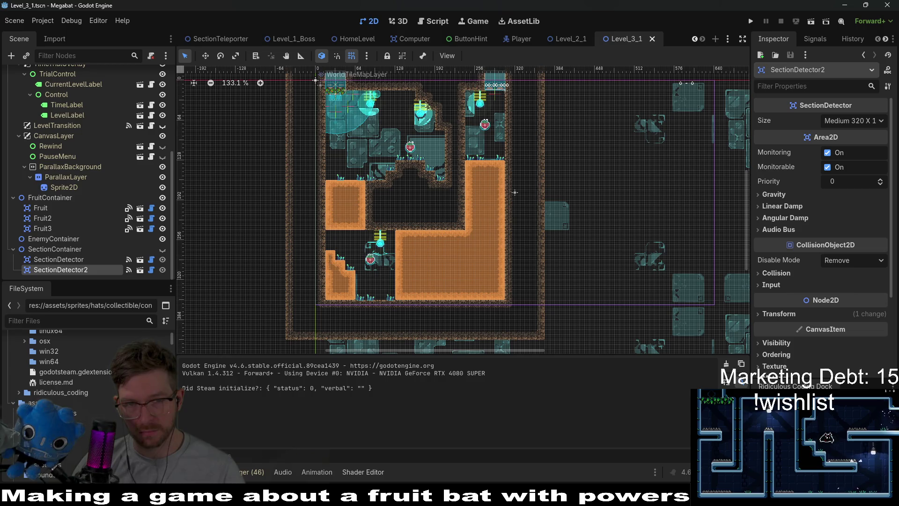
pyautogui.scroll(5, 568, 262)
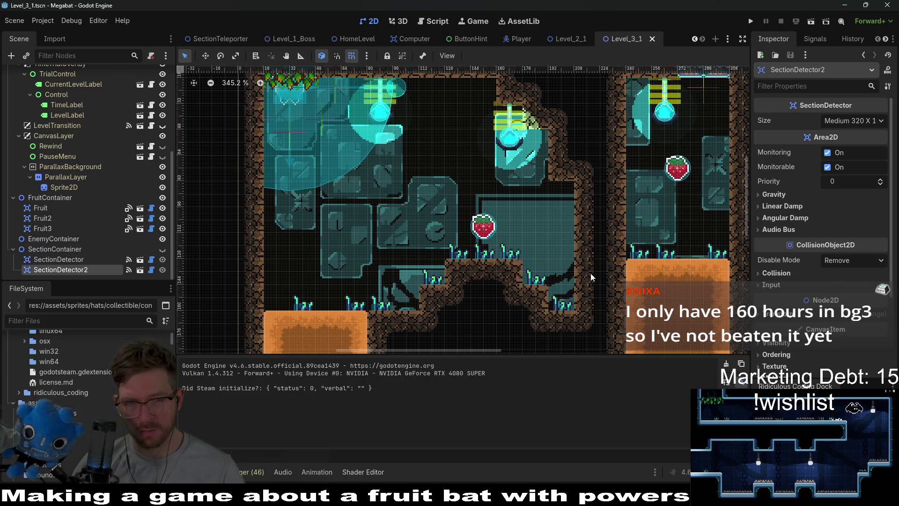
pyautogui.hscroll(2, 606, 276)
pyautogui.scroll(-2, 606, 276)
pyautogui.hotkey('alt', 'Tab')
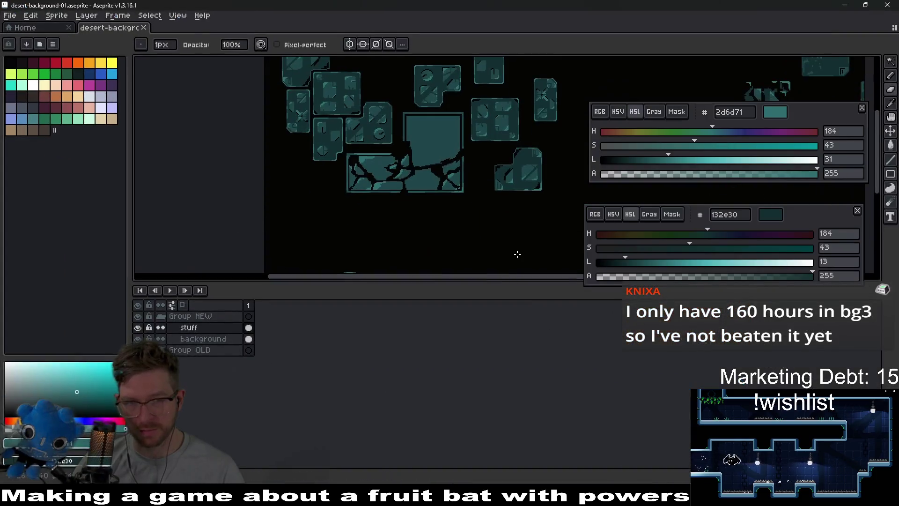
# Darken the background with Hue/Saturation value about -70 and save it over the game file
pyautogui.press('v')
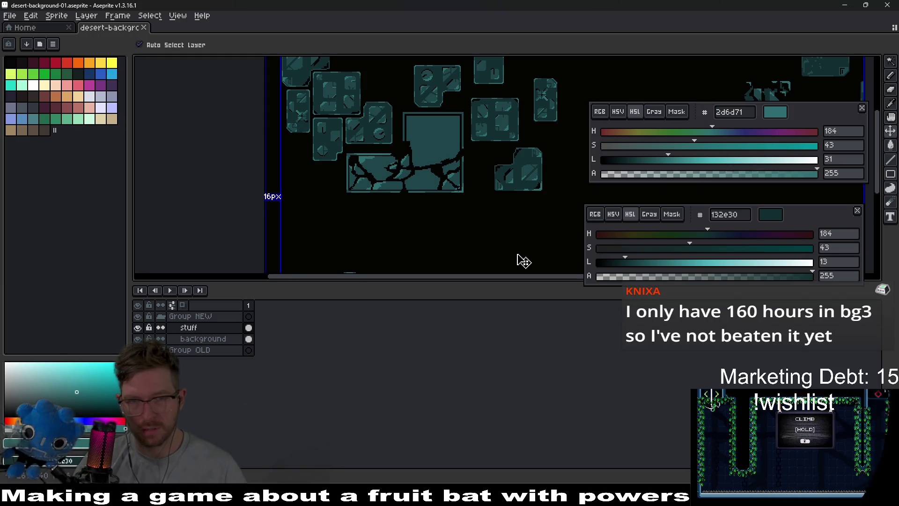
pyautogui.hotkey('ctrl', 'u')
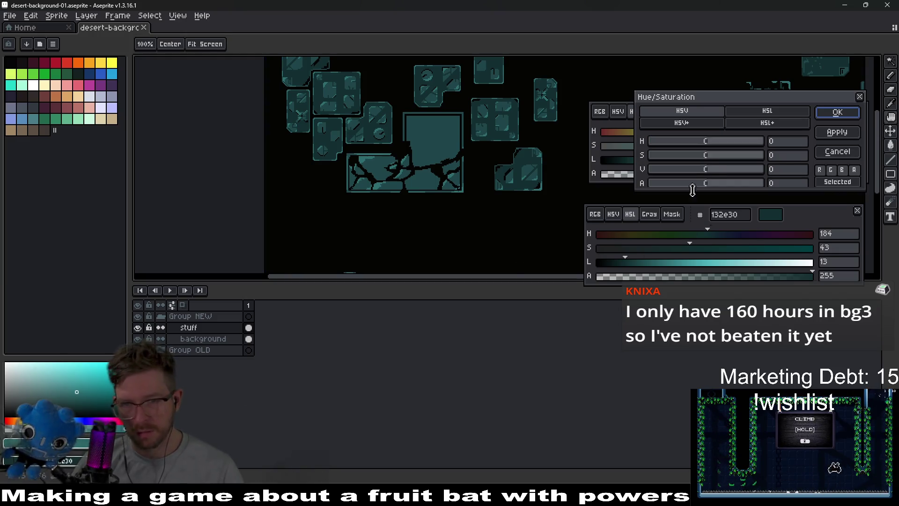
pyautogui.moveTo(705, 171); pyautogui.dragTo(675, 174)
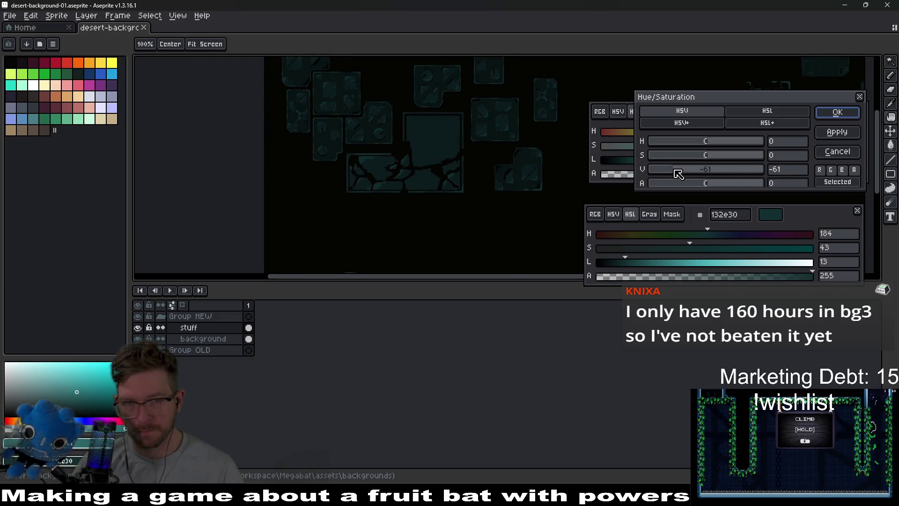
pyautogui.click(837, 113)
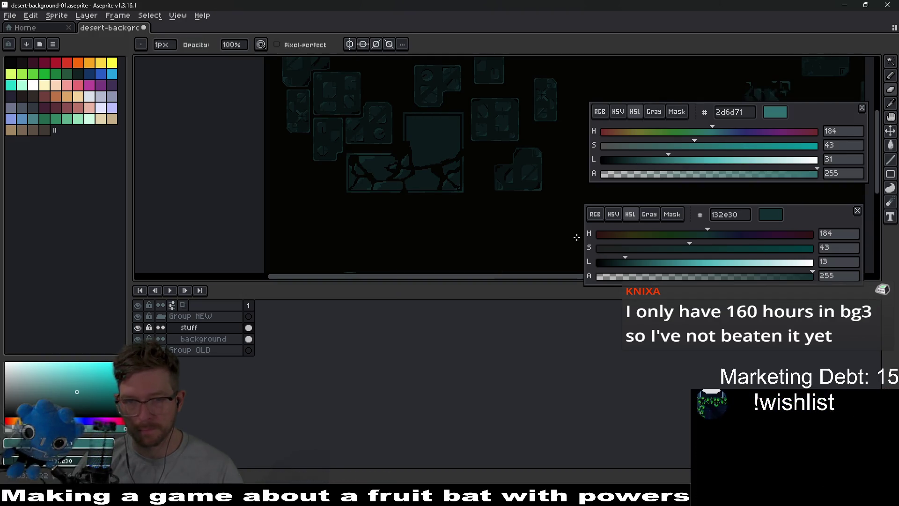
pyautogui.hotkey('ctrl', 's')
pyautogui.press('Return')
# Revert the darkening in the sprite and preview the darker background in Godot
pyautogui.press('b')
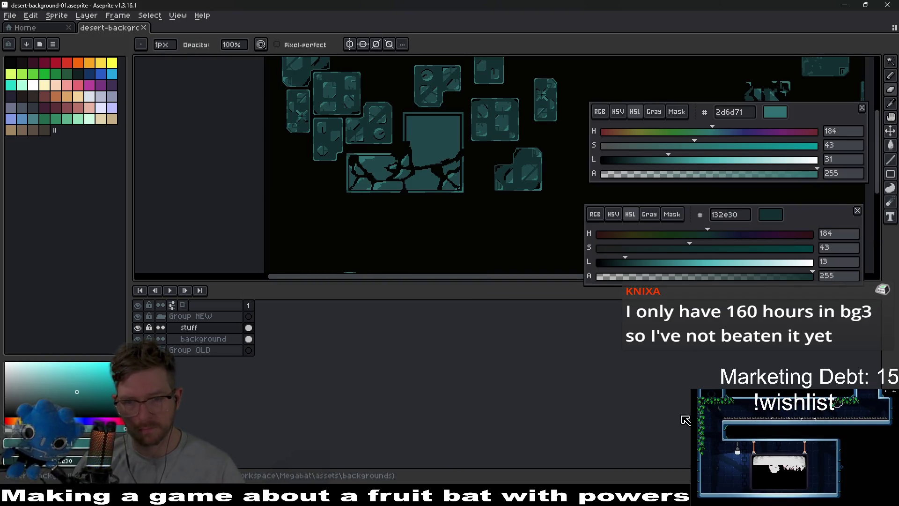
pyautogui.hotkey('alt', 'Tab')
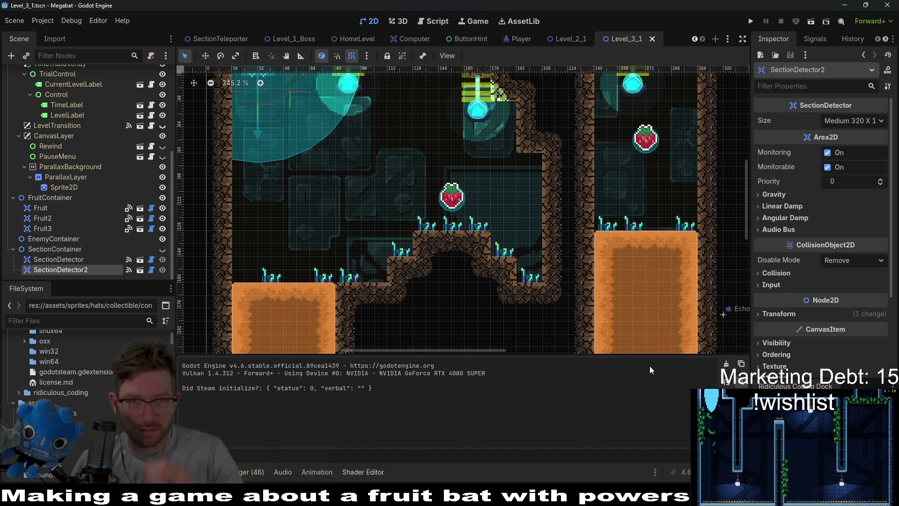
pyautogui.hotkey('alt', 'Tab')
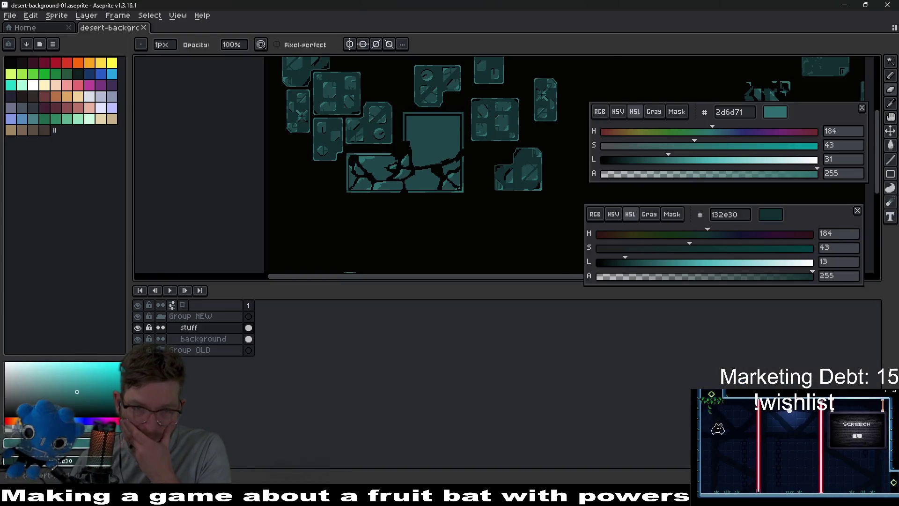
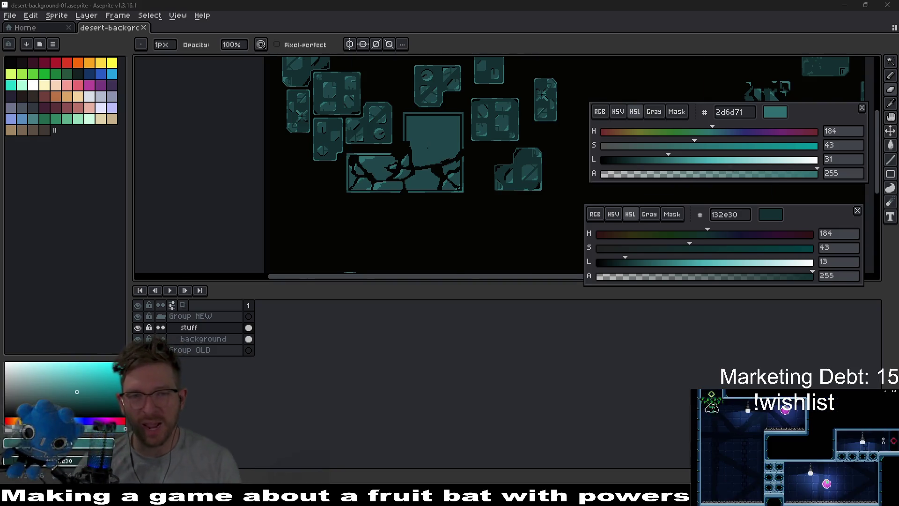
# Sample the block's teal and paint it over part of the black crack near the top
pyautogui.scroll(3, 436, 173)
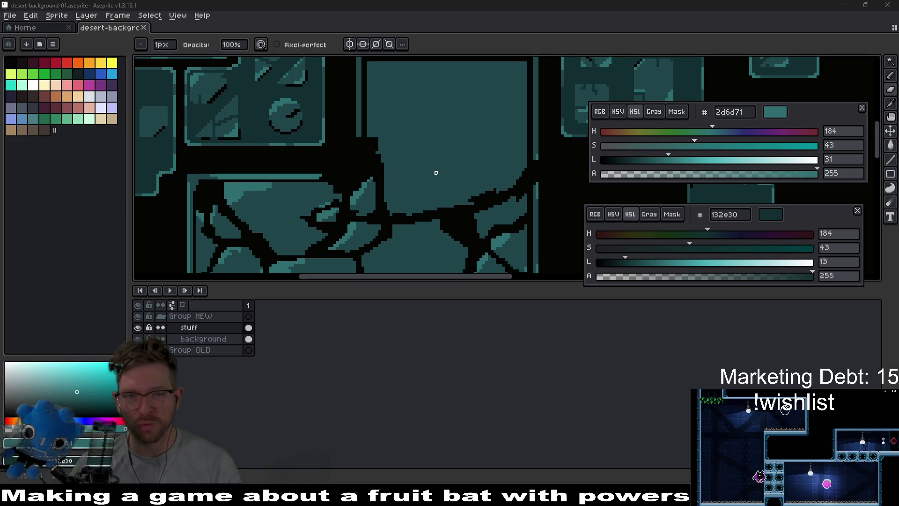
pyautogui.scroll(1, 436, 173)
pyautogui.scroll(1, 469, 186)
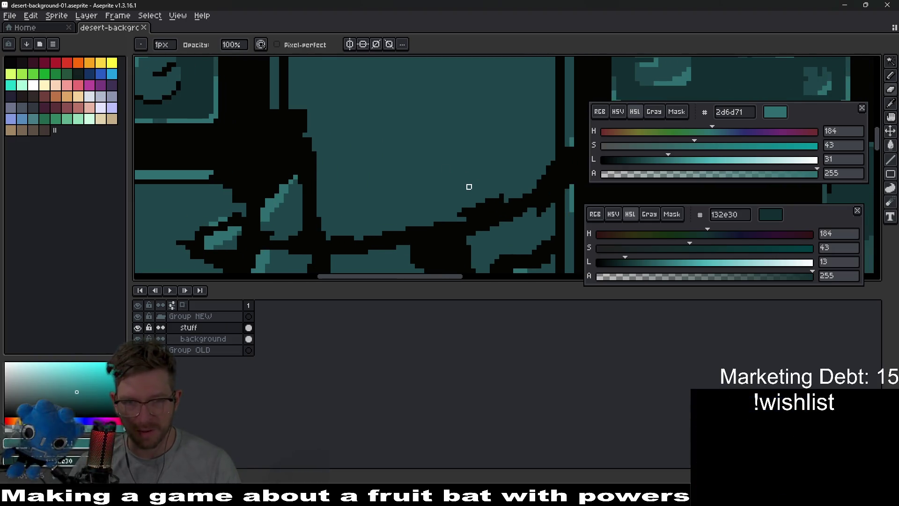
pyautogui.scroll(-1, 468, 186)
pyautogui.scroll(-1, 468, 187)
pyautogui.scroll(1, 456, 187)
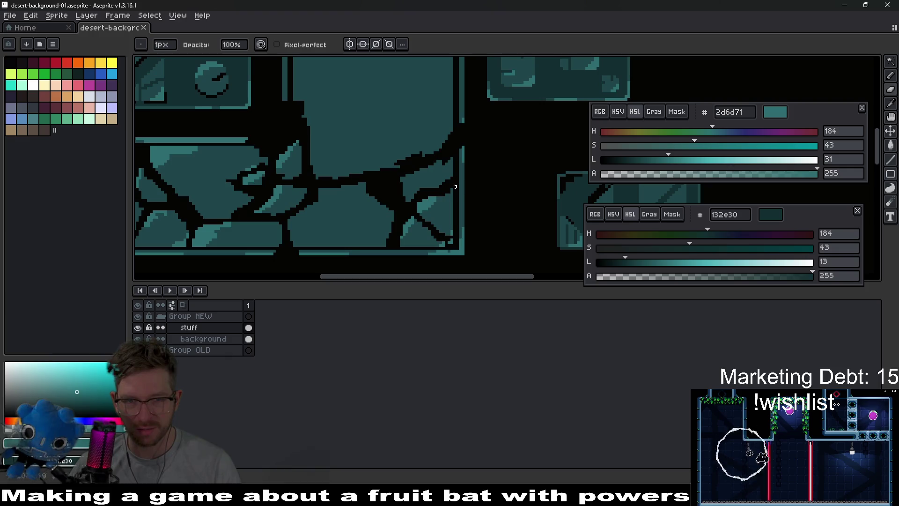
pyautogui.scroll(-1, 435, 216)
pyautogui.scroll(1, 440, 196)
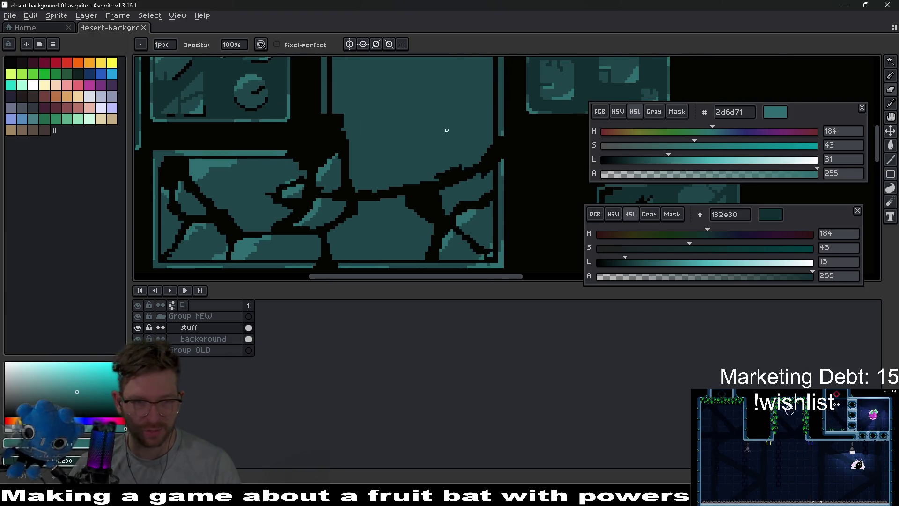
pyautogui.scroll(-1, 445, 178)
pyautogui.scroll(1, 418, 168)
pyautogui.scroll(1, 408, 163)
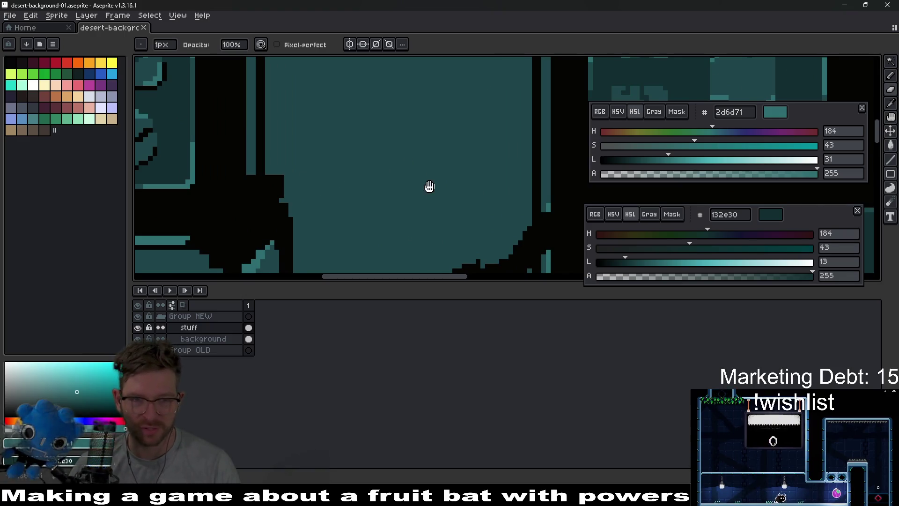
pyautogui.scroll(-1, 429, 186)
pyautogui.scroll(-1, 459, 80)
pyautogui.scroll(-1, 476, 117)
pyautogui.scroll(1, 507, 129)
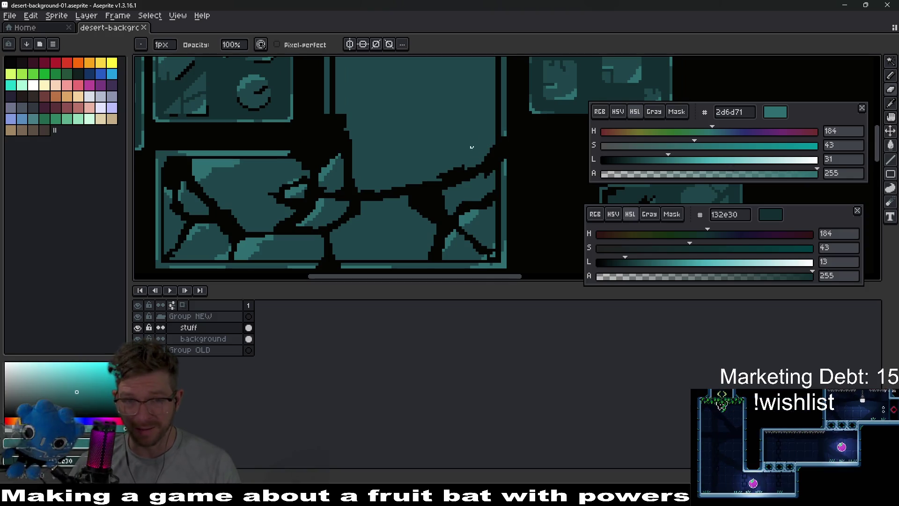
pyautogui.scroll(2, 470, 149)
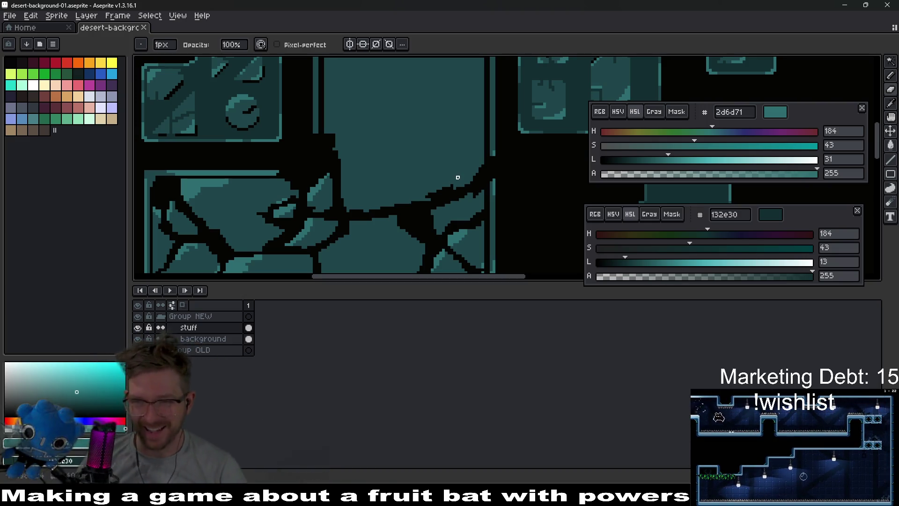
pyautogui.scroll(2, 456, 184)
pyautogui.scroll(-1, 457, 153)
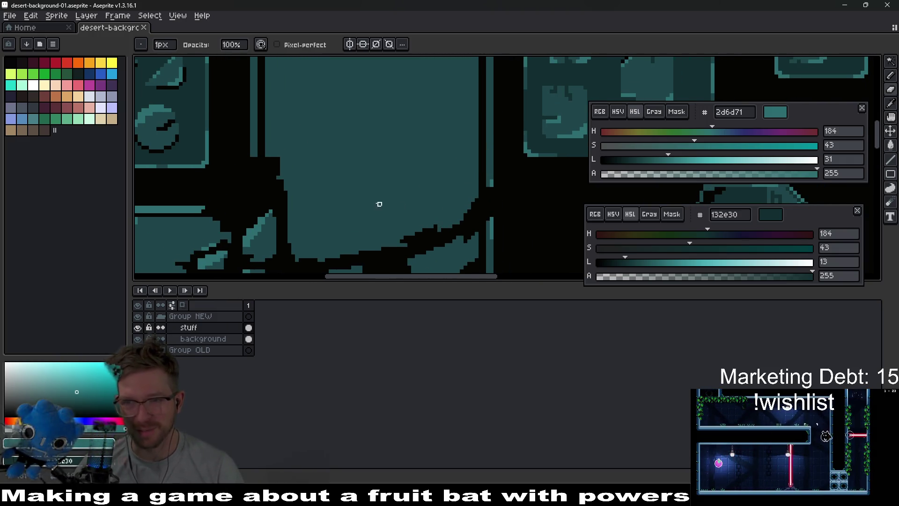
pyautogui.scroll(1, 450, 189)
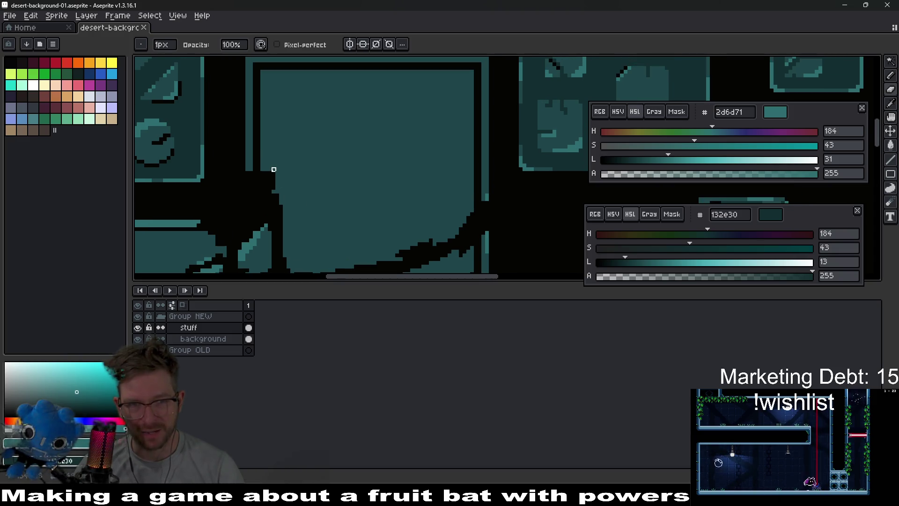
pyautogui.scroll(-3, 445, 192)
pyautogui.scroll(2, 473, 195)
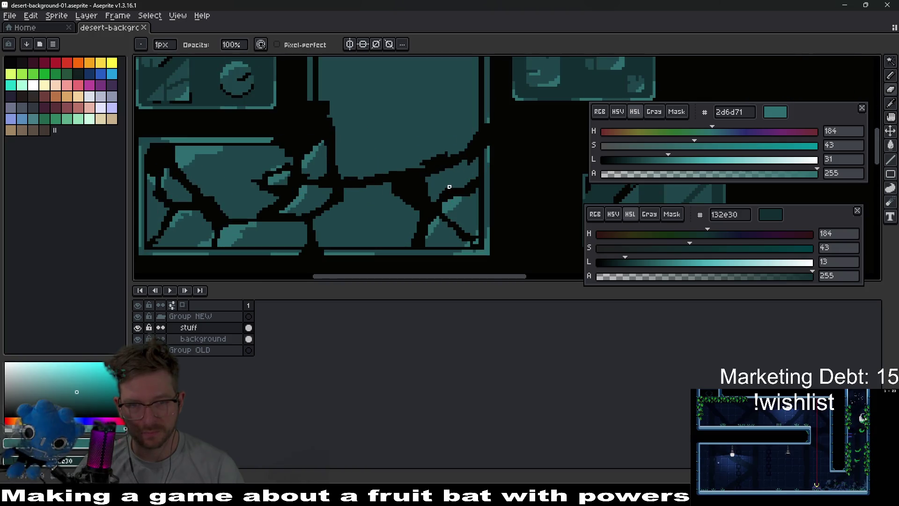
pyautogui.scroll(-1, 449, 187)
pyautogui.scroll(1, 453, 176)
pyautogui.moveTo(381, 181); pyautogui.dragTo(450, 135)
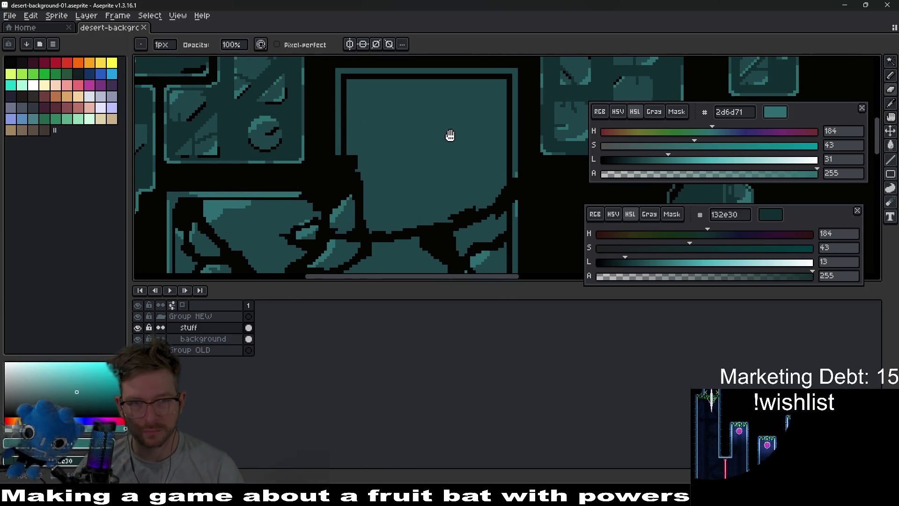
pyautogui.scroll(1, 445, 139)
pyautogui.scroll(-1, 444, 140)
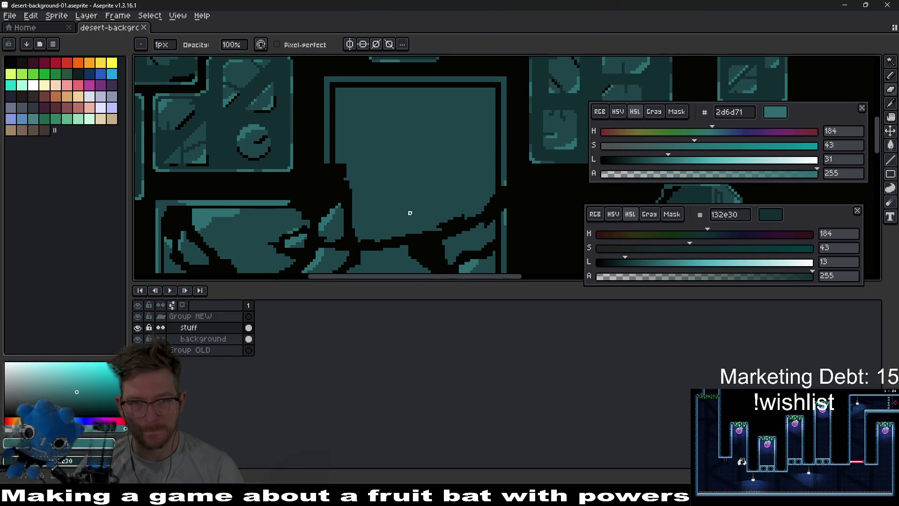
pyautogui.scroll(1, 401, 227)
pyautogui.press('i')
pyautogui.scroll(1, 361, 195)
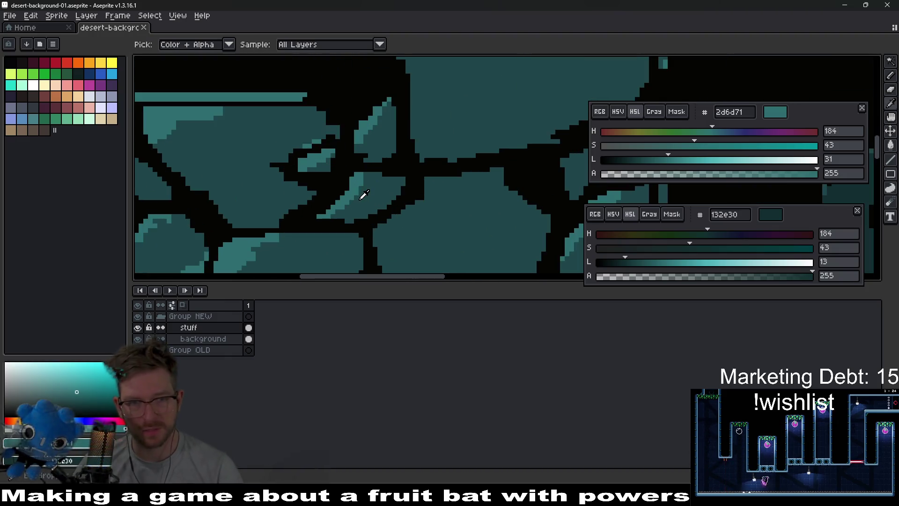
pyautogui.scroll(1, 468, 155)
pyautogui.press('b')
pyautogui.moveTo(388, 187)
pyautogui.mouseDown()
pyautogui.moveTo(408, 179)
pyautogui.moveTo(403, 173)
pyautogui.mouseUp()
# Widen the teal rock beside the crack running across the lower part of the block
pyautogui.scroll(-1, 388, 192)
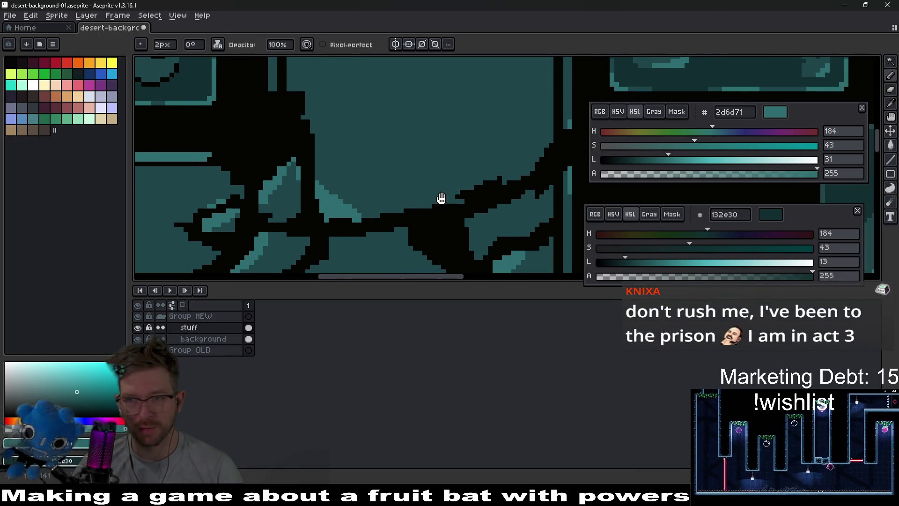
pyautogui.scroll(1, 393, 190)
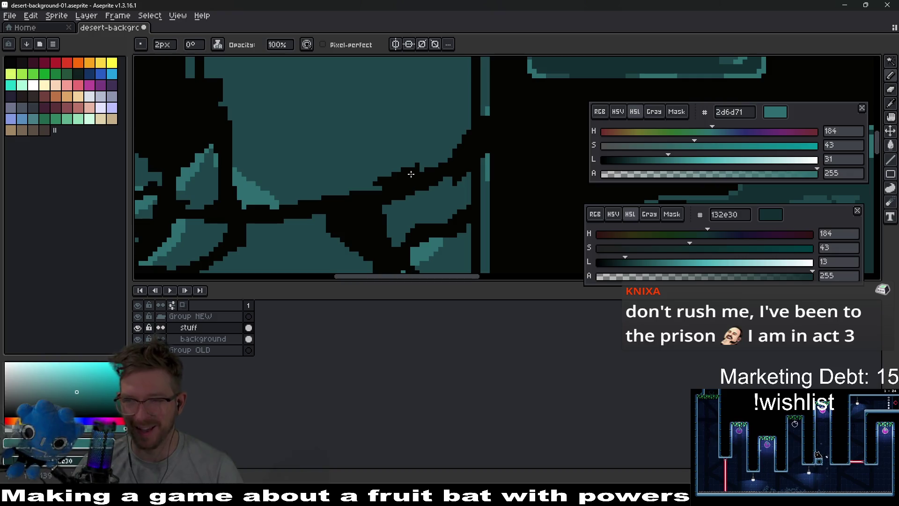
pyautogui.scroll(-1, 436, 184)
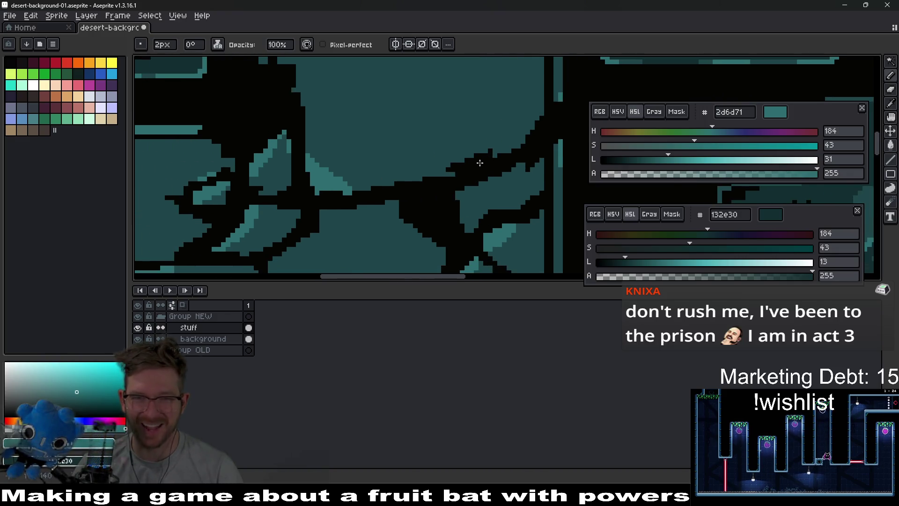
pyautogui.scroll(1, 455, 196)
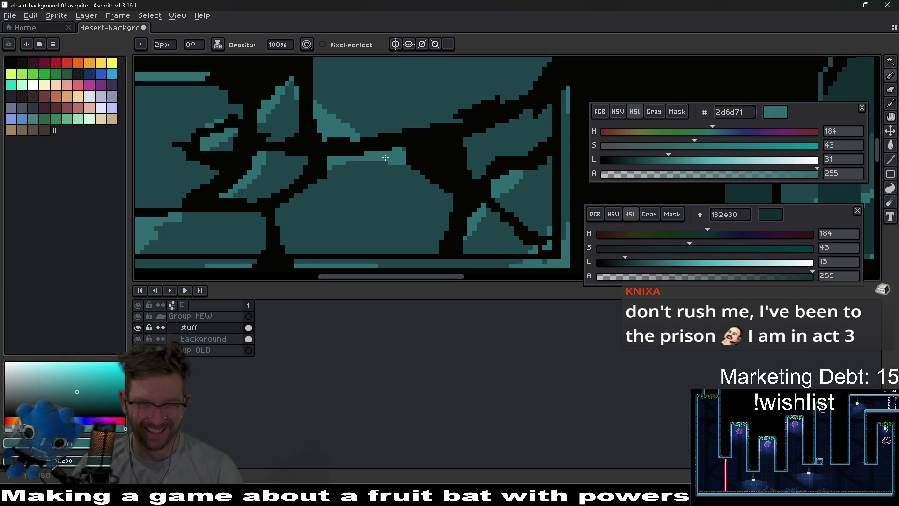
pyautogui.moveTo(464, 192); pyautogui.dragTo(464, 179)
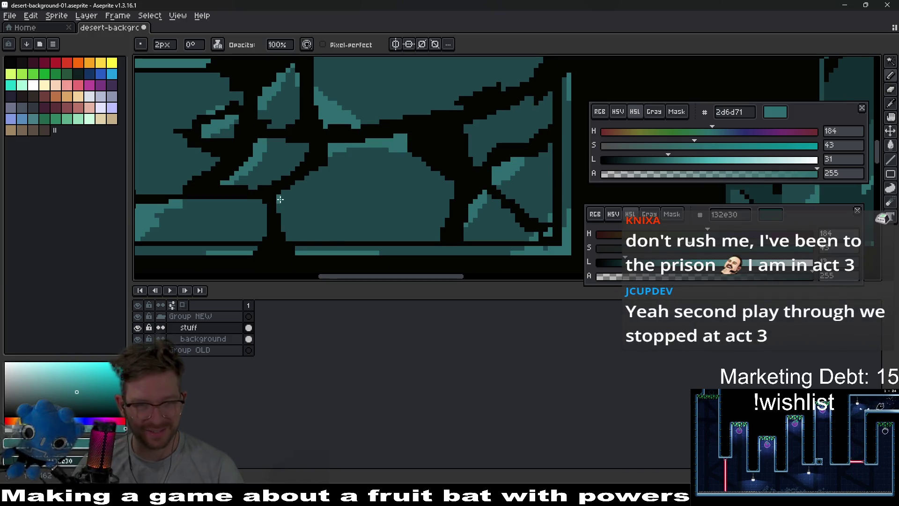
pyautogui.scroll(-2, 345, 165)
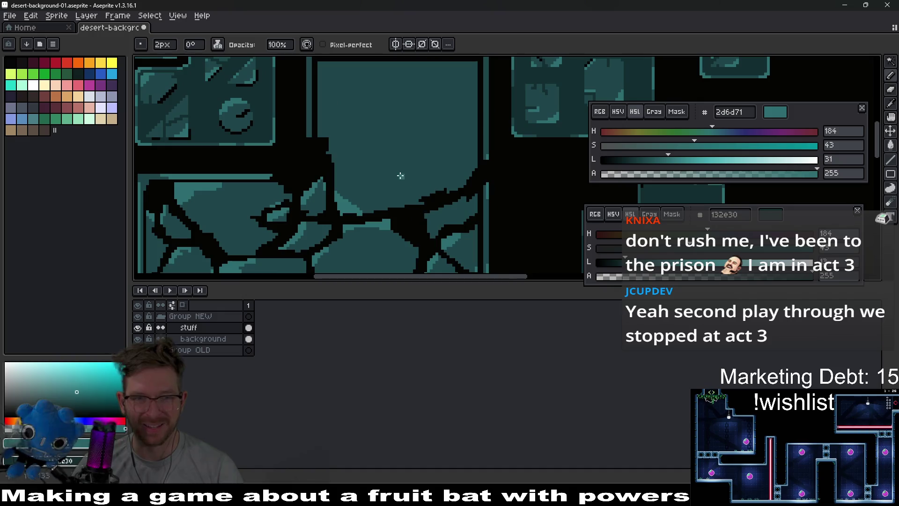
pyautogui.scroll(2, 477, 177)
pyautogui.moveTo(493, 197); pyautogui.dragTo(503, 144)
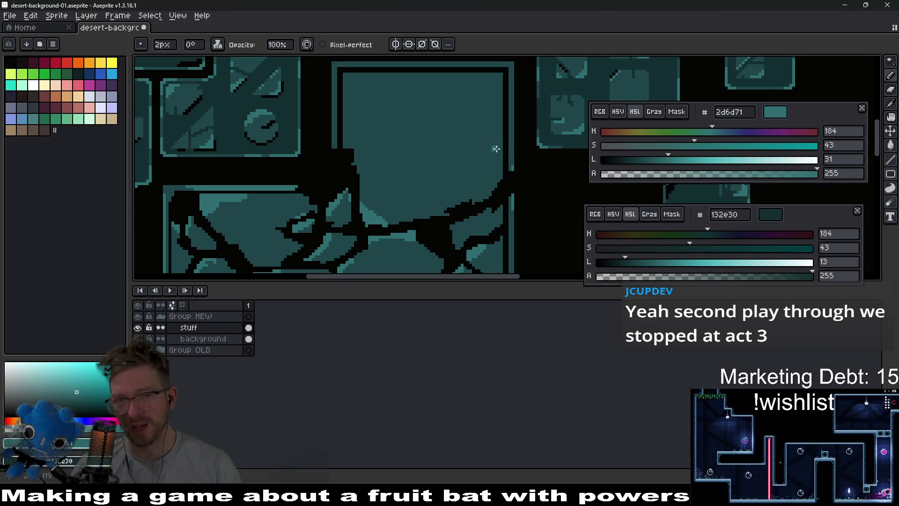
pyautogui.scroll(1, 493, 151)
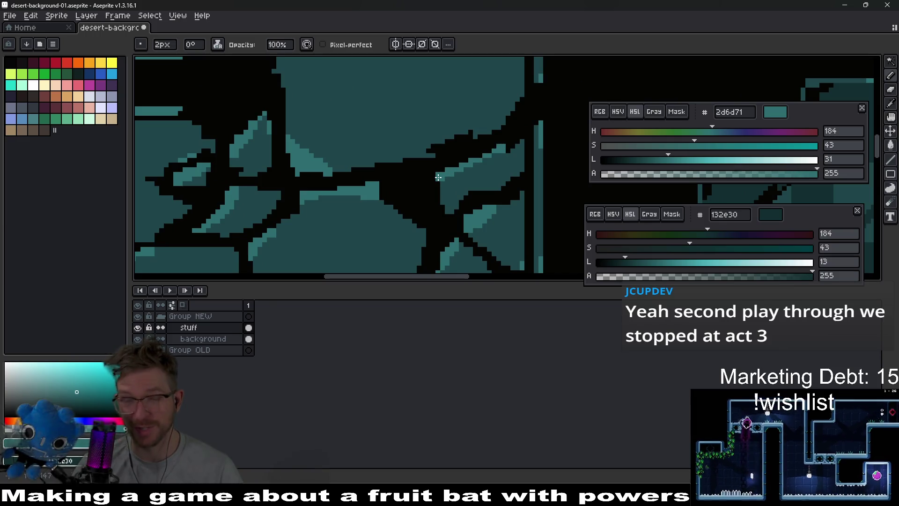
pyautogui.scroll(-2, 437, 181)
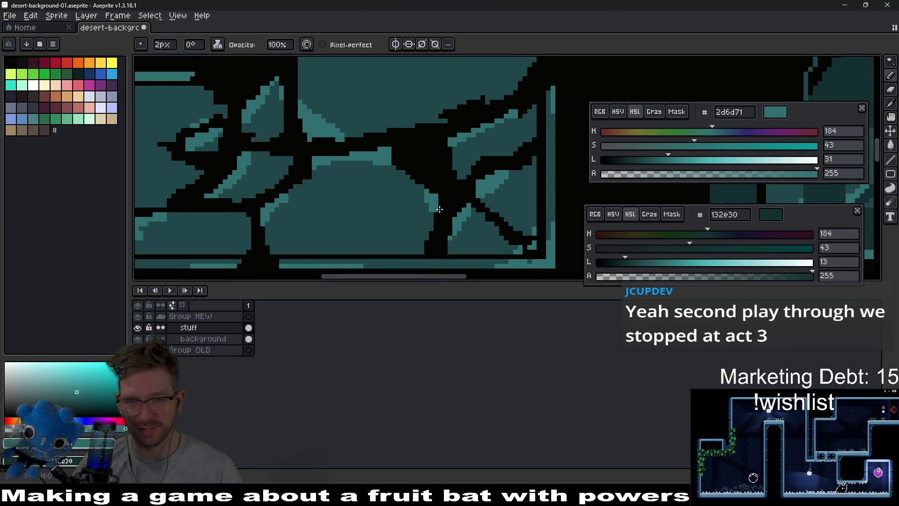
pyautogui.moveTo(439, 209); pyautogui.dragTo(428, 237)
pyautogui.scroll(-1, 464, 233)
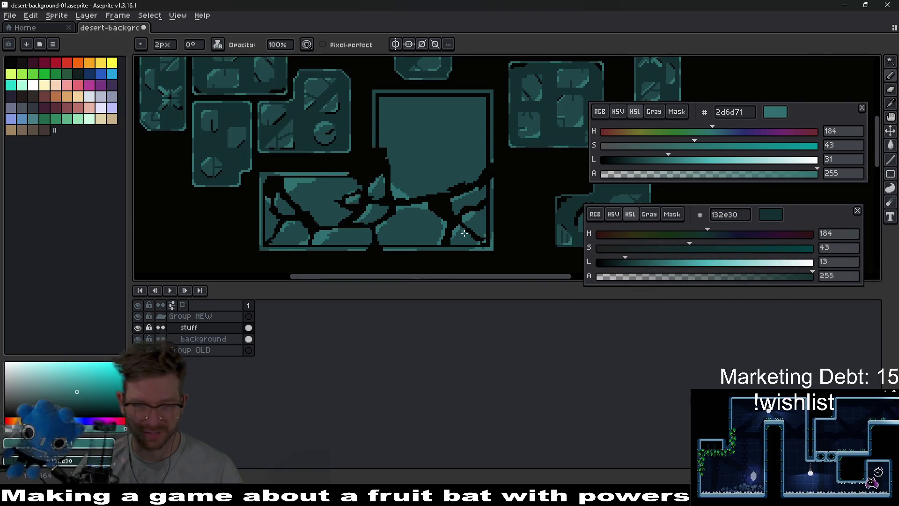
pyautogui.scroll(-1, 464, 233)
pyautogui.scroll(3, 504, 253)
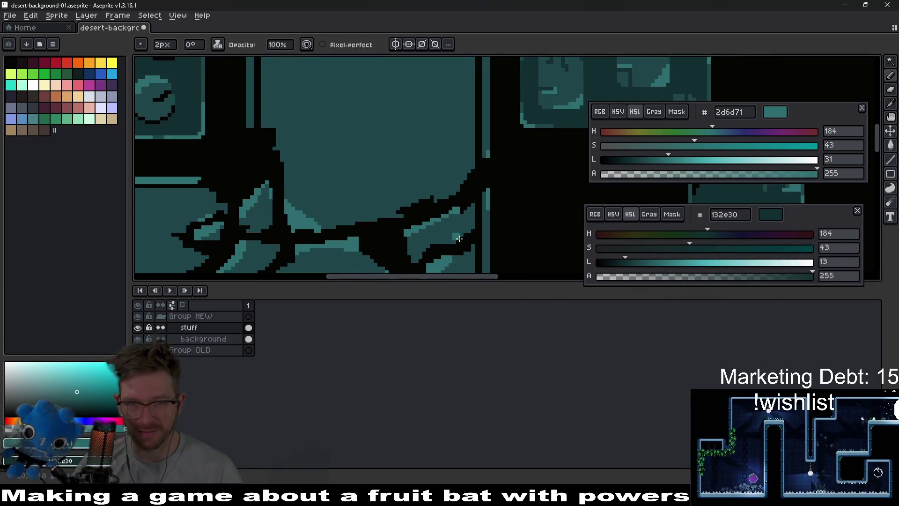
pyautogui.scroll(-1, 496, 161)
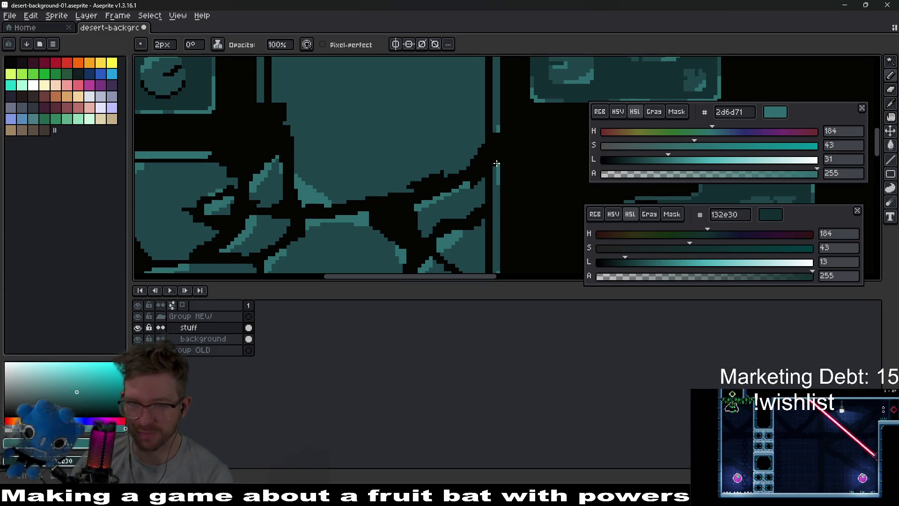
pyautogui.scroll(3, 475, 145)
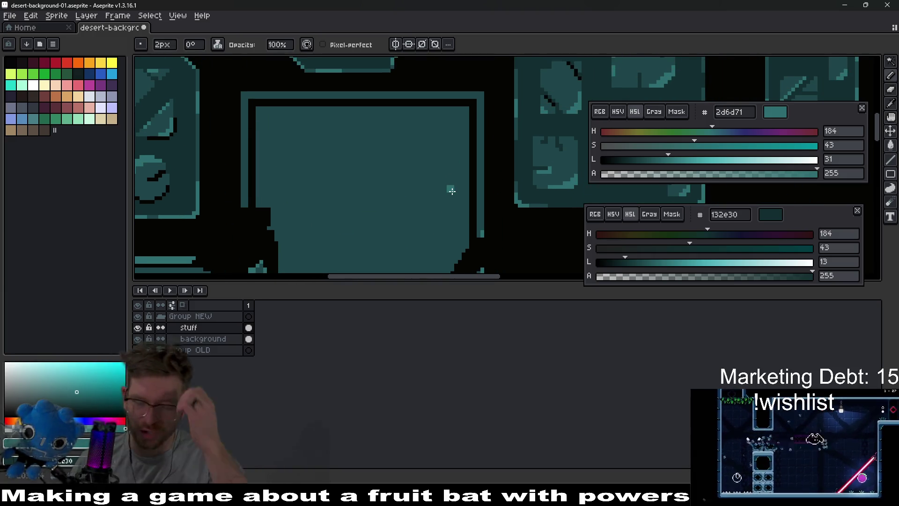
pyautogui.scroll(1, 402, 176)
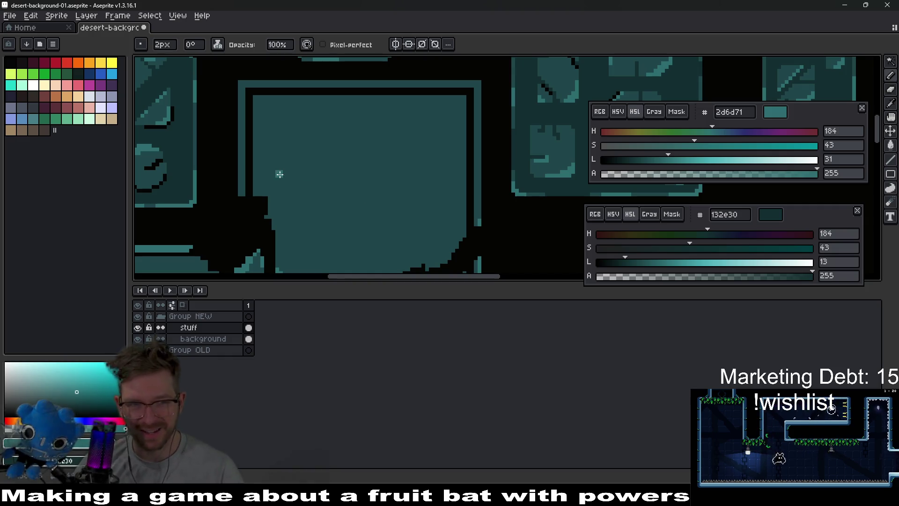
pyautogui.scroll(3, 276, 170)
# Shrink the brush to 1 px and pick the light teal 2d6d71 edge colour from the block
pyautogui.press('-')
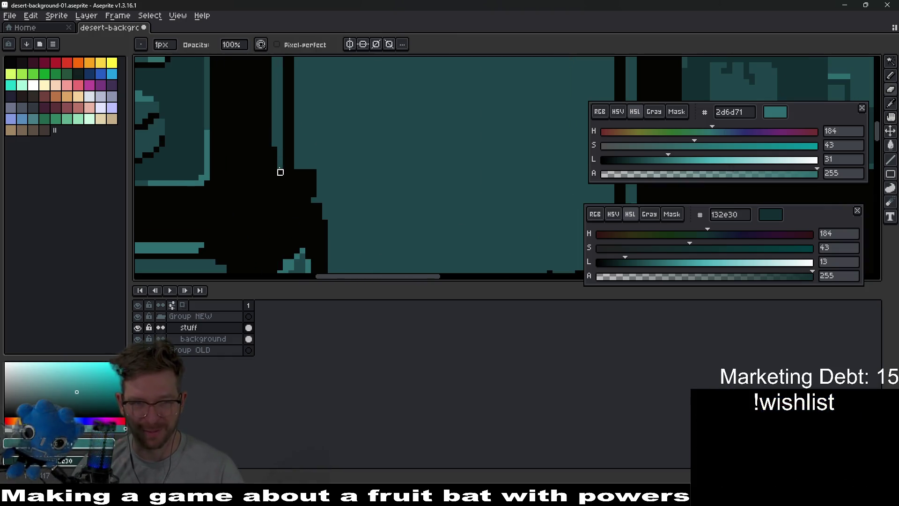
pyautogui.scroll(-1, 329, 176)
pyautogui.scroll(1, 329, 176)
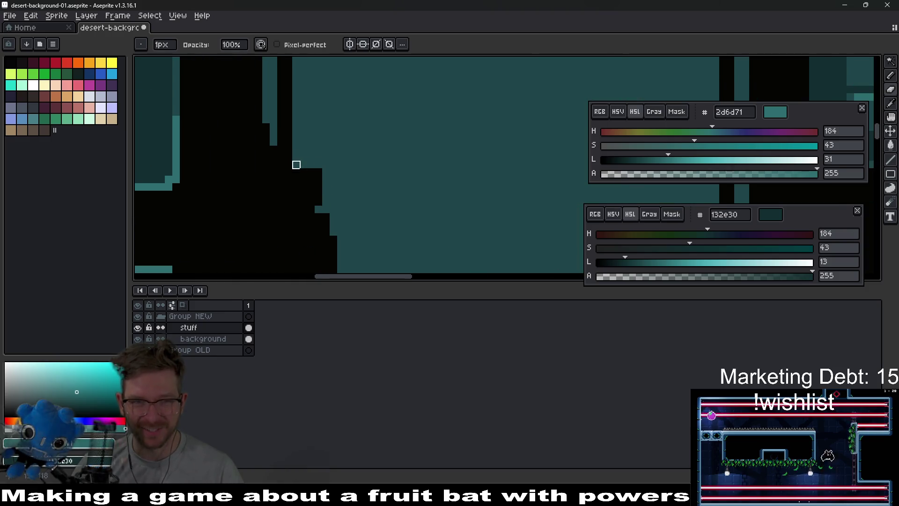
pyautogui.scroll(-1, 424, 189)
pyautogui.scroll(-3, 423, 190)
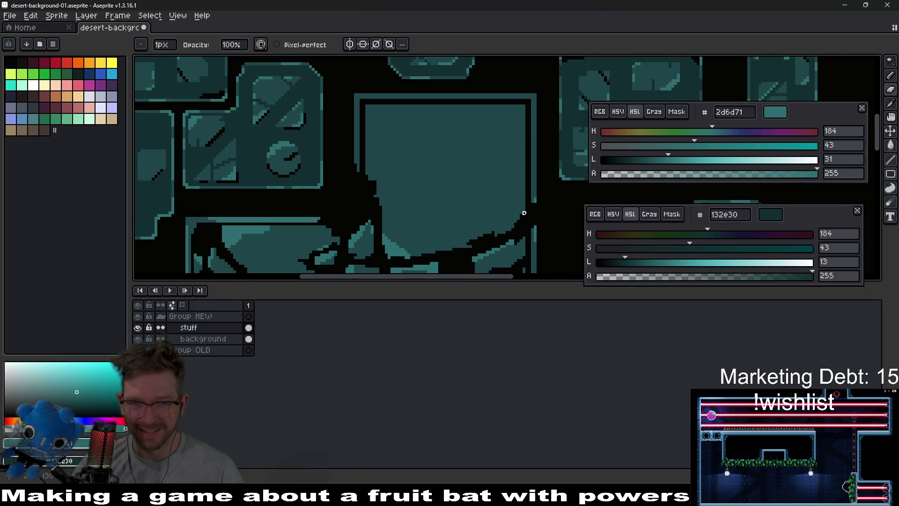
pyautogui.scroll(3, 478, 175)
pyautogui.scroll(-2, 490, 144)
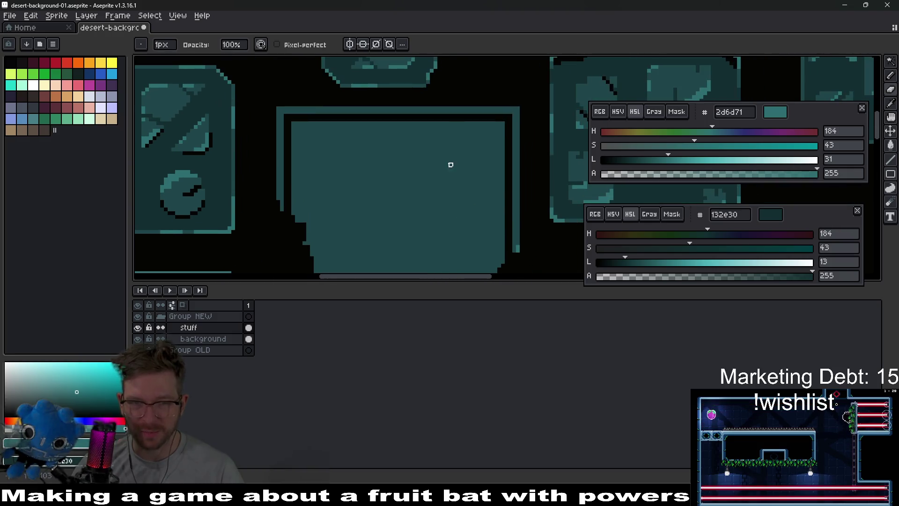
pyautogui.scroll(1, 325, 169)
pyautogui.scroll(2, 313, 161)
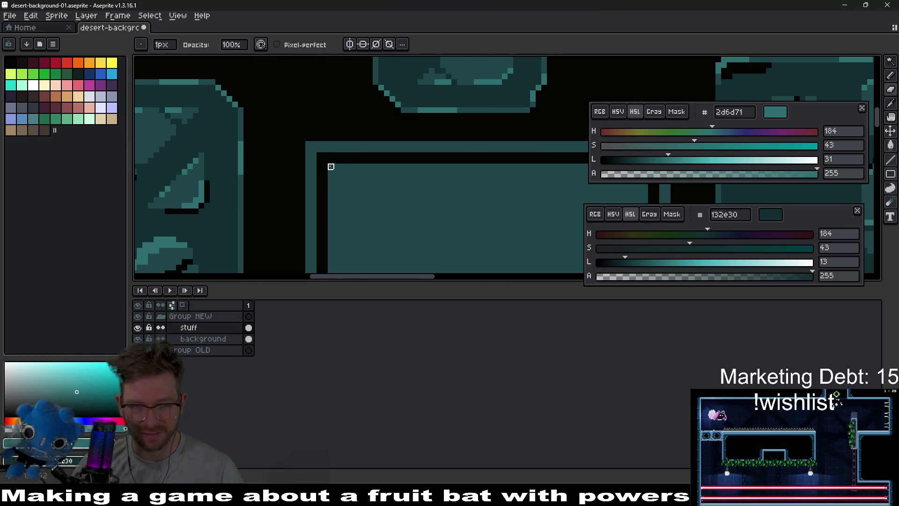
pyautogui.scroll(1, 332, 166)
pyautogui.scroll(-1, 361, 185)
pyautogui.scroll(1, 350, 176)
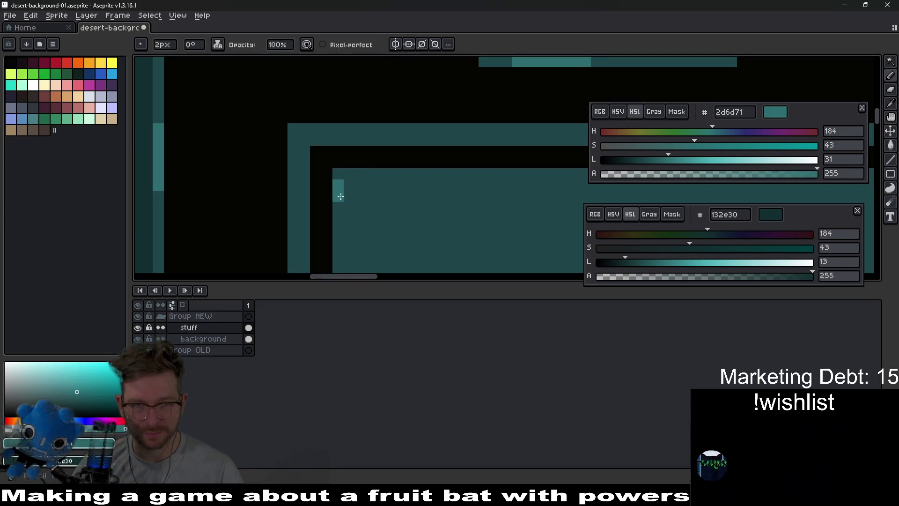
pyautogui.scroll(1, 360, 150)
pyautogui.keyDown('alt'); pyautogui.click(381, 172); pyautogui.keyUp('alt')
pyautogui.scroll(-1, 385, 168)
pyautogui.keyDown('alt'); pyautogui.click(373, 98); pyautogui.keyUp('alt')
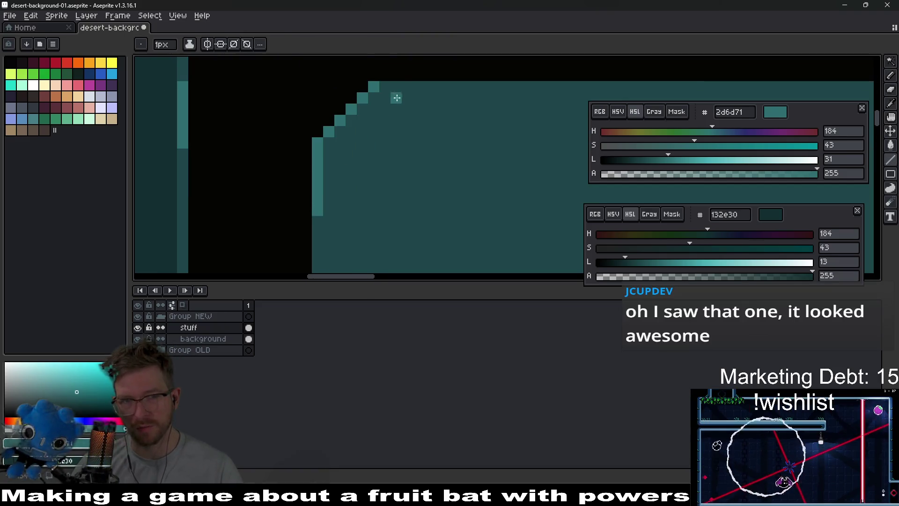
# Paint a light teal 2d6d71 row along the block's top edge plus one pixel beneath it
pyautogui.moveTo(380, 86); pyautogui.dragTo(444, 90)
pyautogui.click(437, 94)
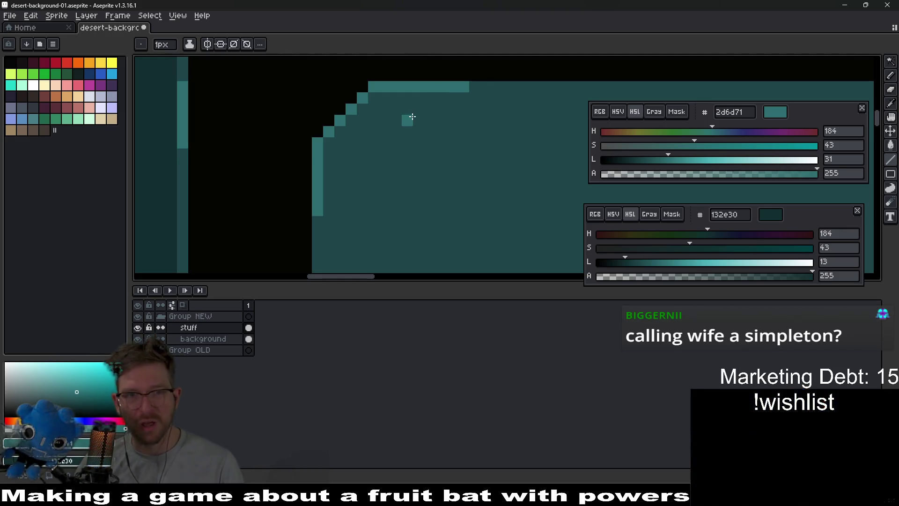
# Widen the stepped corner with mid teal 1f464a and remove the lone light pixel
pyautogui.moveTo(407, 117)
pyautogui.mouseDown()
pyautogui.moveTo(460, 89)
pyautogui.moveTo(417, 146)
pyautogui.mouseUp()
pyautogui.scroll(-2, 416, 146)
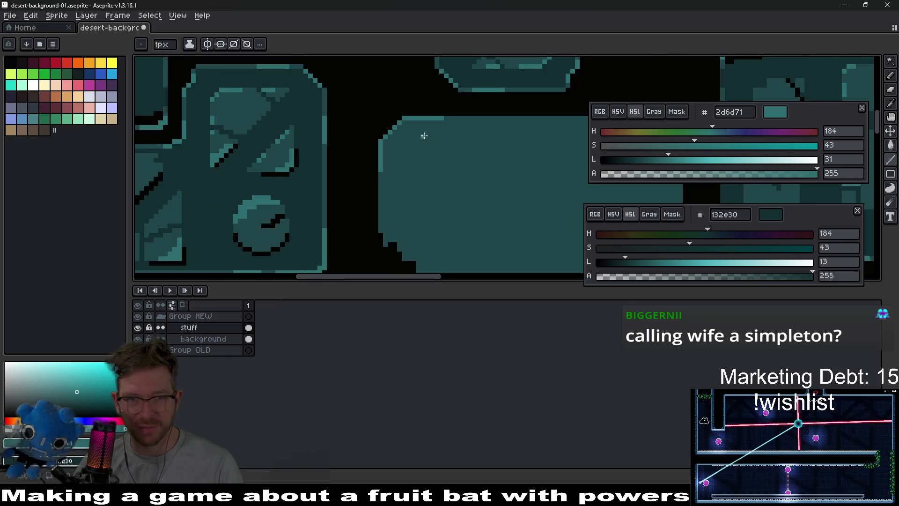
pyautogui.scroll(1, 421, 136)
pyautogui.scroll(-3, 414, 136)
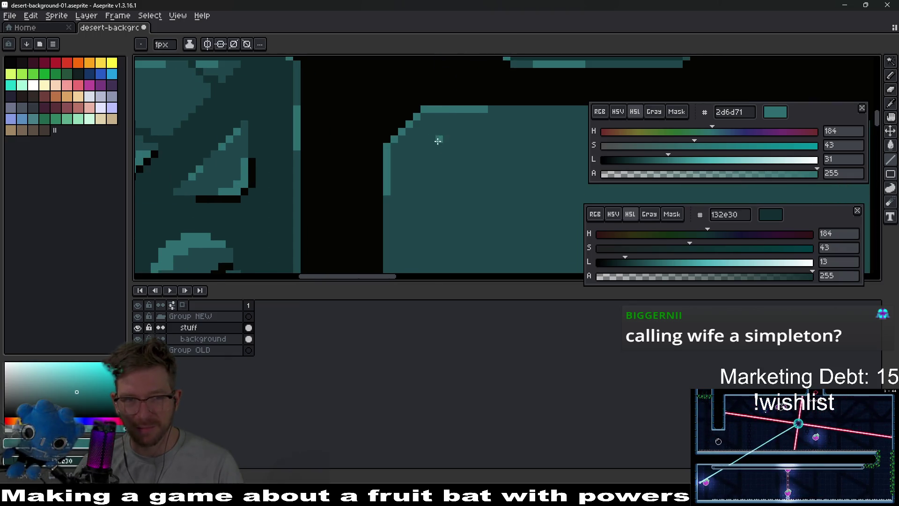
pyautogui.scroll(4, 482, 134)
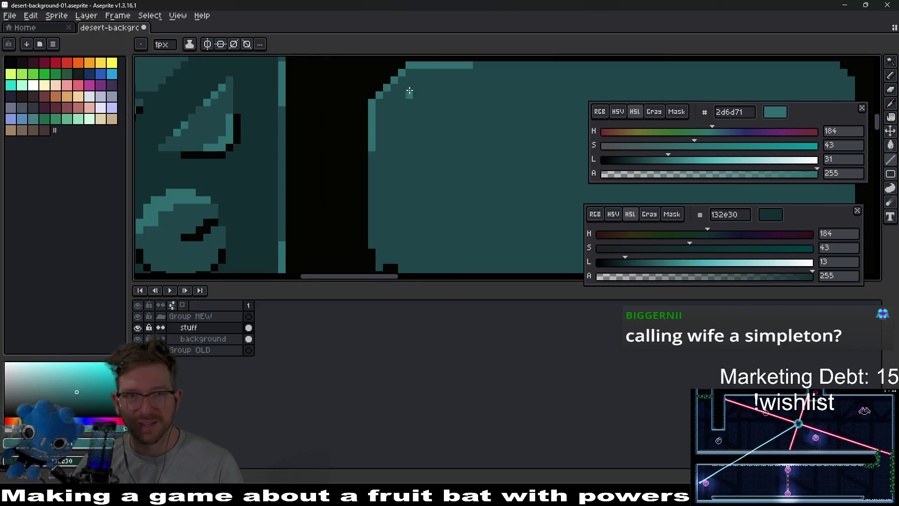
pyautogui.press('i')
pyautogui.rightClick(406, 130)
pyautogui.press('b')
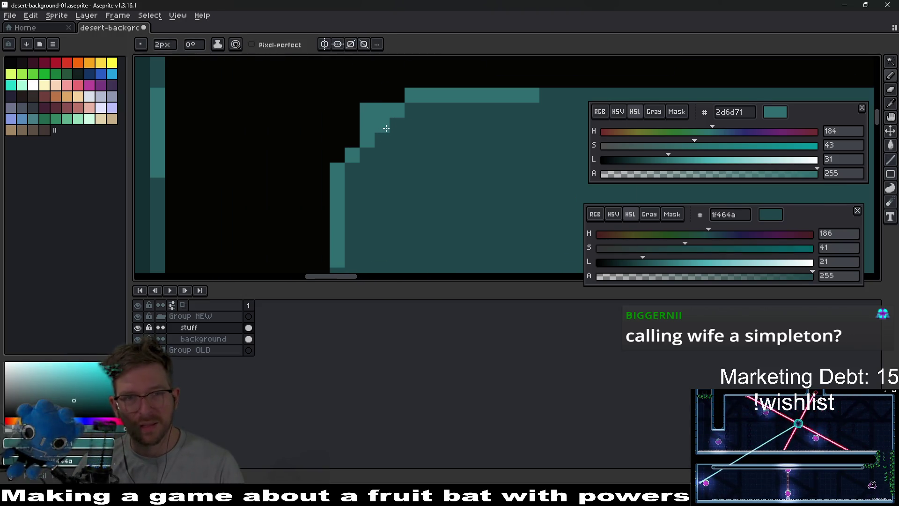
pyautogui.rightClick(421, 136)
pyautogui.click(403, 135)
# With a 1 px brush, darken the lower left edge and add light pixels down it
pyautogui.press('-')
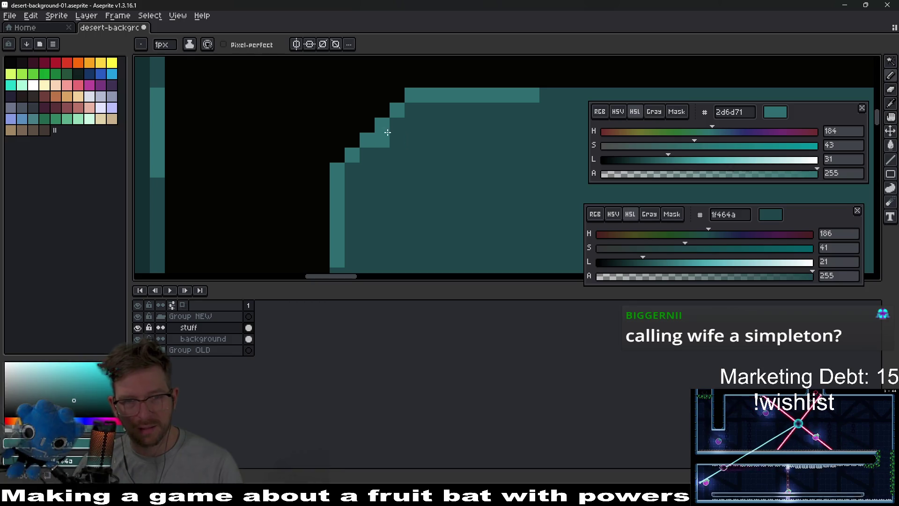
pyautogui.moveTo(337, 210); pyautogui.dragTo(337, 246)
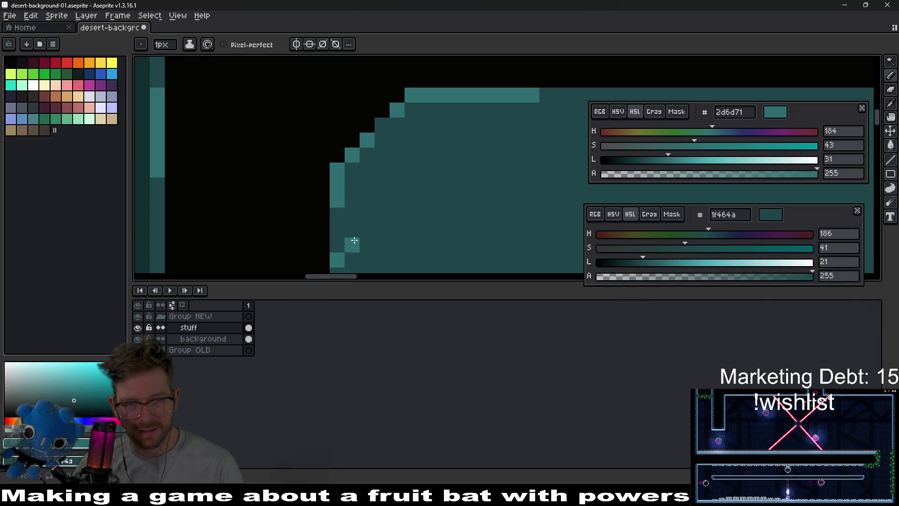
pyautogui.scroll(-4, 411, 189)
pyautogui.scroll(1, 414, 163)
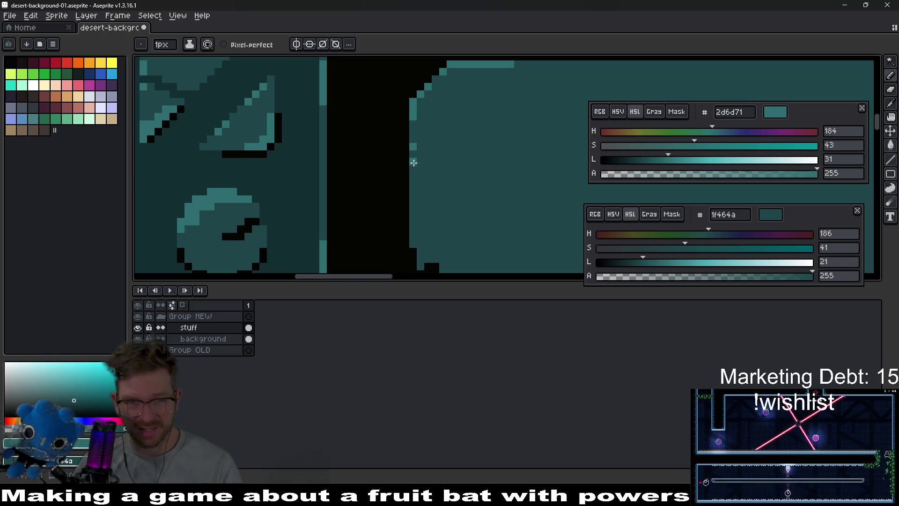
pyautogui.moveTo(412, 154); pyautogui.dragTo(411, 199)
pyautogui.moveTo(492, 103); pyautogui.dragTo(394, 139)
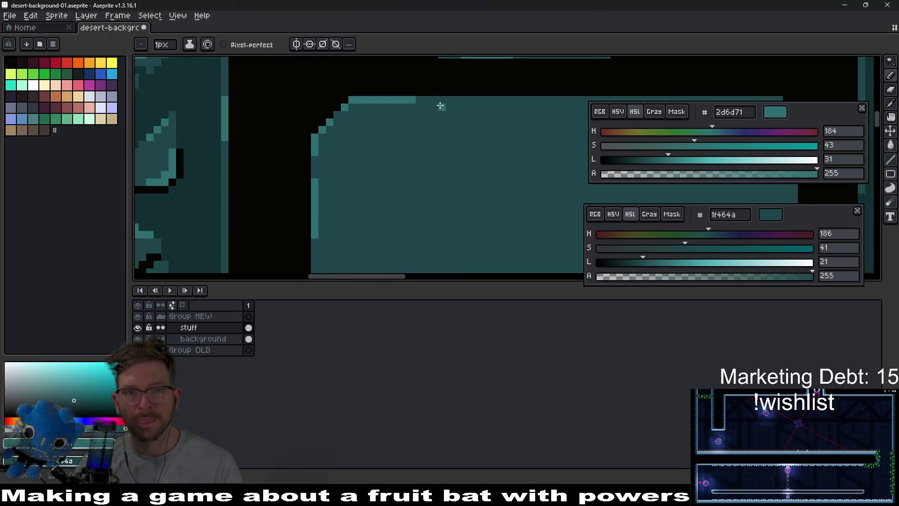
# Draw a straight light highlight line along the tile's full top edge
pyautogui.moveTo(458, 100); pyautogui.dragTo(525, 99)
pyautogui.hotkey('ctrl', 'z')
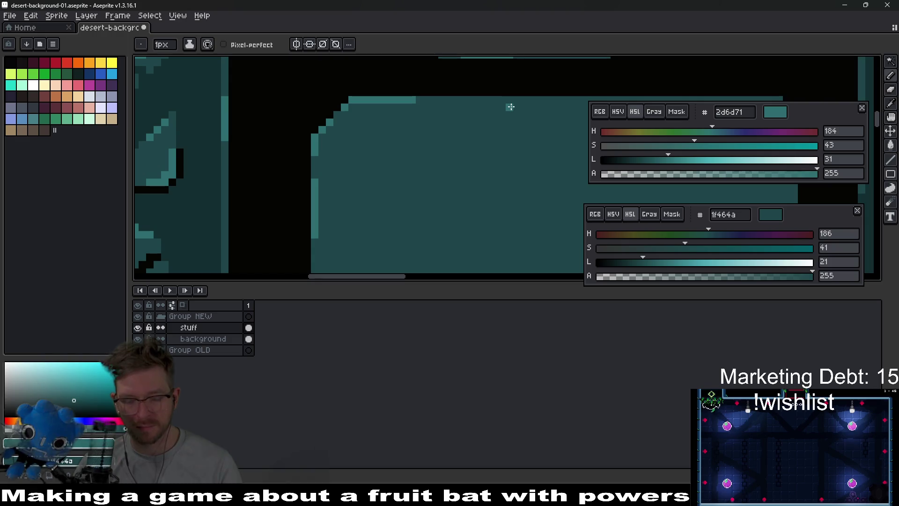
pyautogui.press('l')
pyautogui.moveTo(457, 100); pyautogui.dragTo(542, 100)
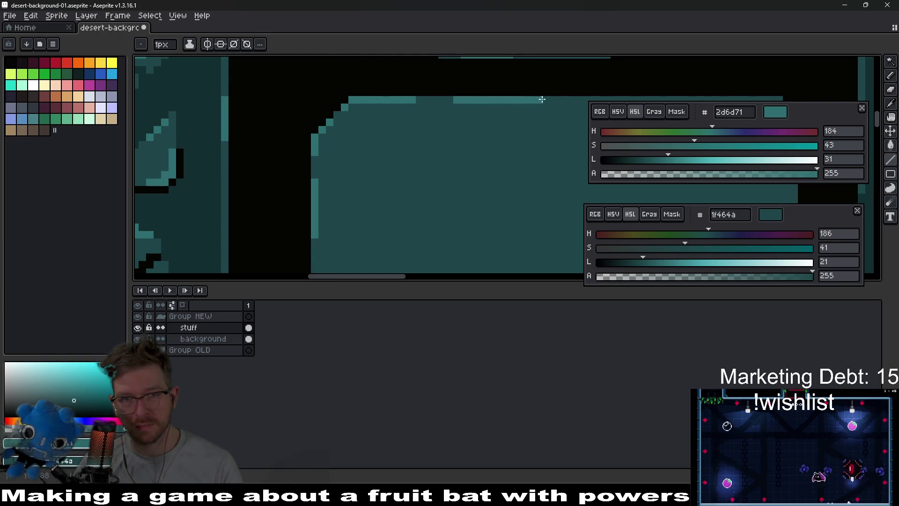
pyautogui.scroll(-2, 552, 115)
pyautogui.scroll(2, 512, 131)
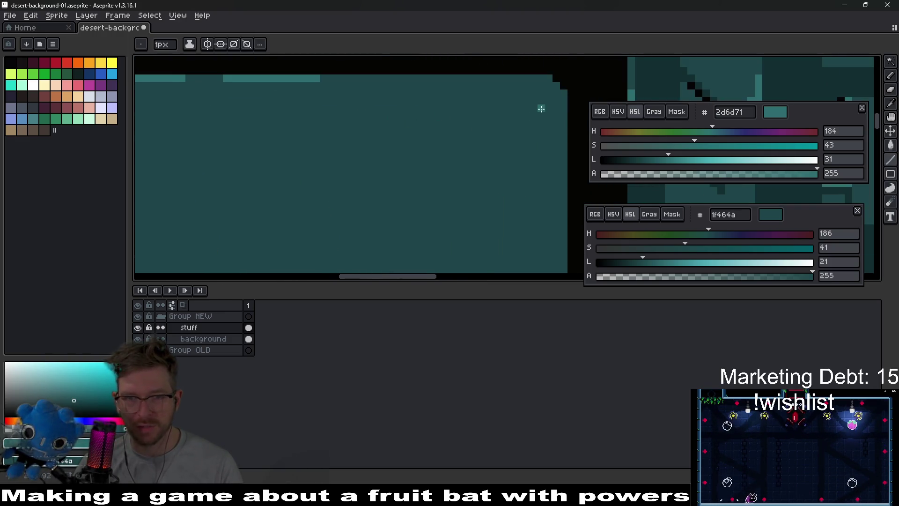
pyautogui.moveTo(453, 99); pyautogui.dragTo(414, 97)
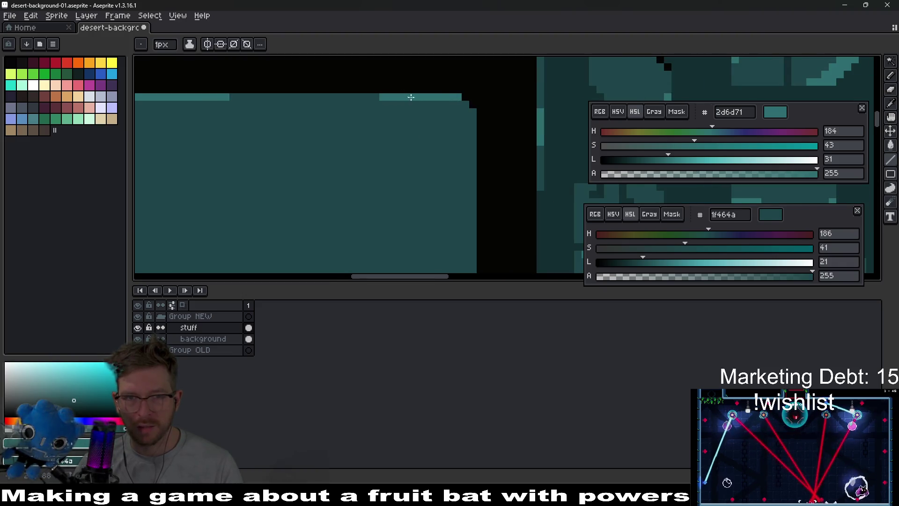
# Draw broken light highlight lines down the tile's right edge
pyautogui.moveTo(471, 115); pyautogui.dragTo(471, 165)
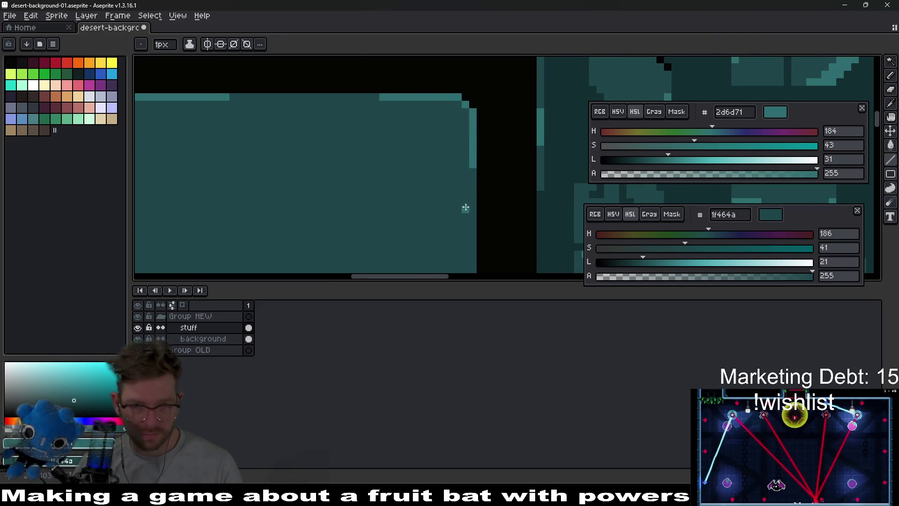
pyautogui.moveTo(465, 208); pyautogui.dragTo(456, 155)
pyautogui.moveTo(464, 142); pyautogui.dragTo(464, 166)
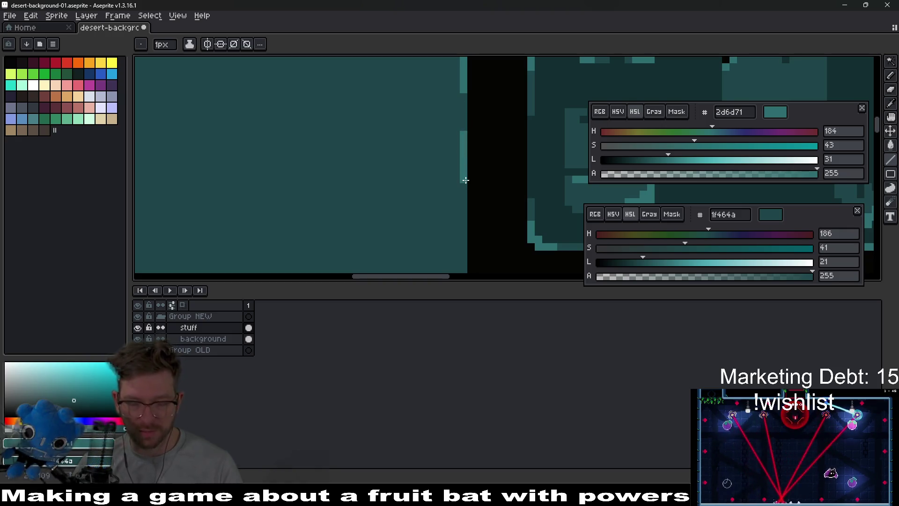
pyautogui.scroll(-1, 456, 147)
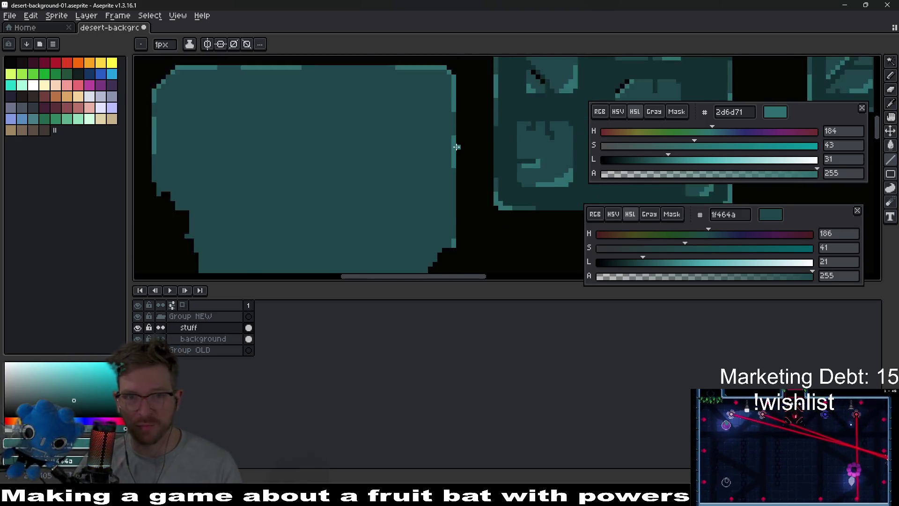
pyautogui.scroll(-1, 456, 147)
pyautogui.scroll(-1, 447, 187)
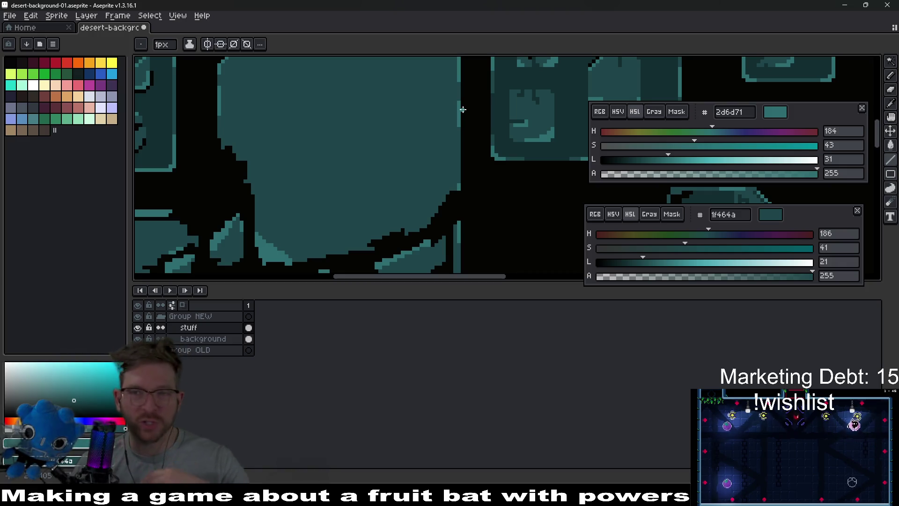
pyautogui.scroll(4, 463, 101)
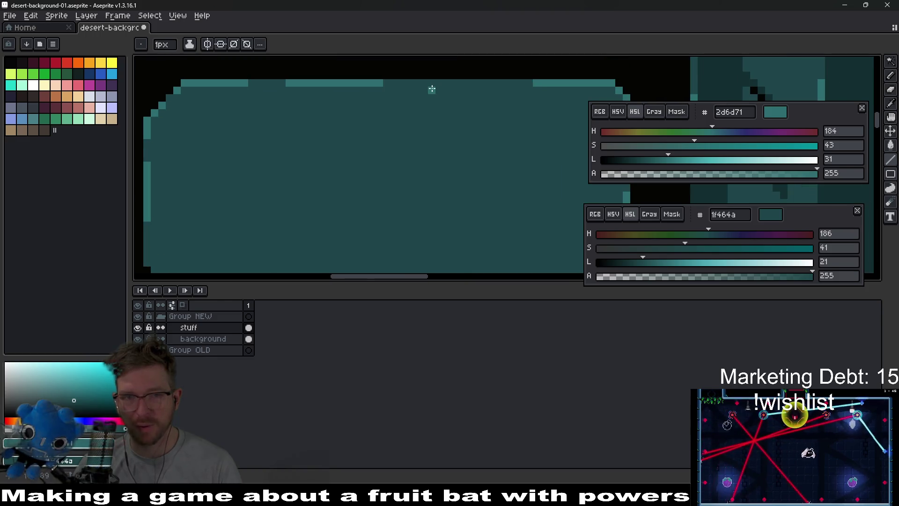
# Add a lighter highlight line along the tile's top edge
pyautogui.moveTo(426, 84); pyautogui.dragTo(490, 84)
pyautogui.scroll(-2, 508, 100)
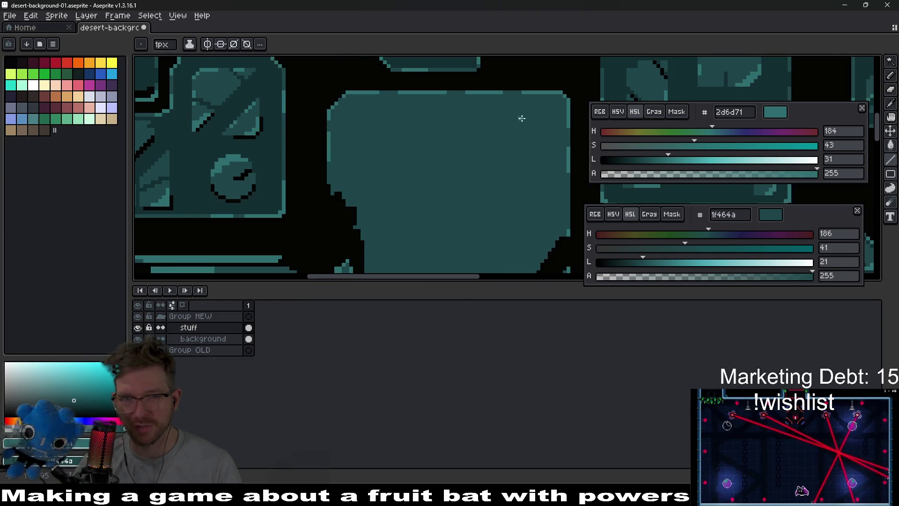
pyautogui.scroll(2, 465, 128)
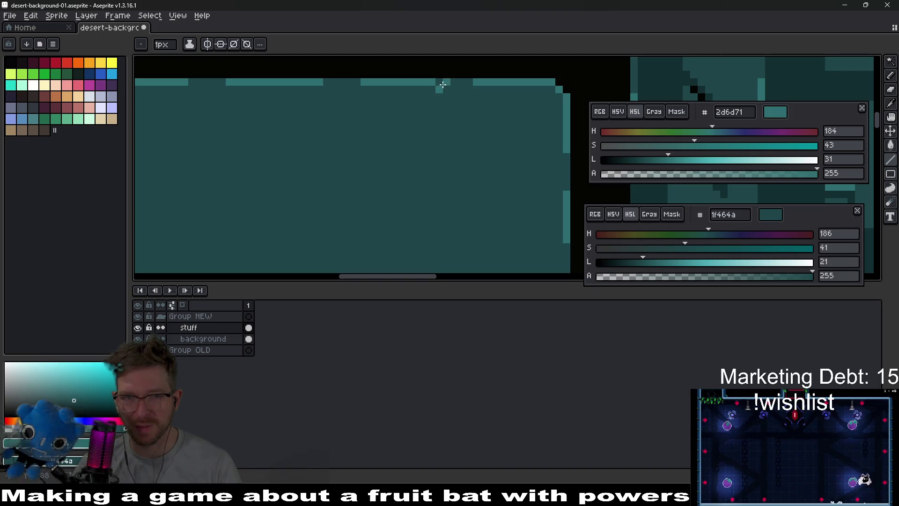
pyautogui.scroll(-2, 504, 103)
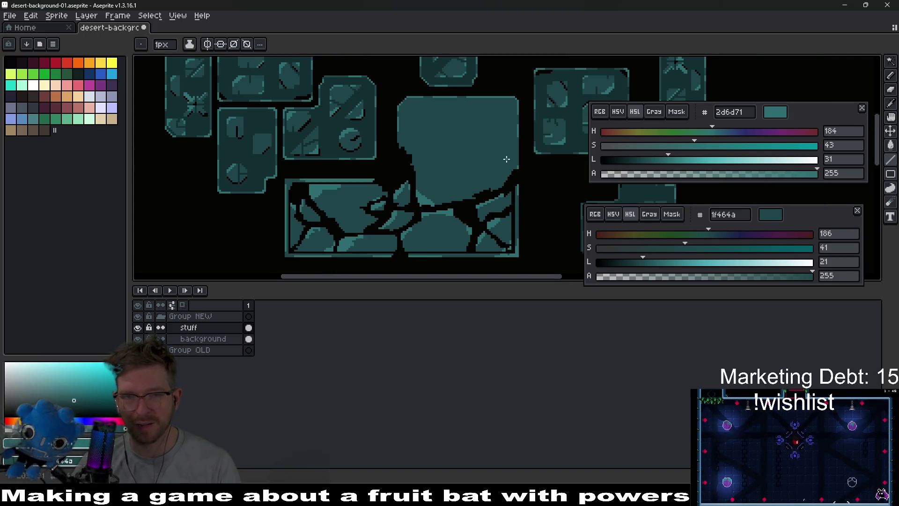
pyautogui.scroll(2, 510, 162)
pyautogui.moveTo(452, 161)
pyautogui.mouseDown()
pyautogui.moveTo(411, 160)
pyautogui.moveTo(430, 162)
pyautogui.moveTo(392, 186)
pyautogui.moveTo(341, 162)
pyautogui.mouseUp()
pyautogui.scroll(-4, 341, 163)
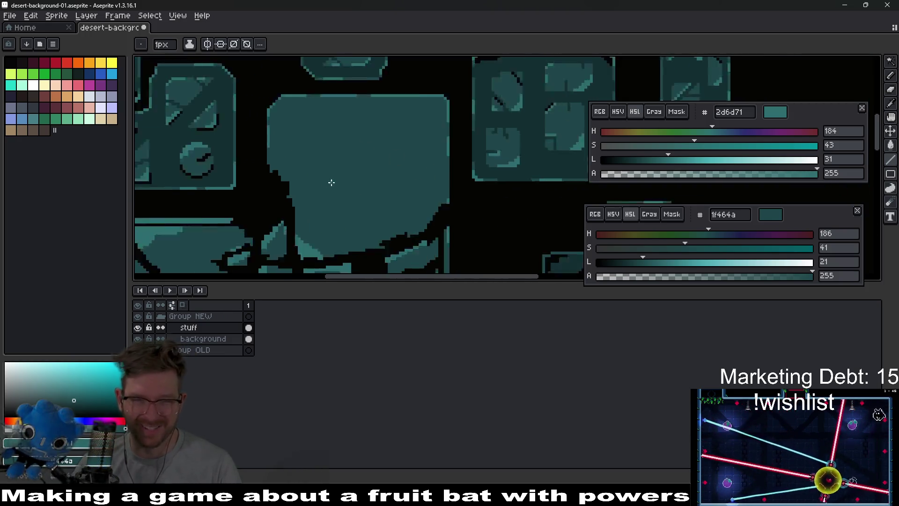
pyautogui.scroll(2, 417, 150)
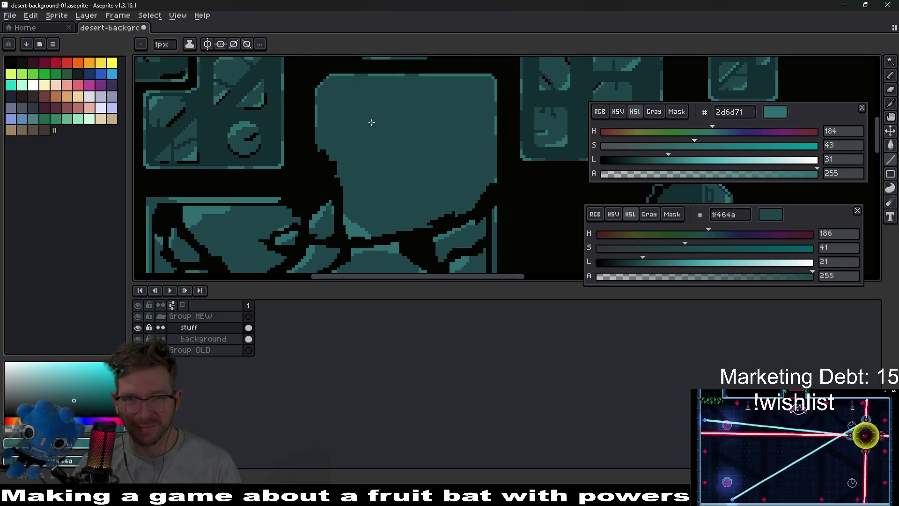
pyautogui.scroll(1, 492, 145)
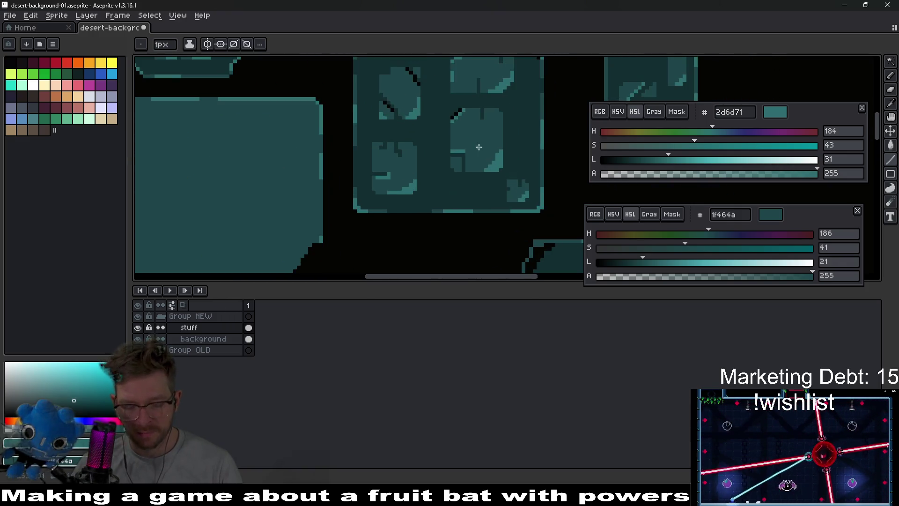
# Select the inset square detail and nudge it one pixel left and down into place
pyautogui.press('m')
pyautogui.moveTo(448, 107)
pyautogui.mouseDown()
pyautogui.moveTo(508, 170)
pyautogui.moveTo(288, 168)
pyautogui.moveTo(414, 139)
pyautogui.mouseUp()
pyautogui.press('Left')
pyautogui.press('Down')
# Pick the darkest teal 132e30 and drop the selection
pyautogui.moveTo(379, 187); pyautogui.dragTo(422, 152)
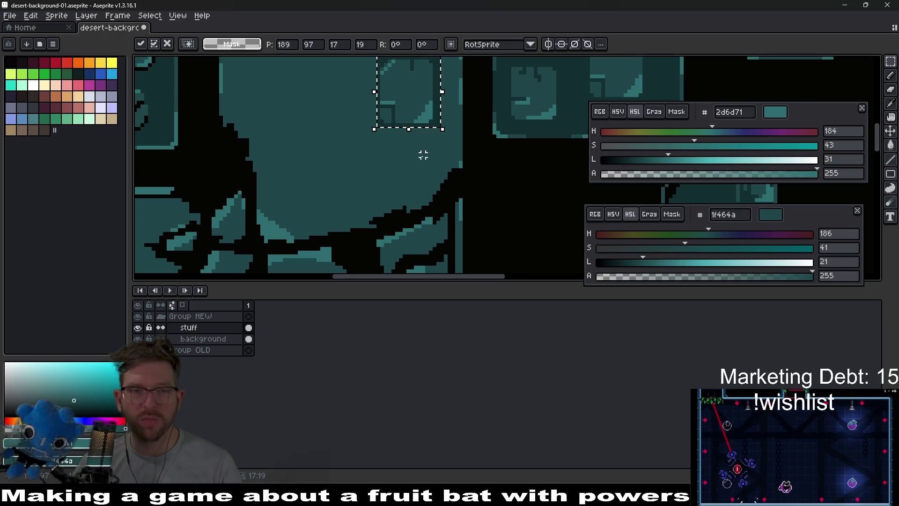
pyautogui.scroll(-3, 415, 140)
pyautogui.scroll(2, 336, 179)
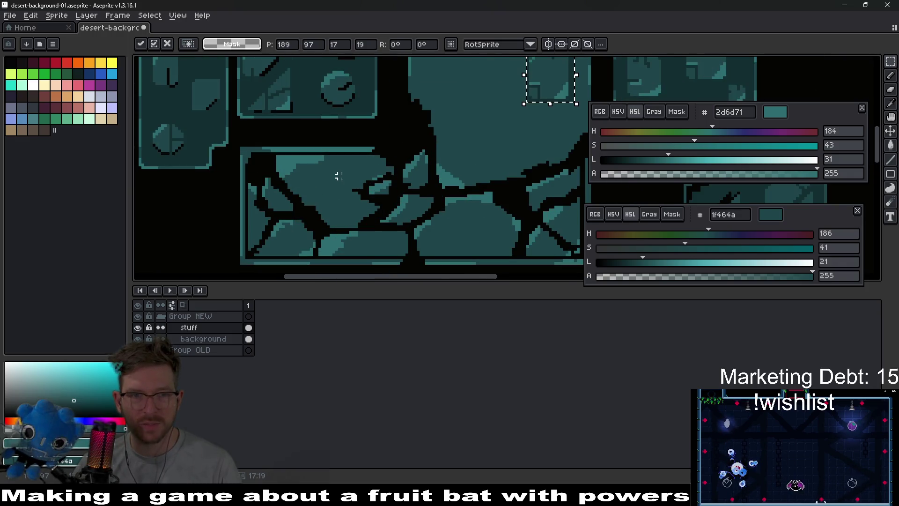
pyautogui.scroll(-1, 359, 184)
pyautogui.scroll(1, 371, 155)
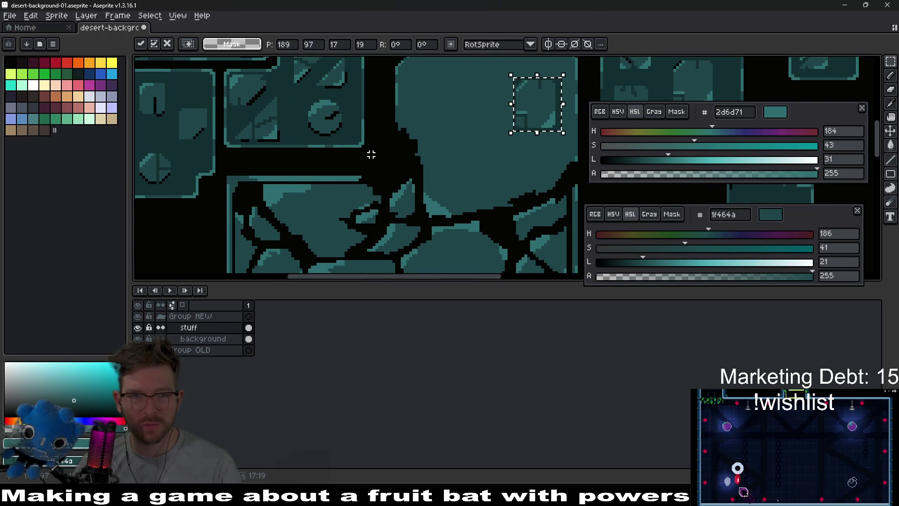
pyautogui.keyDown('alt'); pyautogui.click(361, 131); pyautogui.keyUp('alt')
pyautogui.press('w')
pyautogui.hotkey('ctrl', 'd')
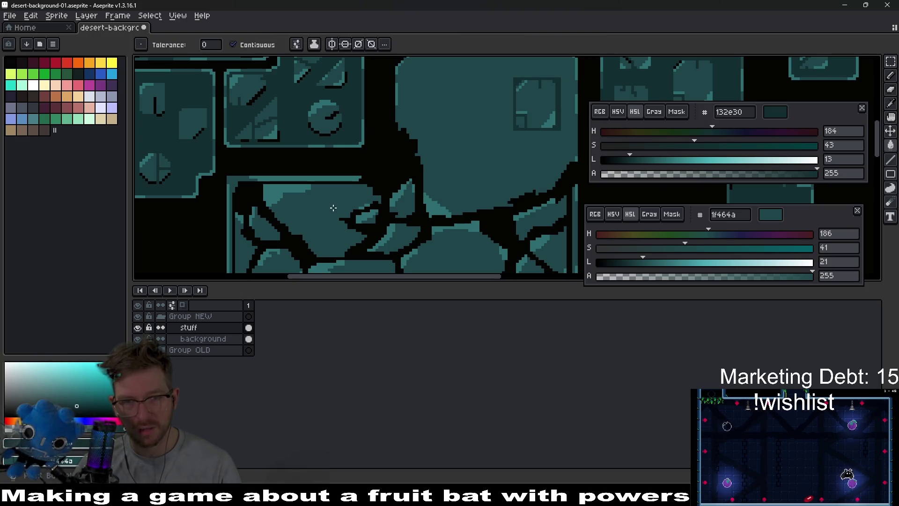
# Fill the first five light-teal stones of the cracked panel with deep teal 132e30
pyautogui.click(333, 208)
pyautogui.scroll(2, 318, 192)
pyautogui.click(306, 179)
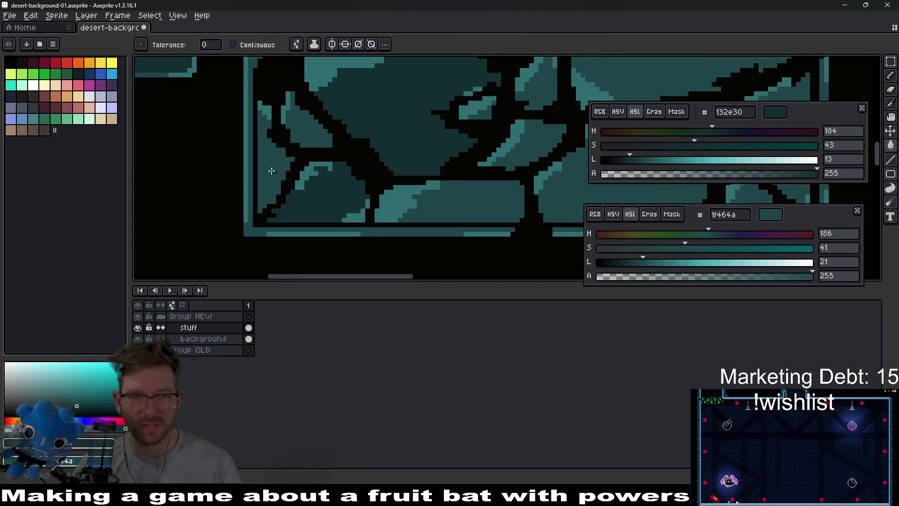
pyautogui.click(272, 150)
pyautogui.click(302, 133)
pyautogui.click(465, 200)
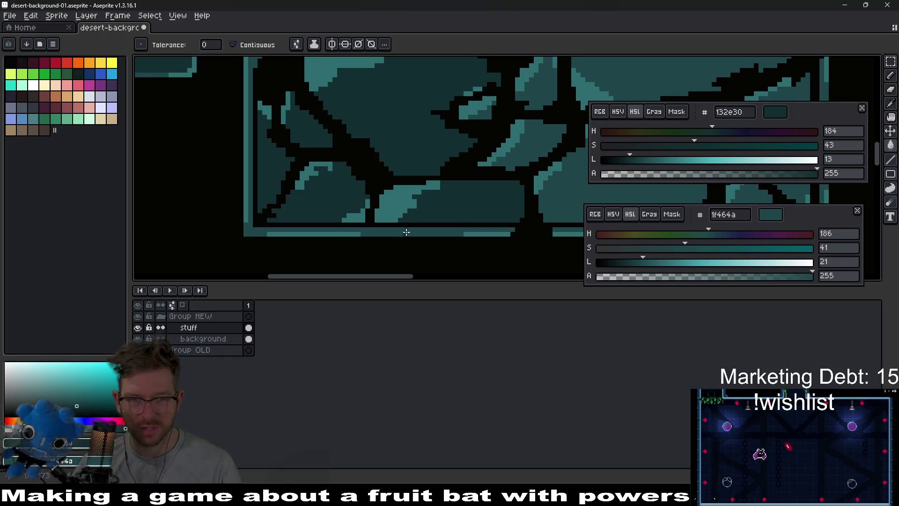
# Darken four more light stones in the middle and lower panel with 132e30
pyautogui.moveTo(481, 164); pyautogui.dragTo(400, 197)
pyautogui.scroll(-3, 400, 196)
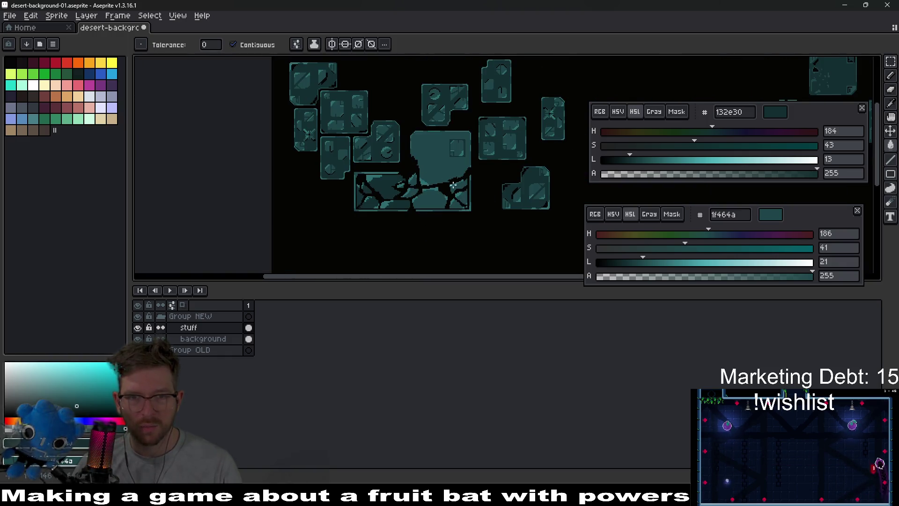
pyautogui.scroll(4, 445, 176)
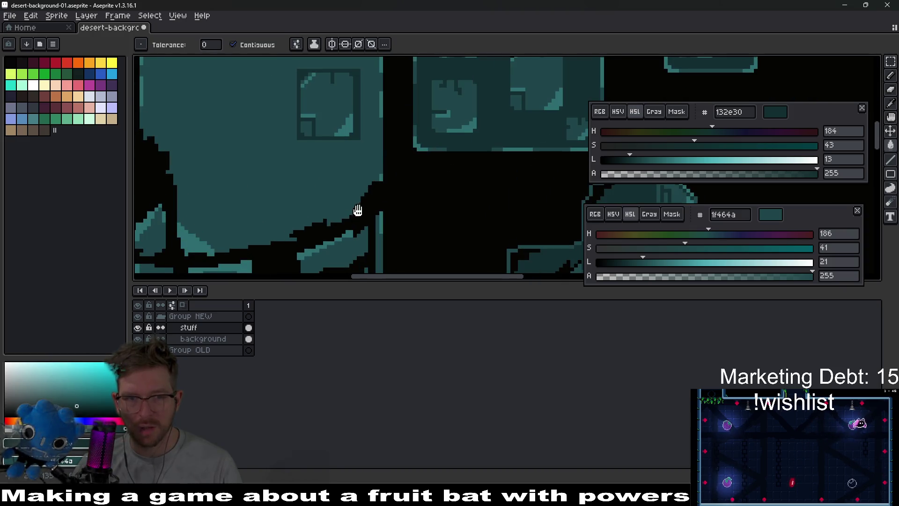
pyautogui.scroll(-1, 357, 208)
pyautogui.scroll(1, 436, 202)
pyautogui.click(412, 235)
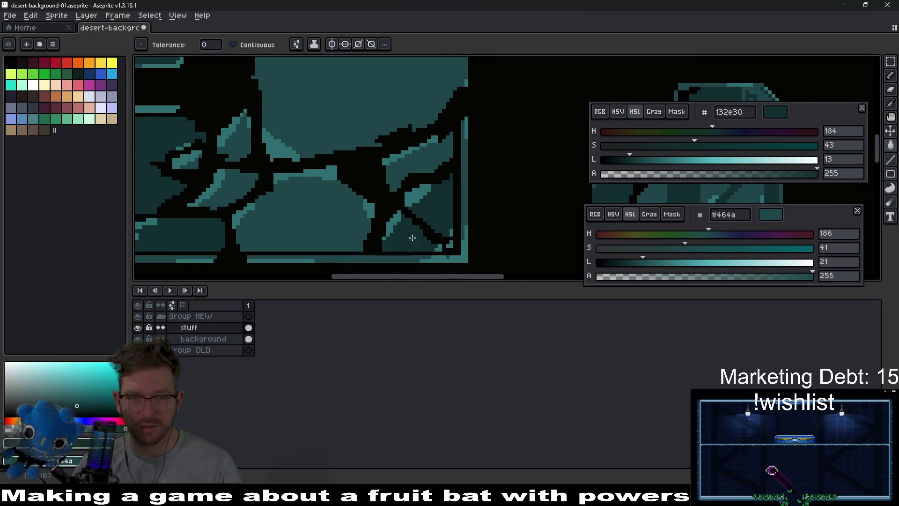
pyautogui.click(346, 225)
pyautogui.scroll(-1, 346, 225)
pyautogui.scroll(1, 408, 201)
pyautogui.click(337, 179)
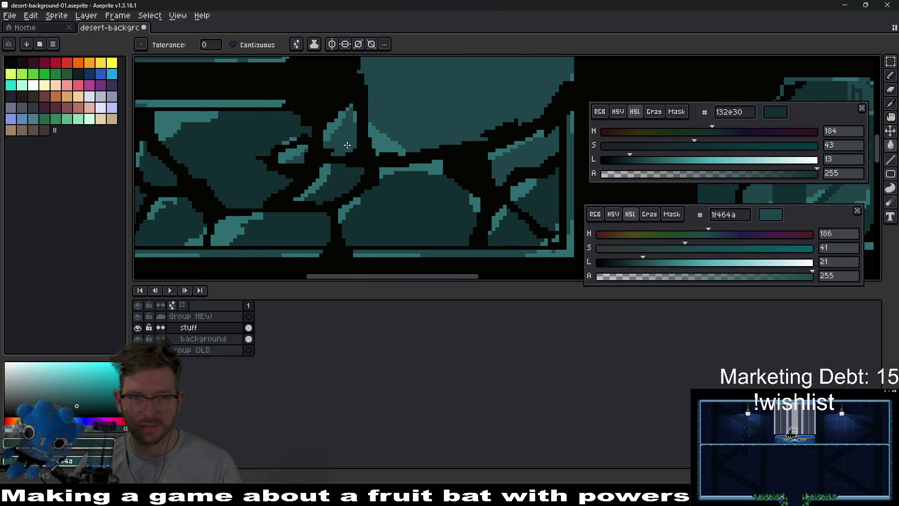
pyautogui.click(340, 133)
# Fill the remaining light stone near the panel's top right with 132e30
pyautogui.scroll(1, 432, 123)
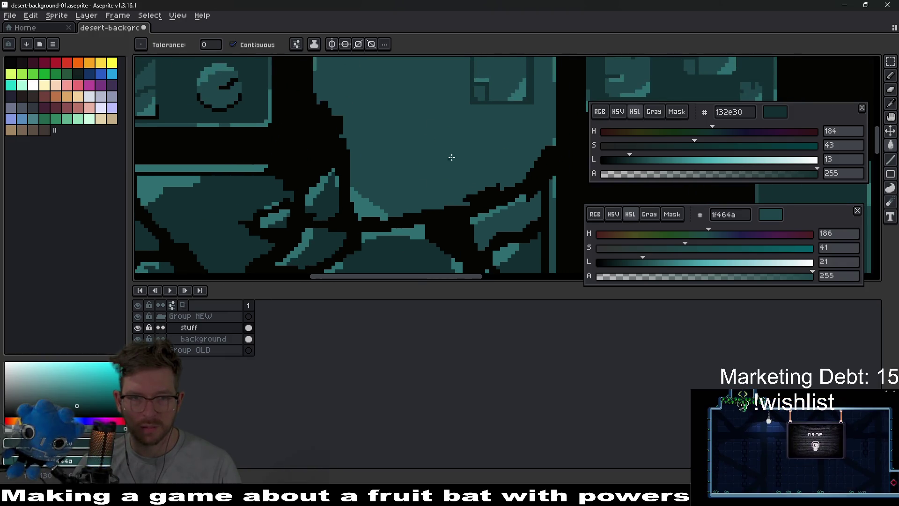
pyautogui.click(437, 132)
pyautogui.scroll(1, 444, 139)
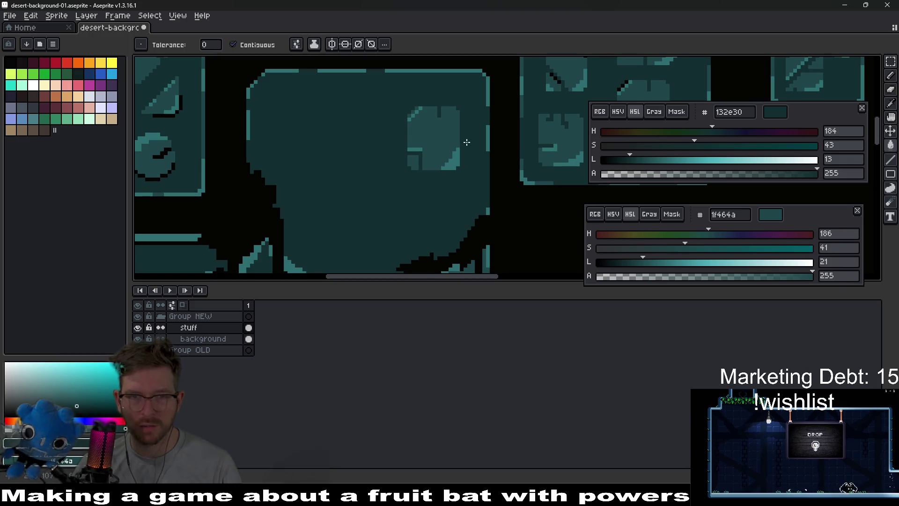
pyautogui.scroll(-3, 424, 117)
pyautogui.scroll(2, 421, 112)
pyautogui.scroll(-2, 421, 113)
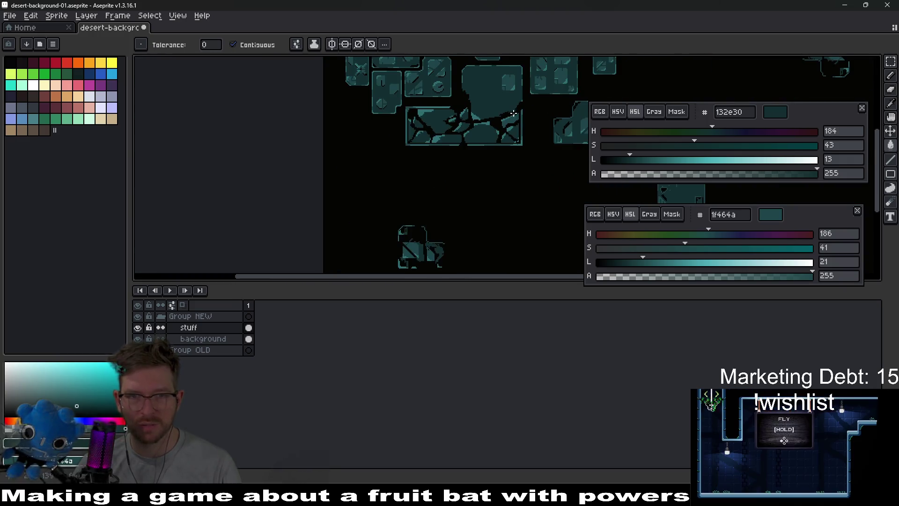
pyautogui.scroll(1, 464, 171)
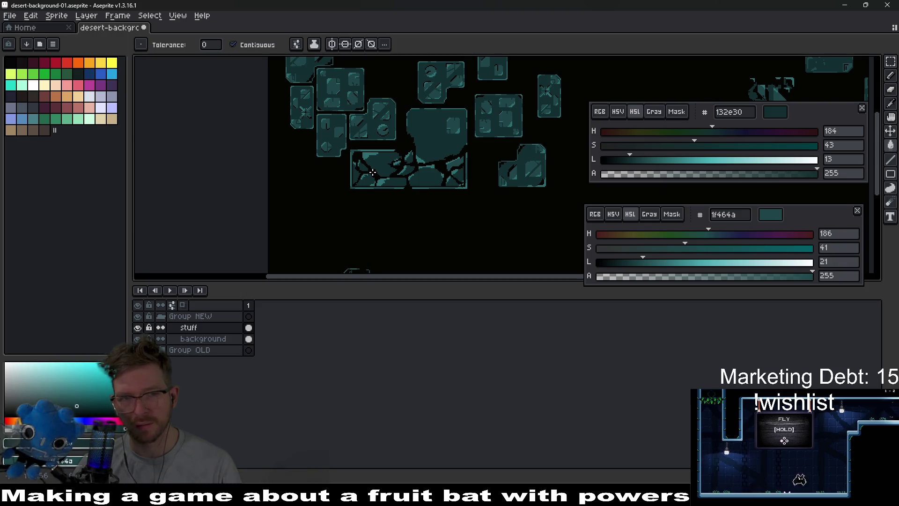
pyautogui.scroll(1, 370, 156)
pyautogui.scroll(1, 359, 135)
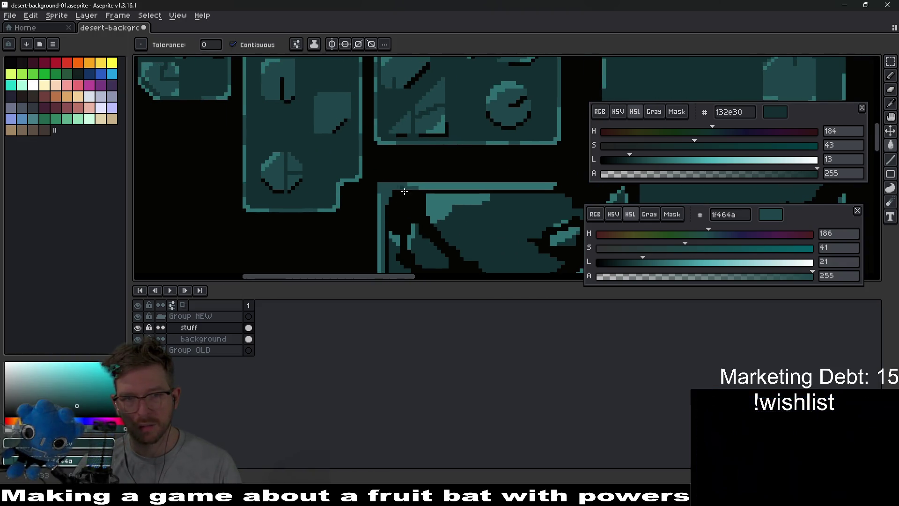
pyautogui.scroll(-2, 421, 201)
pyautogui.scroll(-3, 442, 192)
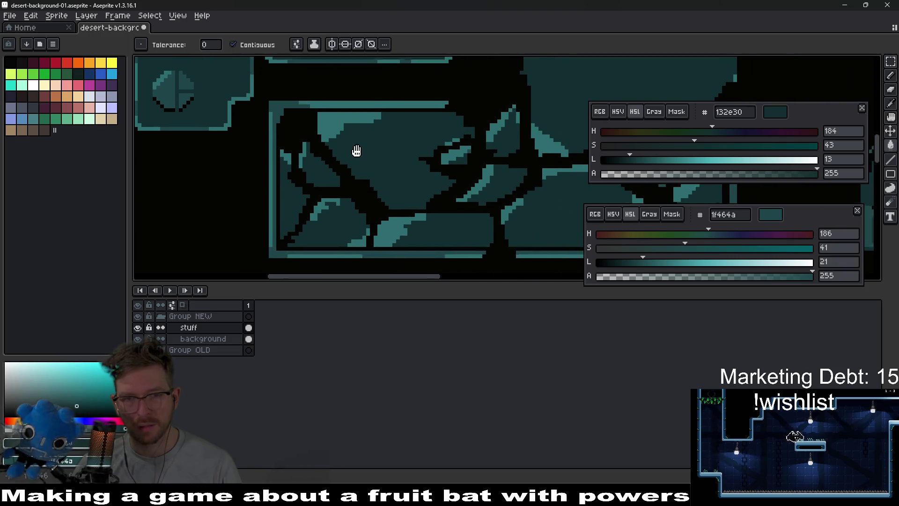
pyautogui.scroll(2, 412, 118)
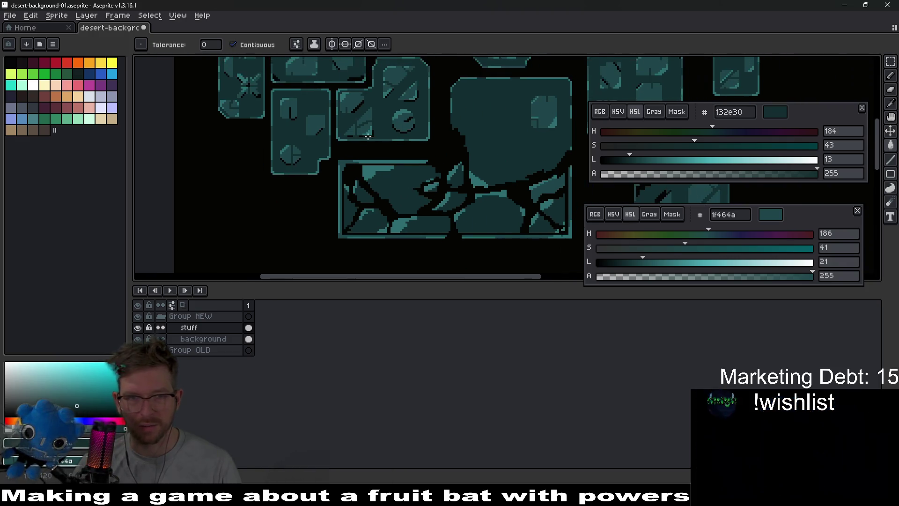
# Sample the mid teal 1f464a from the stones and return to the Paint Bucket
pyautogui.press('i')
pyautogui.click(366, 128)
pyautogui.scroll(-2, 387, 164)
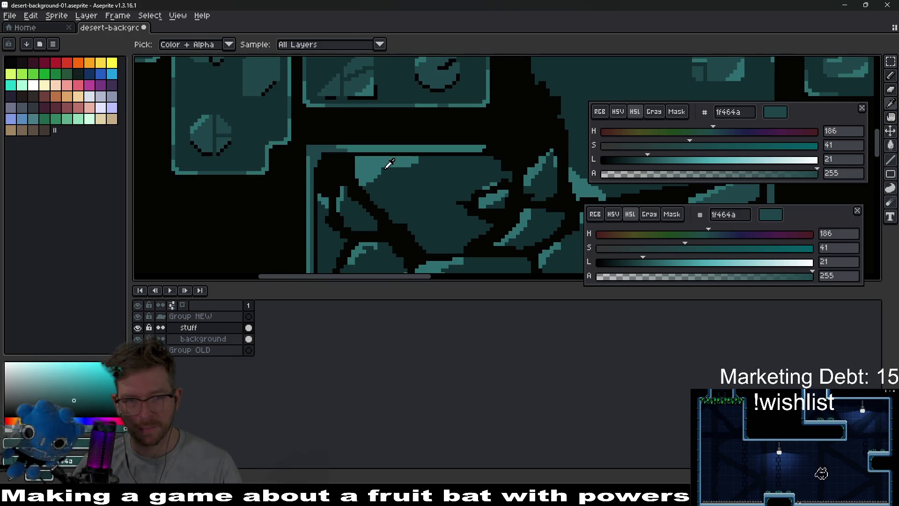
pyautogui.press('g')
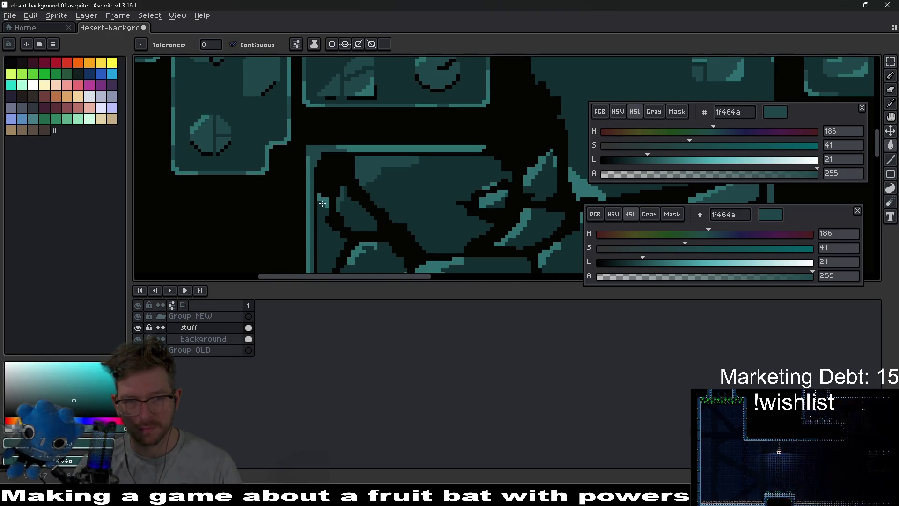
# Fill the light-teal area, the small strip and the spike patches with 1f464a
pyautogui.scroll(-1, 421, 188)
pyautogui.scroll(1, 436, 184)
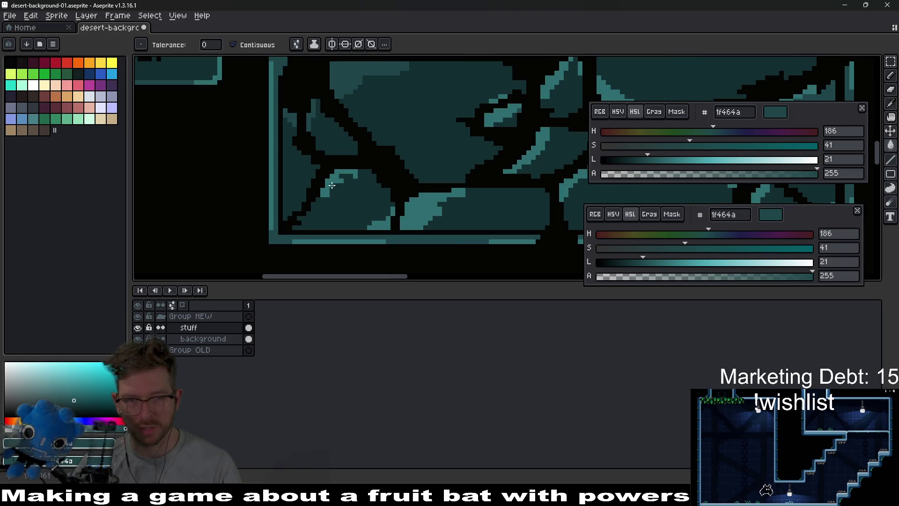
pyautogui.click(404, 212)
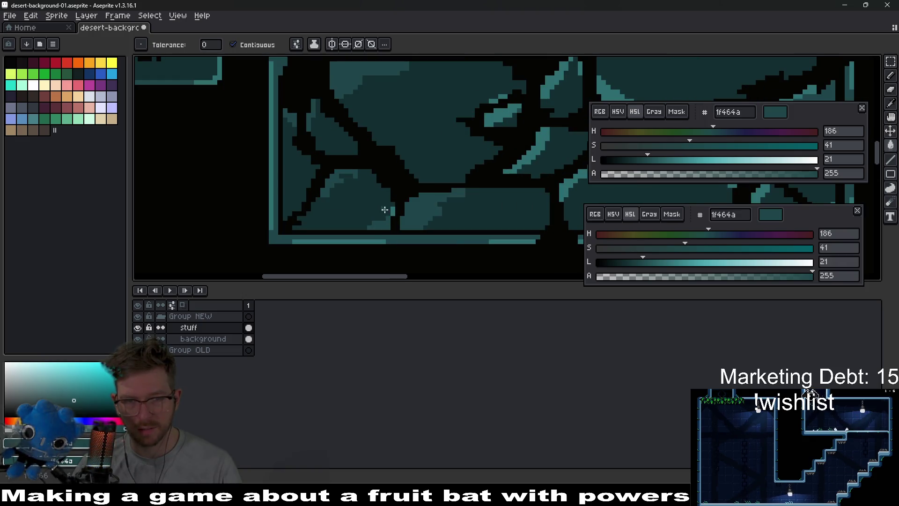
pyautogui.click(393, 211)
pyautogui.scroll(-2, 384, 206)
pyautogui.scroll(2, 376, 202)
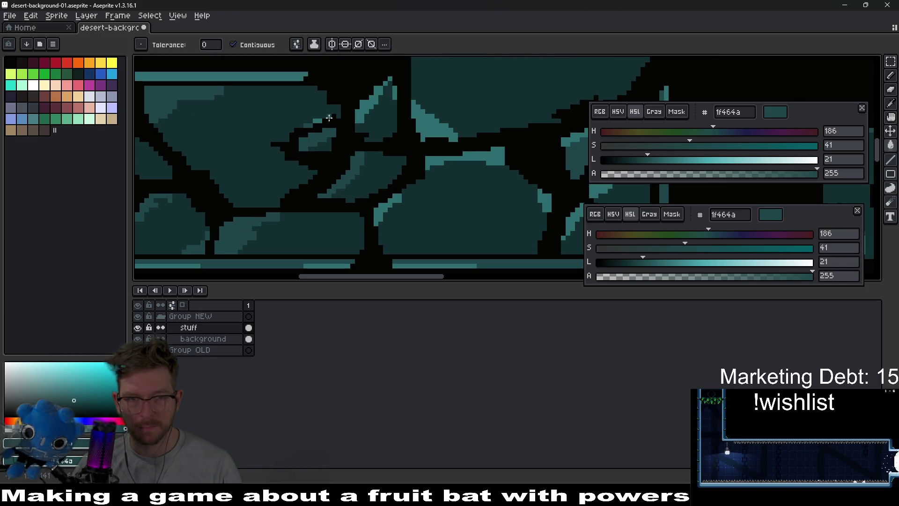
pyautogui.scroll(2, 394, 93)
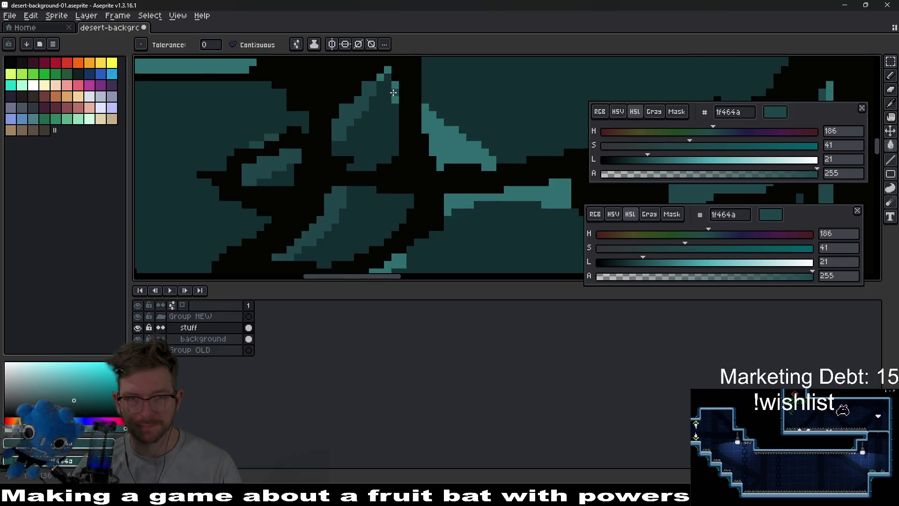
pyautogui.scroll(1, 393, 92)
pyautogui.click(393, 93)
pyautogui.scroll(2, 367, 142)
pyautogui.click(376, 114)
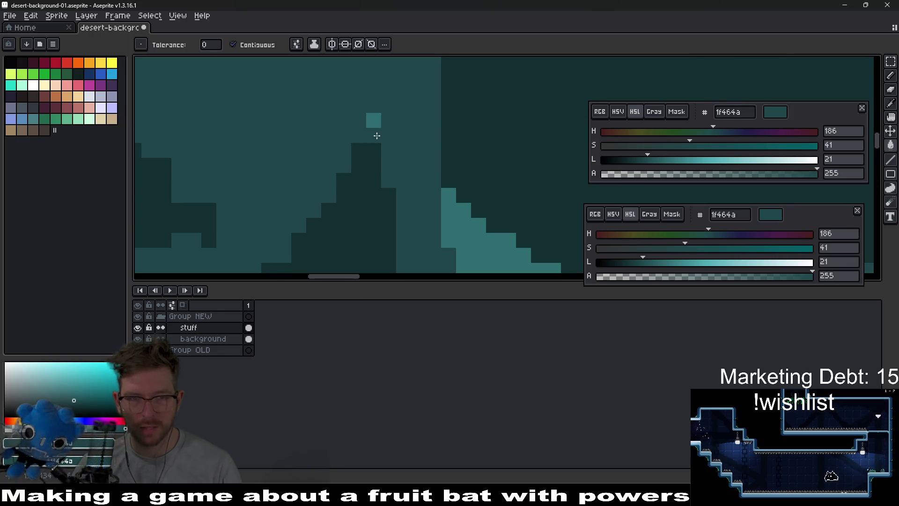
# Fill four more light-teal patches across the stones with 1f464a
pyautogui.scroll(-2, 383, 138)
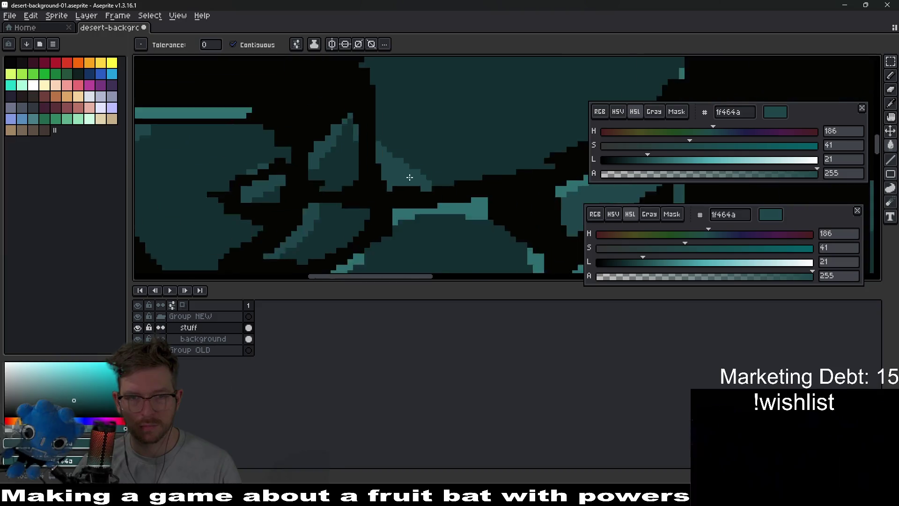
pyautogui.click(346, 168)
pyautogui.click(267, 248)
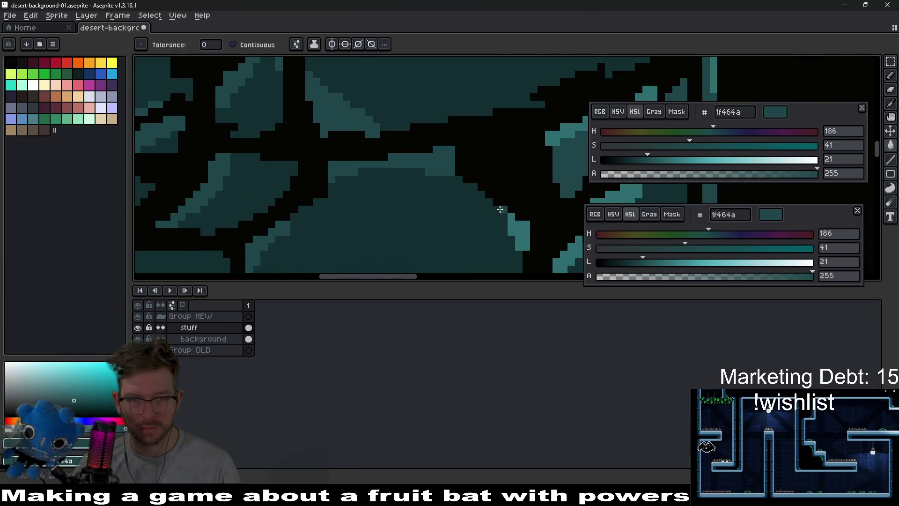
pyautogui.moveTo(498, 201); pyautogui.dragTo(404, 189)
pyautogui.click(493, 166)
pyautogui.click(450, 220)
pyautogui.scroll(3, 449, 220)
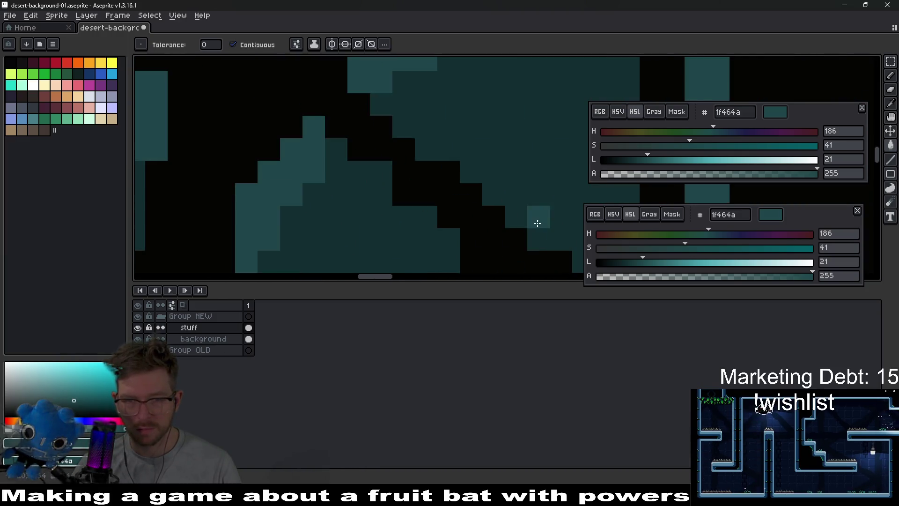
# Fill six small light-teal pixel blocks in the stones with 1f464a
pyautogui.moveTo(262, 190); pyautogui.dragTo(328, 110)
pyautogui.click(328, 109)
pyautogui.click(415, 147)
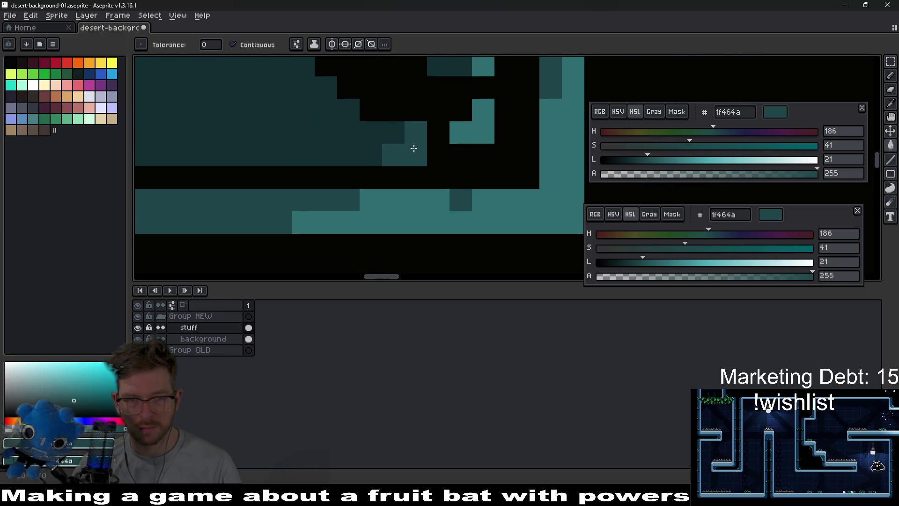
pyautogui.click(483, 132)
pyautogui.click(456, 150)
pyautogui.moveTo(510, 148); pyautogui.dragTo(484, 194)
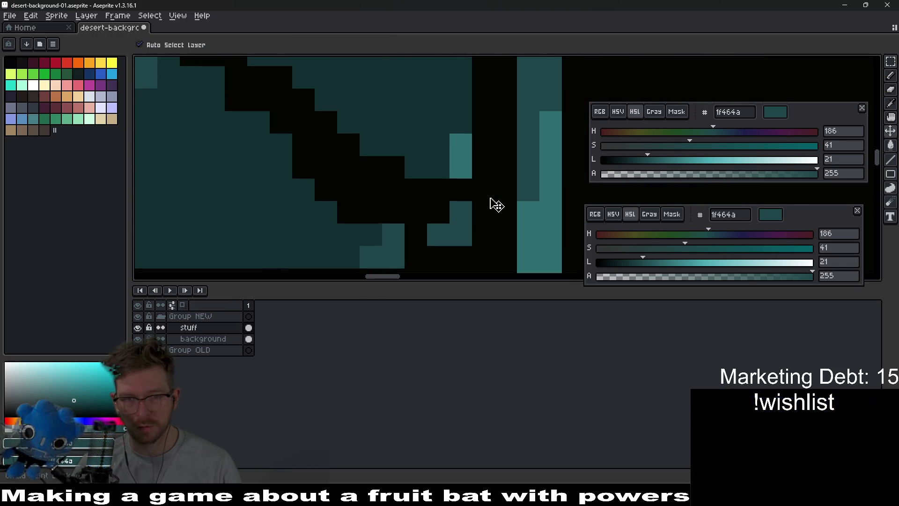
pyautogui.click(461, 167)
pyautogui.click(460, 145)
pyautogui.scroll(-2, 422, 117)
# Pan across the sprite to check the fills and switch to colour sampling
pyautogui.moveTo(422, 117)
pyautogui.mouseDown()
pyautogui.moveTo(408, 210)
pyautogui.moveTo(446, 247)
pyautogui.mouseUp()
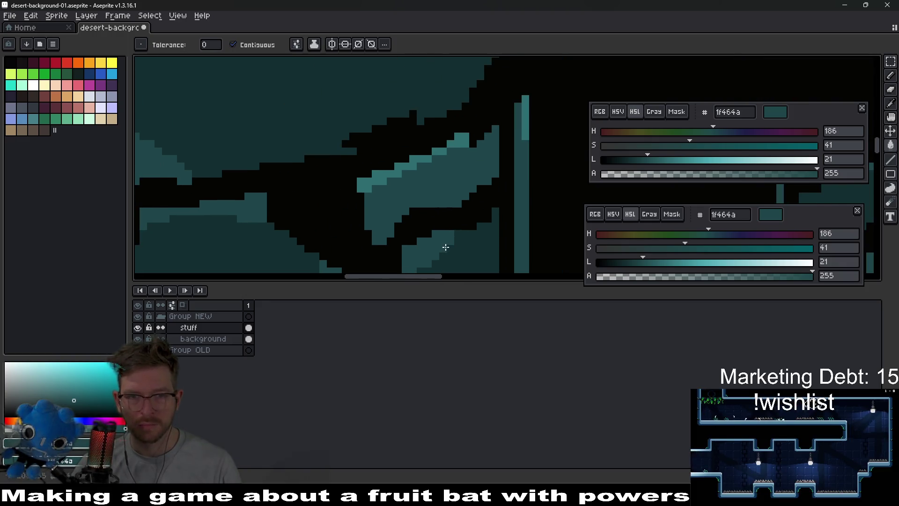
pyautogui.scroll(-3, 423, 183)
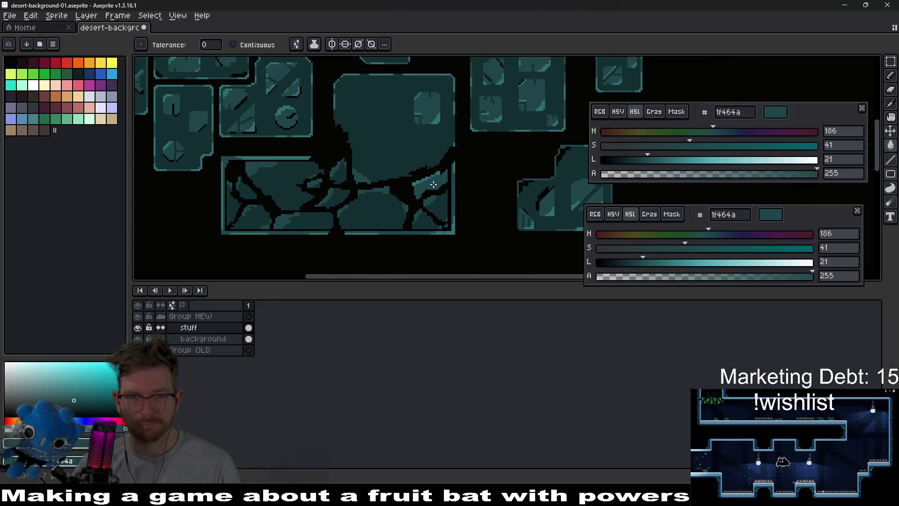
pyautogui.scroll(3, 402, 162)
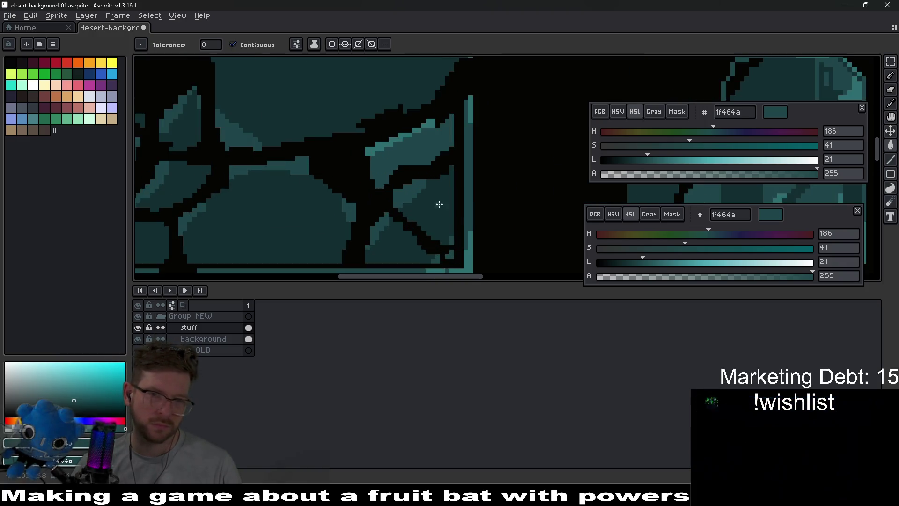
pyautogui.scroll(1, 384, 150)
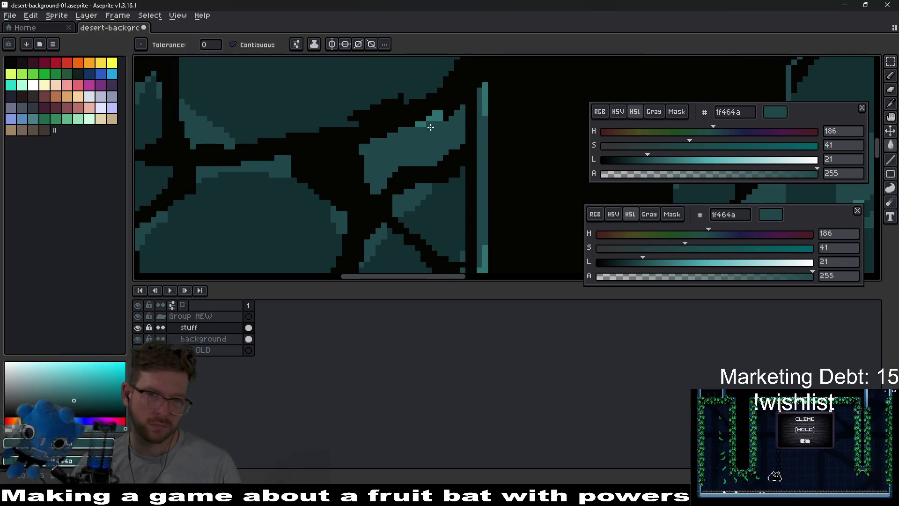
pyautogui.scroll(-1, 444, 146)
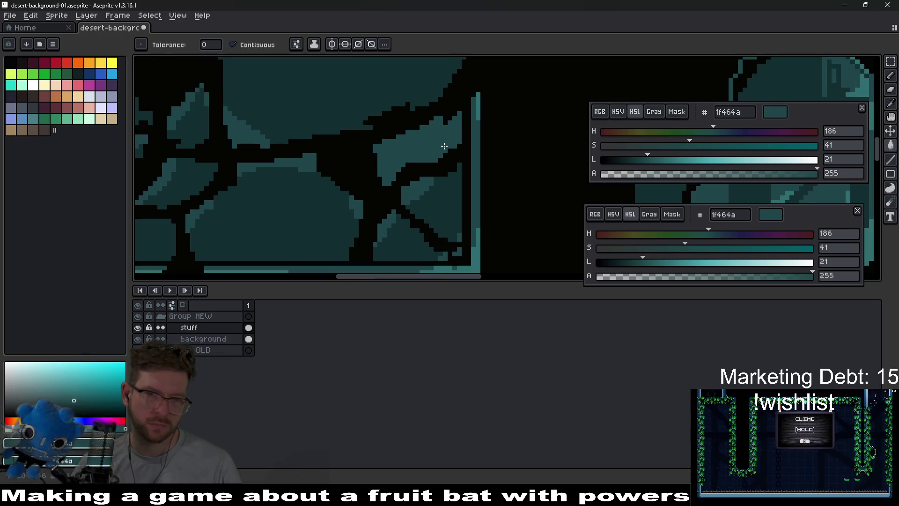
pyautogui.press('i')
pyautogui.click(451, 176)
pyautogui.press('b')
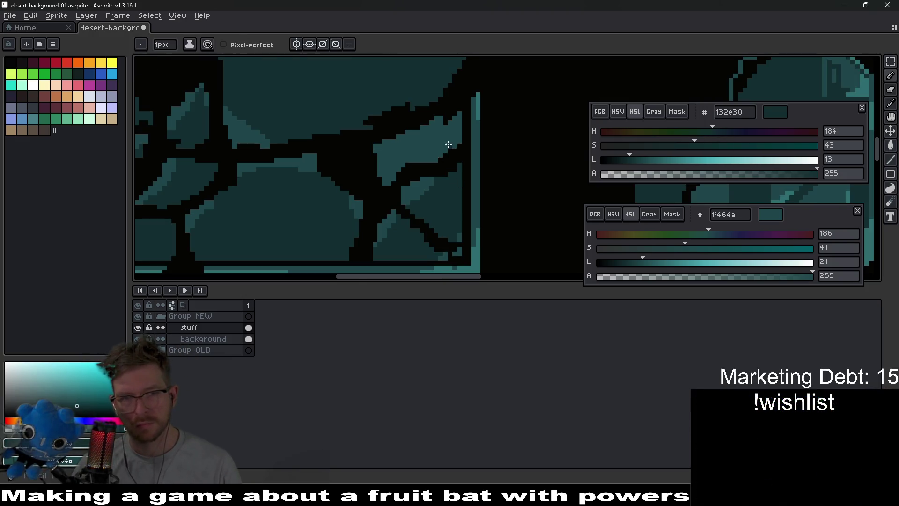
pyautogui.scroll(1, 439, 150)
pyautogui.click(190, 44)
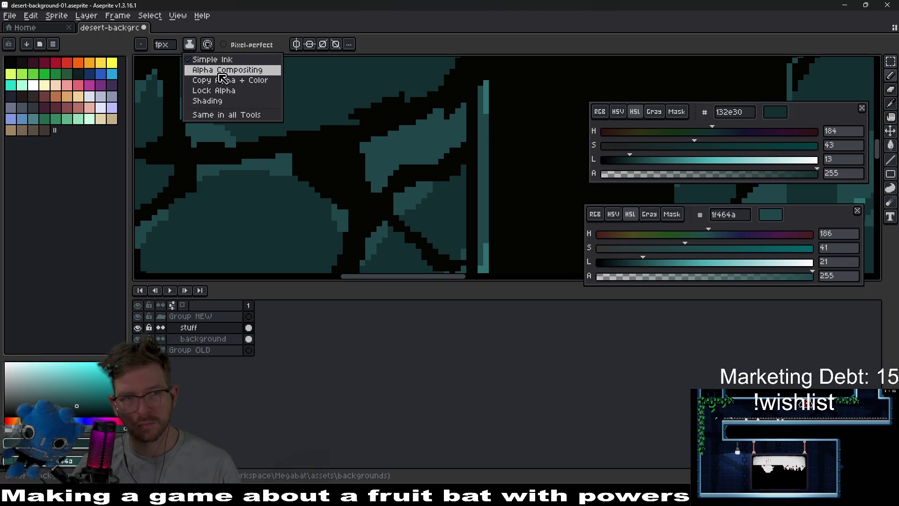
pyautogui.click(220, 90)
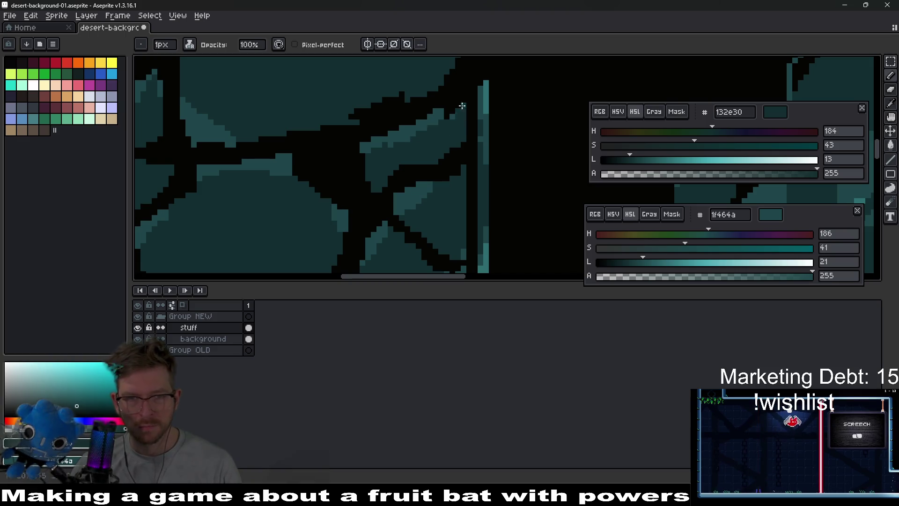
pyautogui.scroll(-2, 462, 106)
pyautogui.scroll(2, 307, 144)
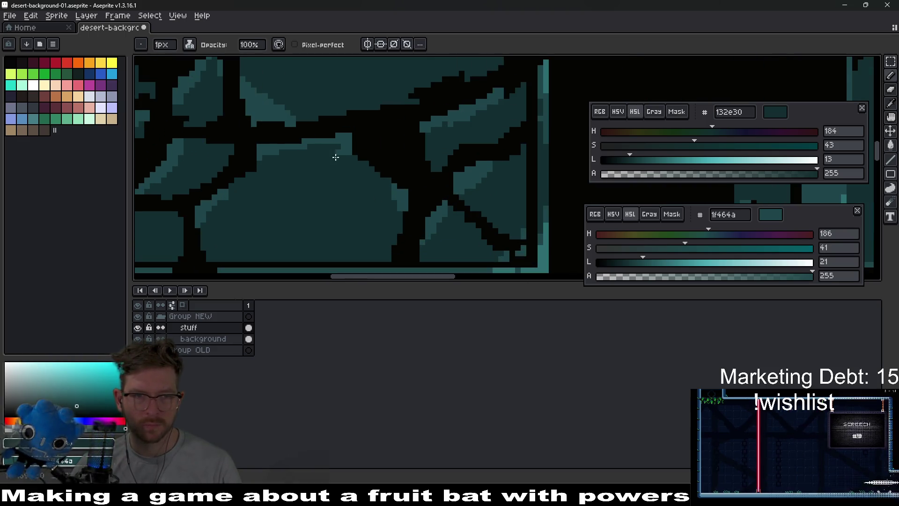
pyautogui.scroll(-3, 370, 151)
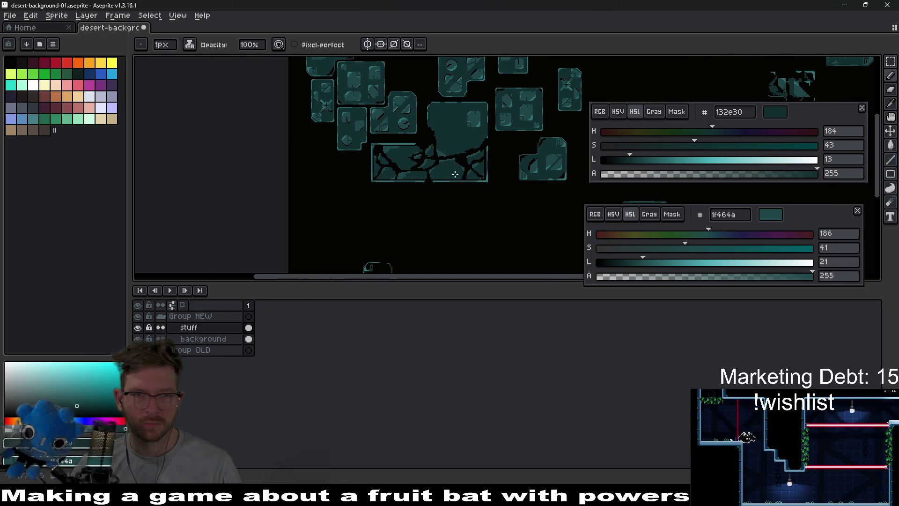
# Inspect the updated stone tiles and switch to the Eraser tool
pyautogui.moveTo(473, 162); pyautogui.dragTo(459, 178)
pyautogui.scroll(4, 464, 178)
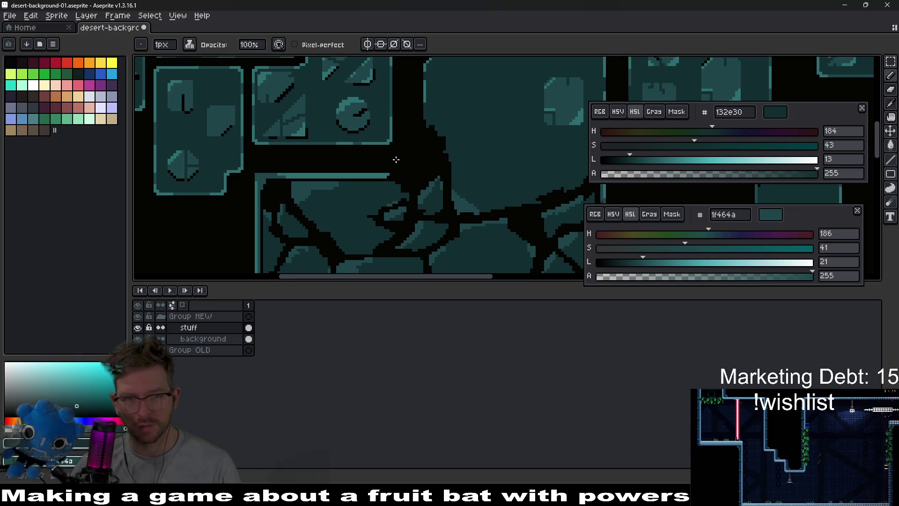
pyautogui.scroll(3, 395, 160)
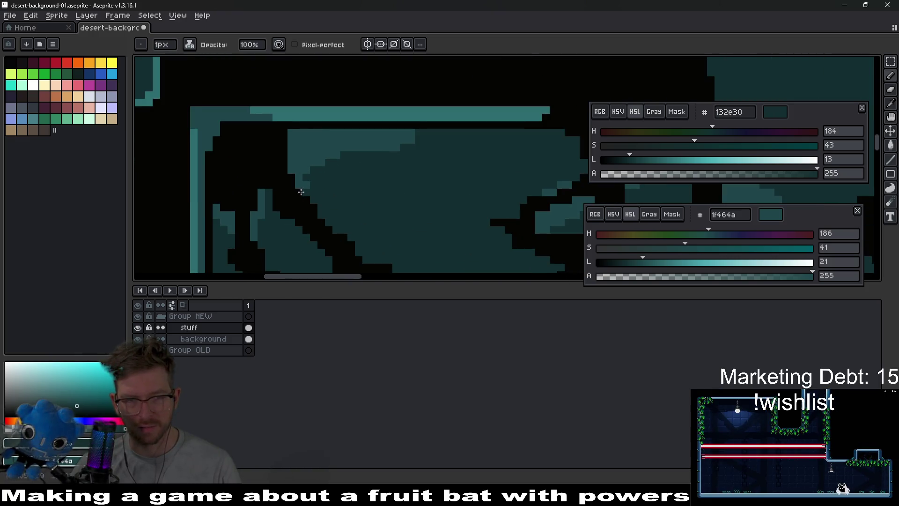
pyautogui.scroll(-4, 489, 168)
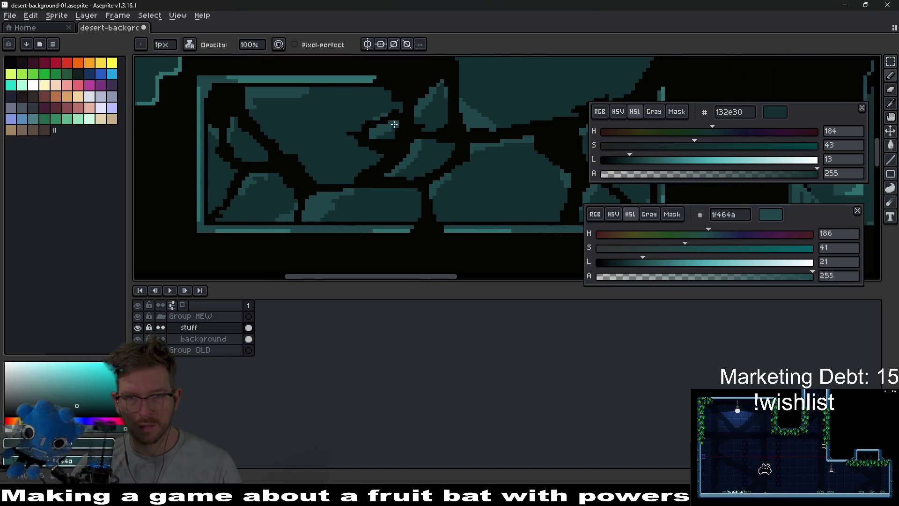
pyautogui.scroll(3, 363, 161)
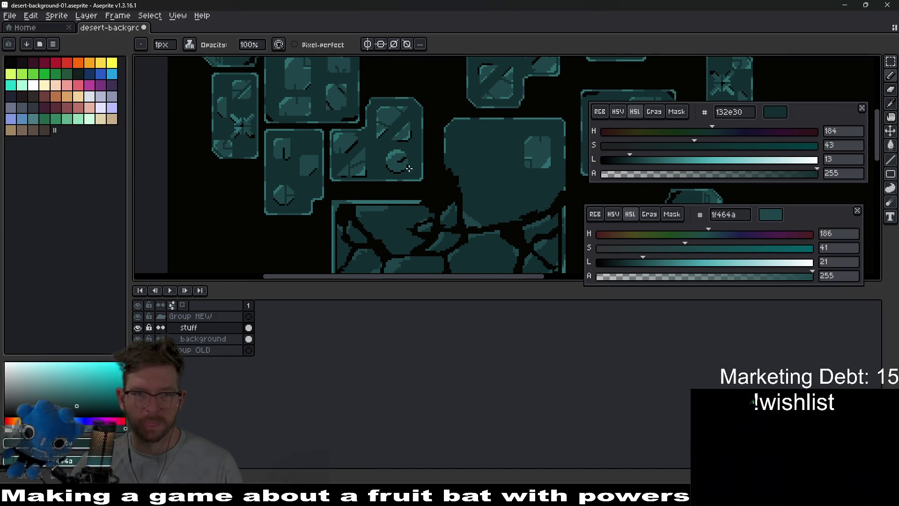
pyautogui.scroll(-1, 399, 175)
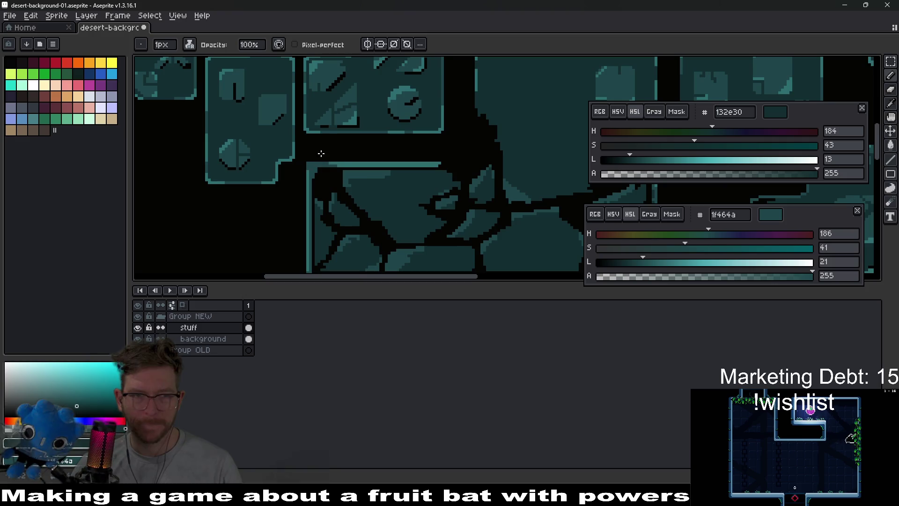
pyautogui.scroll(1, 372, 169)
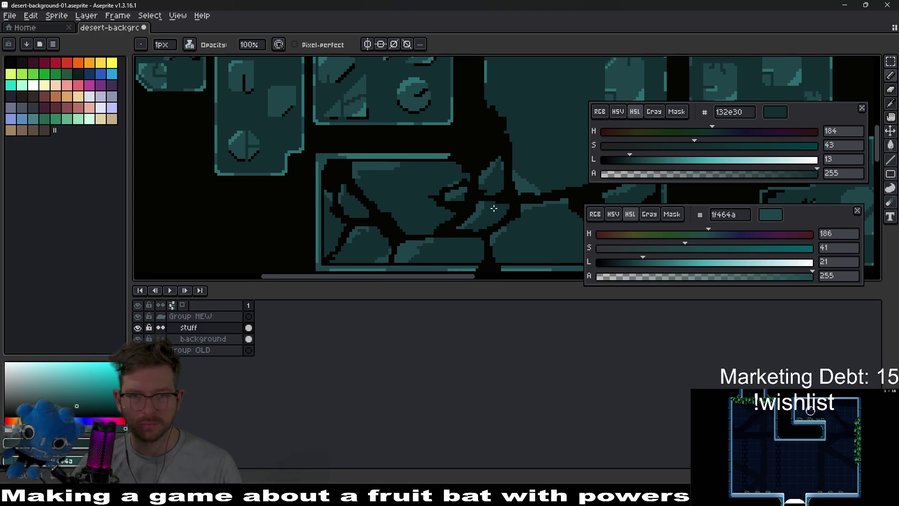
pyautogui.scroll(-5, 493, 208)
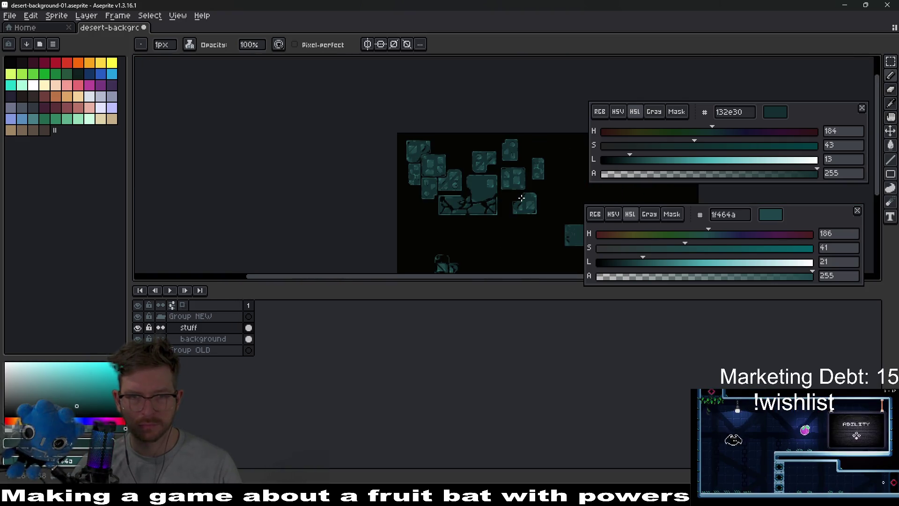
pyautogui.scroll(5, 403, 187)
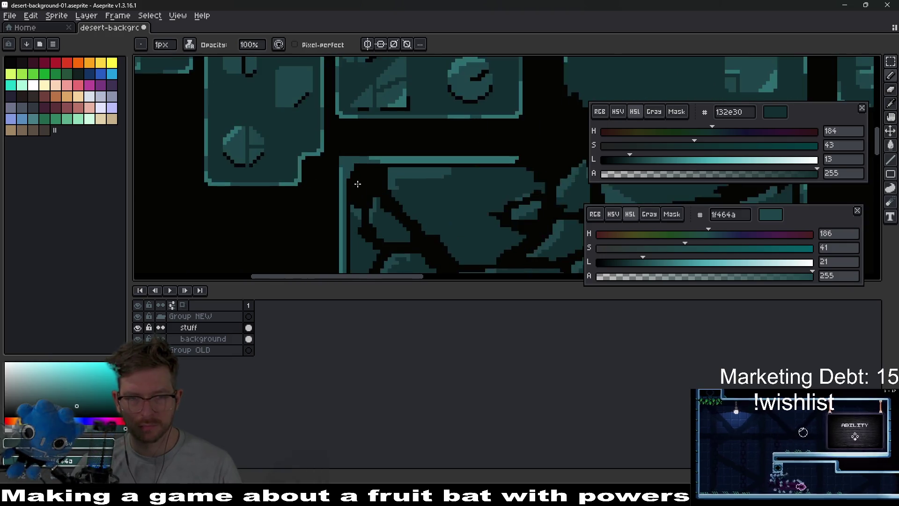
pyautogui.scroll(1, 358, 184)
pyautogui.press('e')
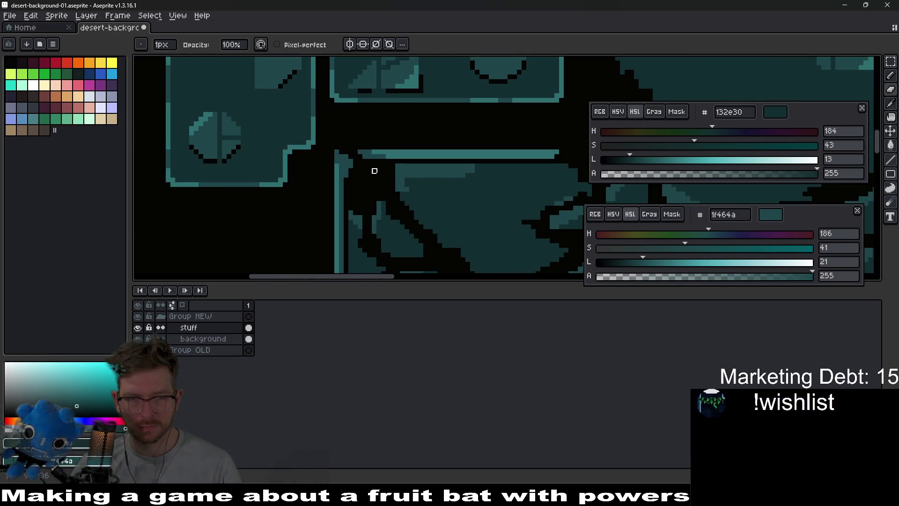
pyautogui.scroll(-3, 381, 195)
pyautogui.scroll(1, 455, 192)
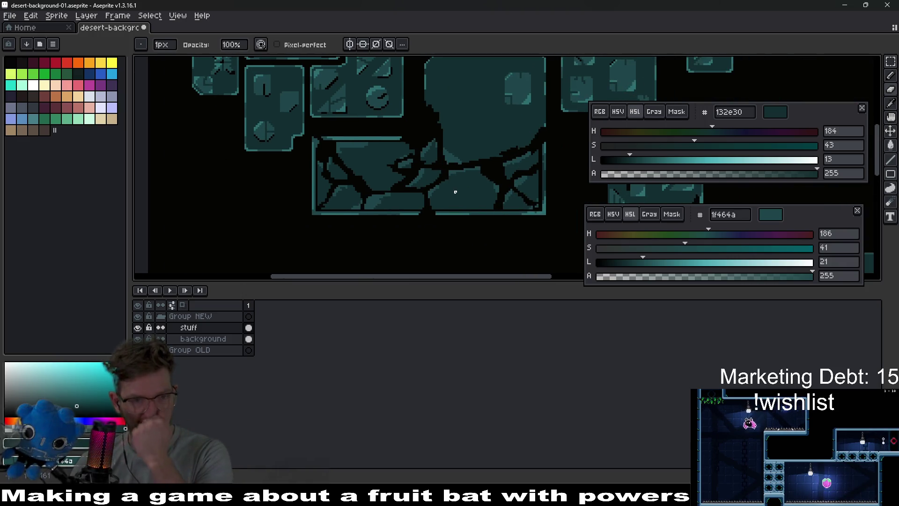
pyautogui.scroll(3, 317, 214)
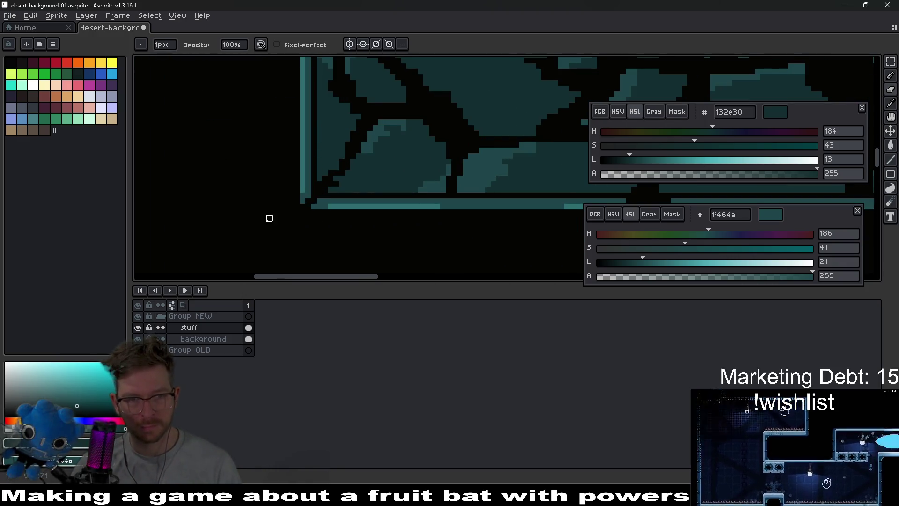
pyautogui.scroll(-4, 269, 219)
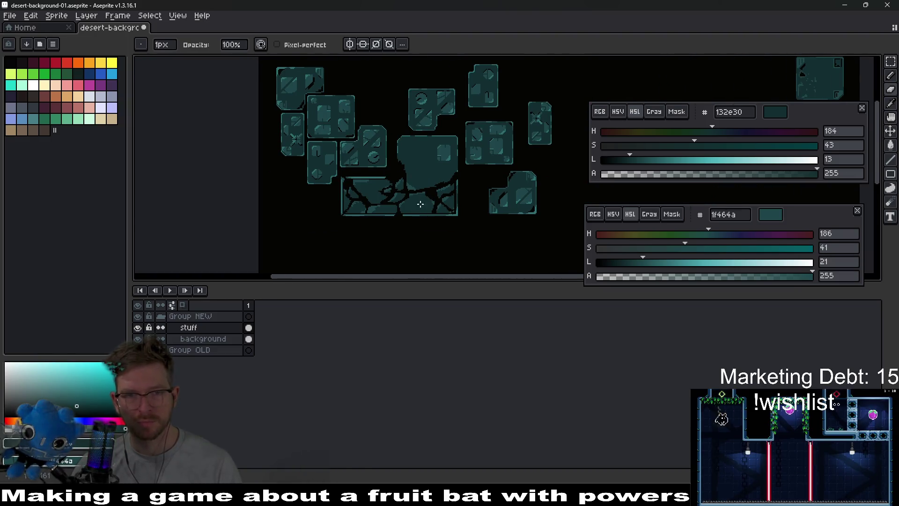
# Save desert-background-01, re-export it, and check the result in Godot
pyautogui.hotkey('ctrl', 's')
pyautogui.hotkey('ctrl', 'e')
pyautogui.press('Return')
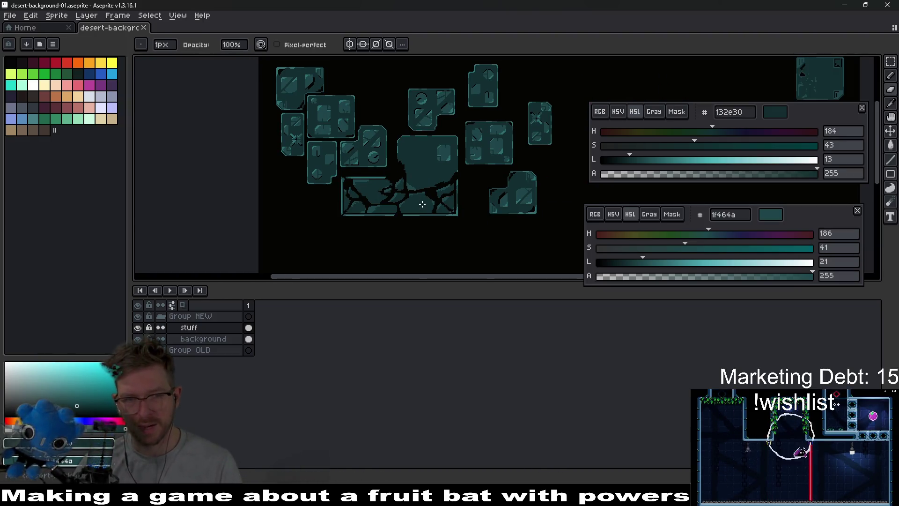
pyautogui.hotkey('alt', 'Tab')
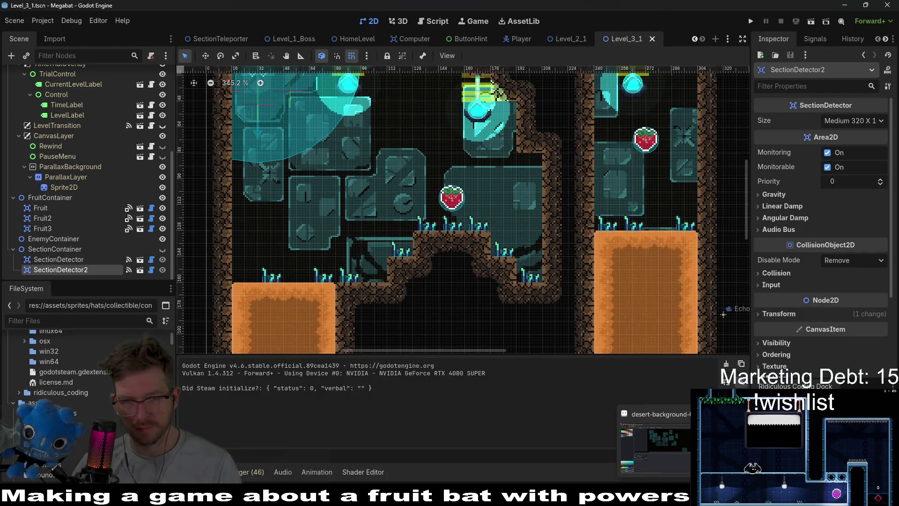
pyautogui.hotkey('alt', 'Tab')
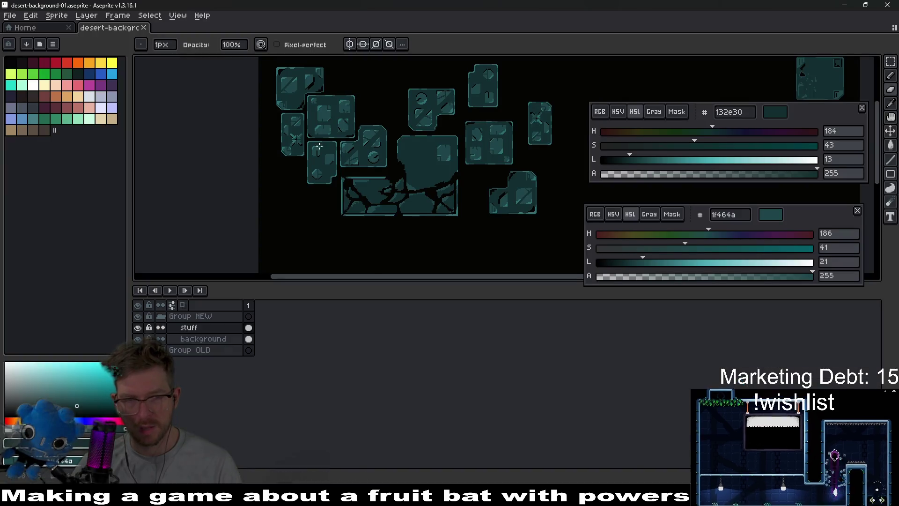
pyautogui.scroll(3, 458, 239)
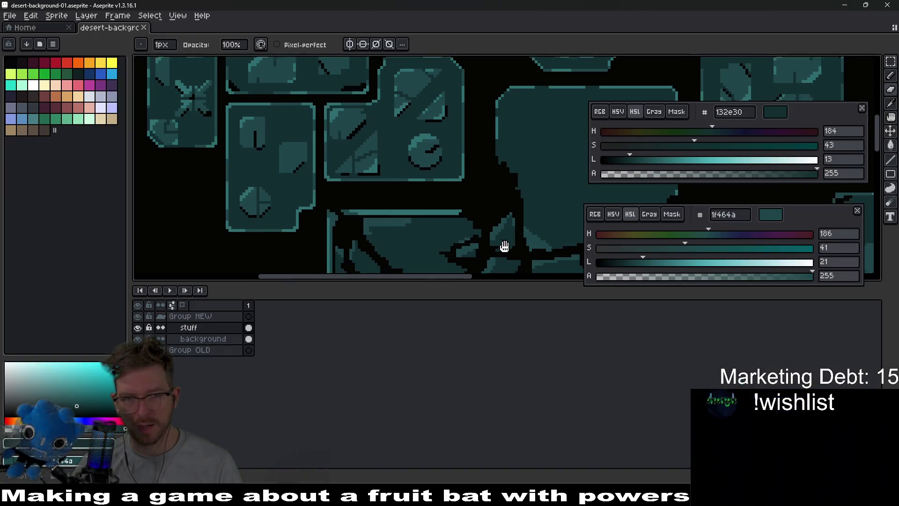
pyautogui.scroll(-1, 374, 254)
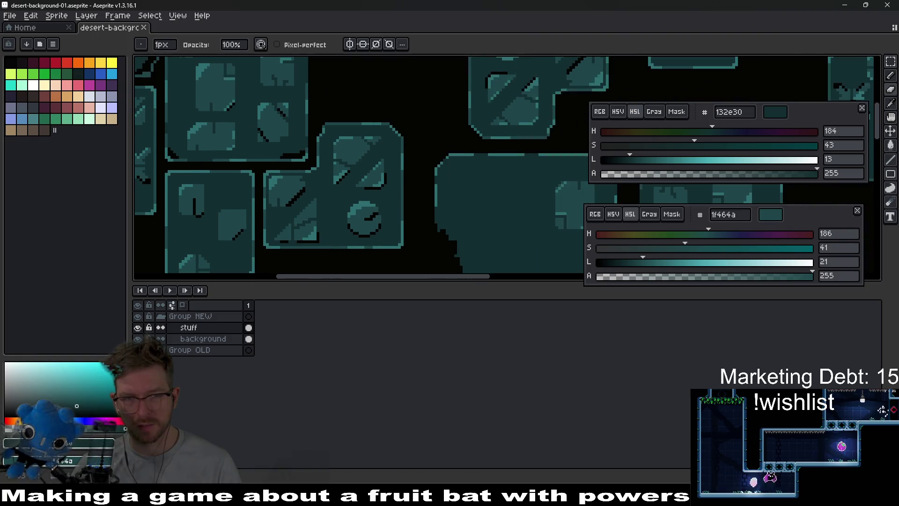
pyautogui.scroll(-3, 451, 147)
pyautogui.scroll(3, 439, 159)
pyautogui.scroll(-2, 439, 159)
pyautogui.scroll(2, 406, 182)
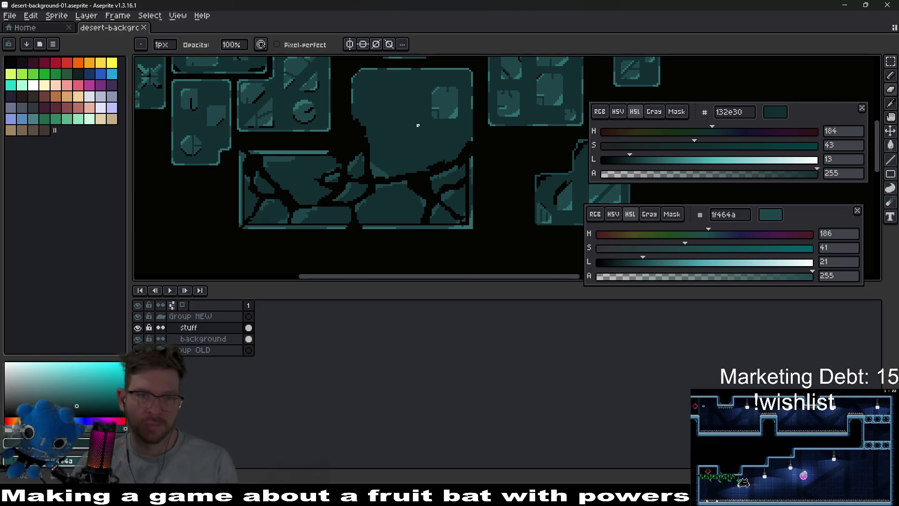
pyautogui.scroll(3, 463, 201)
pyautogui.scroll(-2, 462, 201)
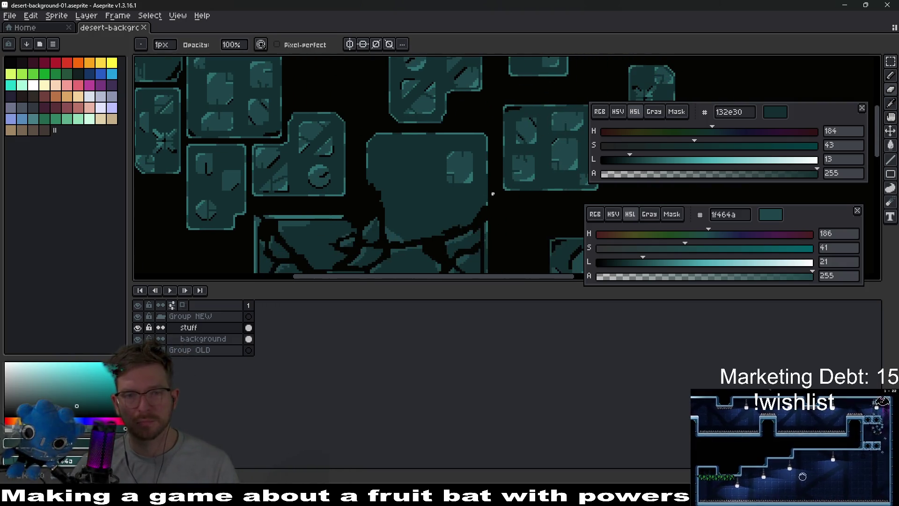
pyautogui.scroll(2, 444, 197)
pyautogui.hscroll(3, 436, 236)
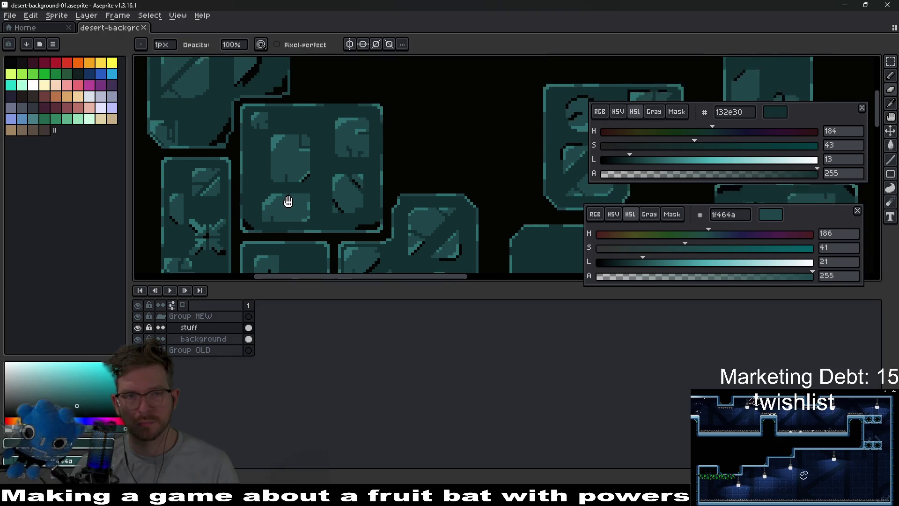
pyautogui.scroll(-2, 561, 219)
pyautogui.scroll(-1, 561, 219)
pyautogui.scroll(3, 421, 181)
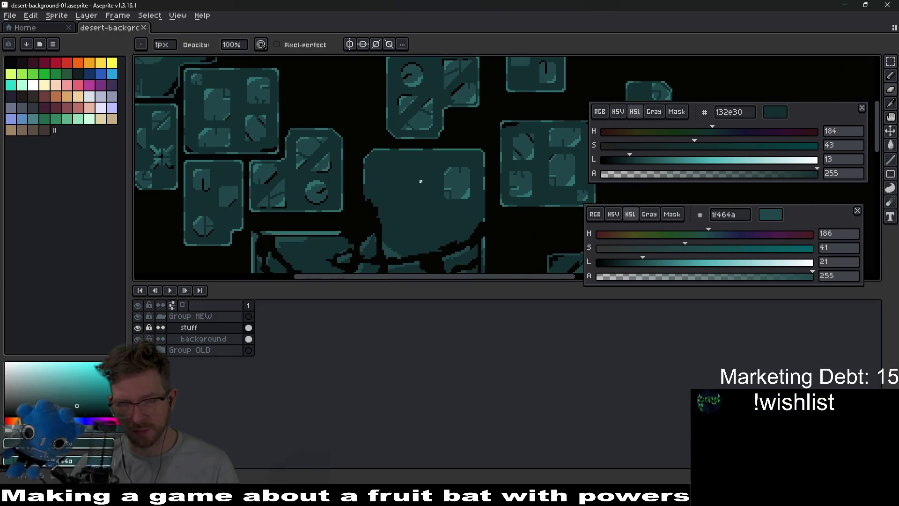
pyautogui.hscroll(2, 503, 155)
pyautogui.scroll(1, 501, 168)
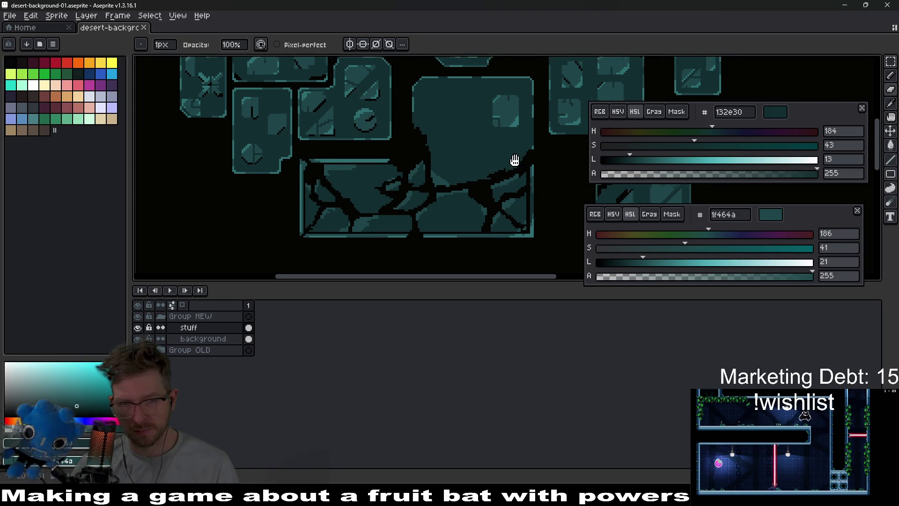
pyautogui.hscroll(-4, 264, 224)
pyautogui.scroll(-1, 323, 213)
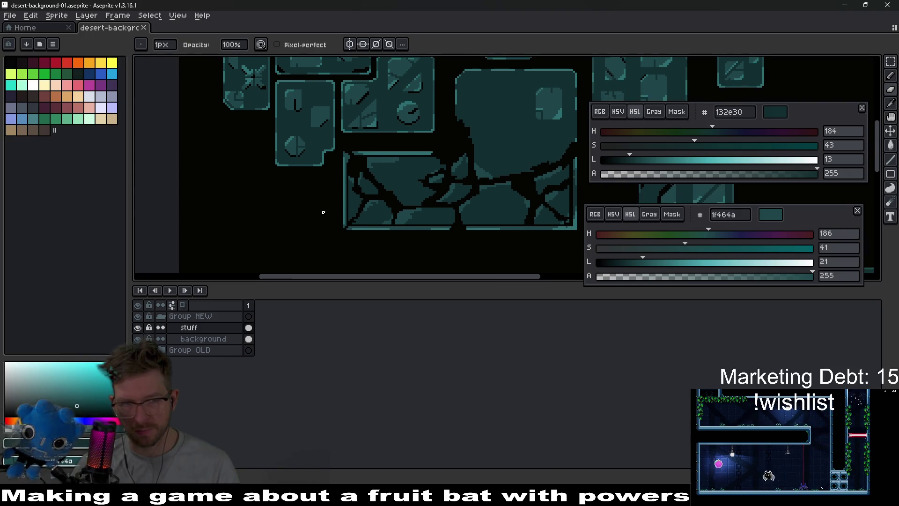
pyautogui.hscroll(10, 430, 192)
pyautogui.scroll(3, 433, 197)
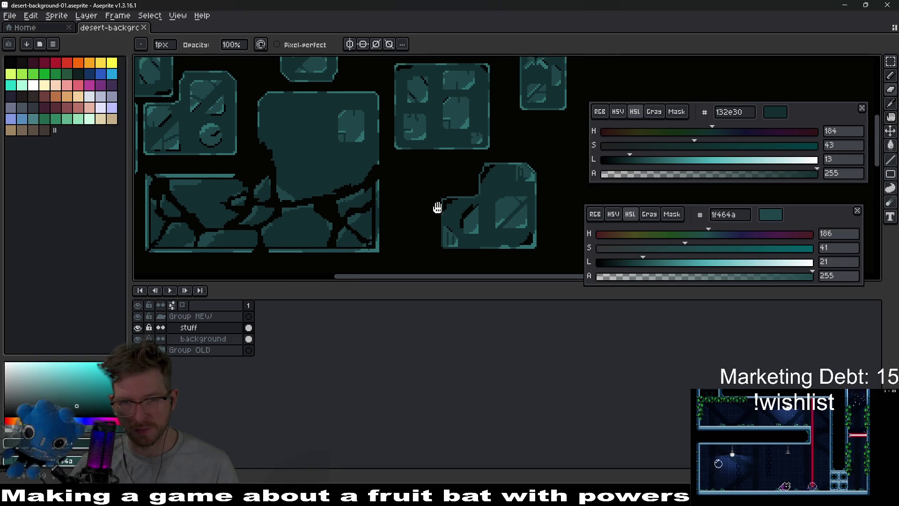
pyautogui.scroll(-3, 533, 201)
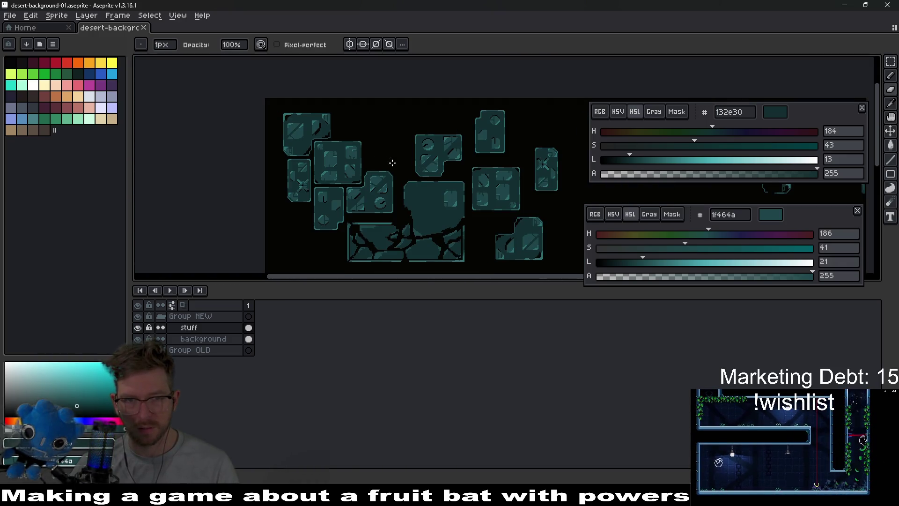
pyautogui.scroll(4, 388, 159)
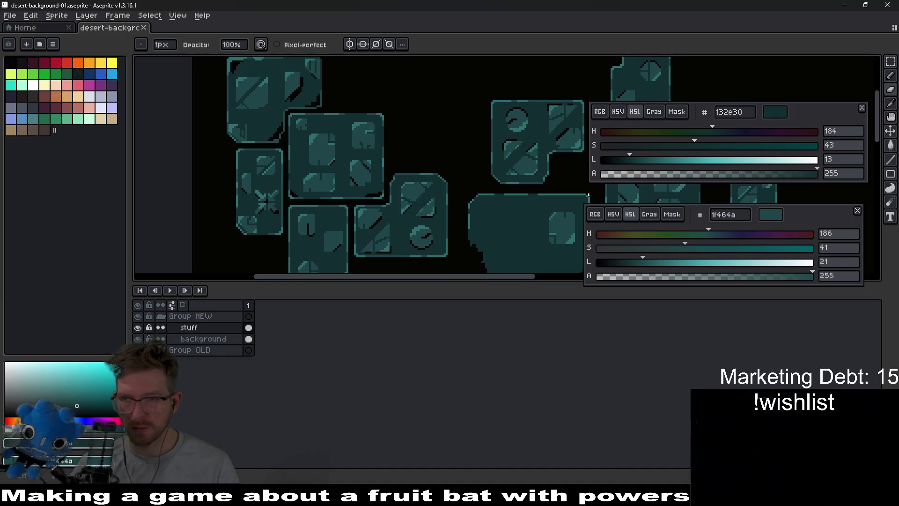
pyautogui.scroll(3, 425, 184)
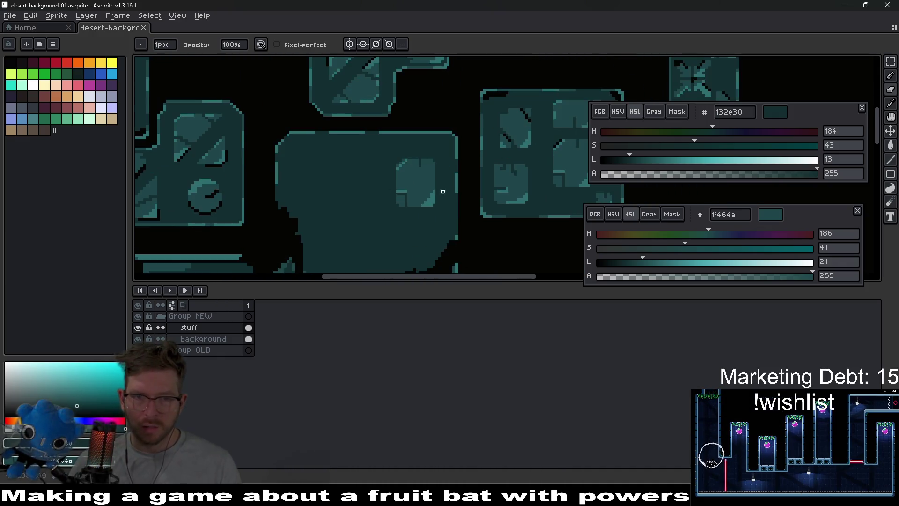
pyautogui.scroll(1, 483, 153)
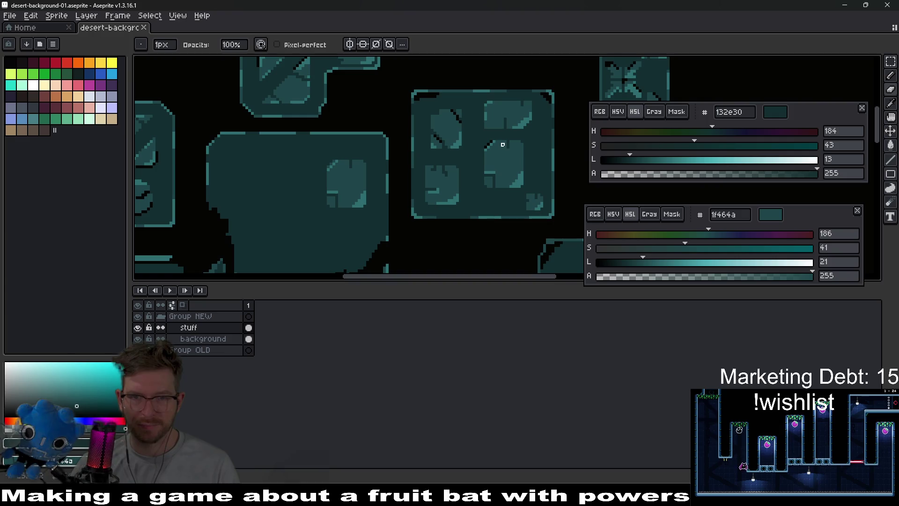
pyautogui.scroll(-2, 419, 171)
pyautogui.scroll(3, 446, 209)
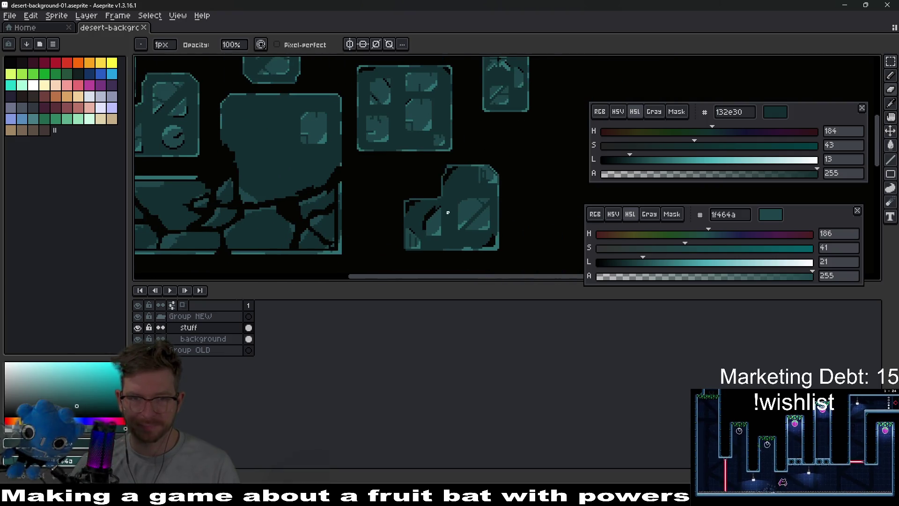
pyautogui.scroll(2, 454, 241)
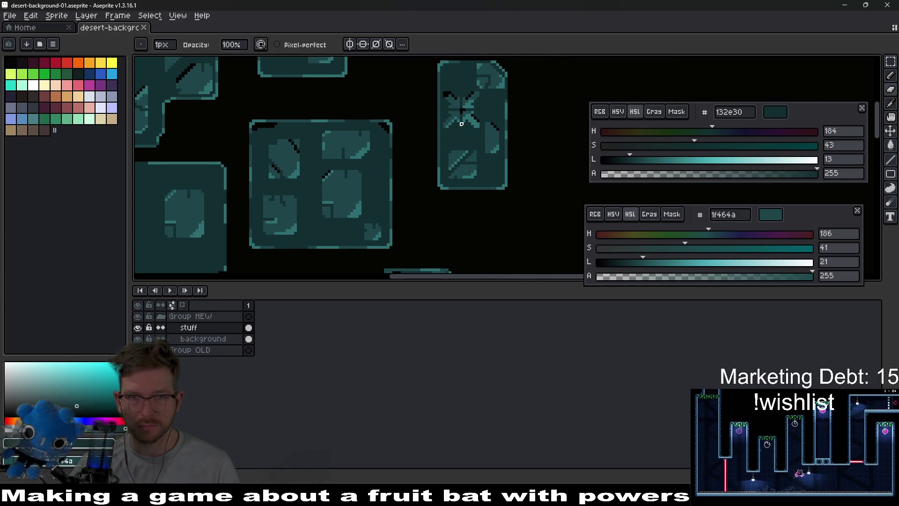
pyautogui.scroll(1, 455, 141)
# Select the cross-shaped detail on the right tile with the rectangular marquee
pyautogui.press('m')
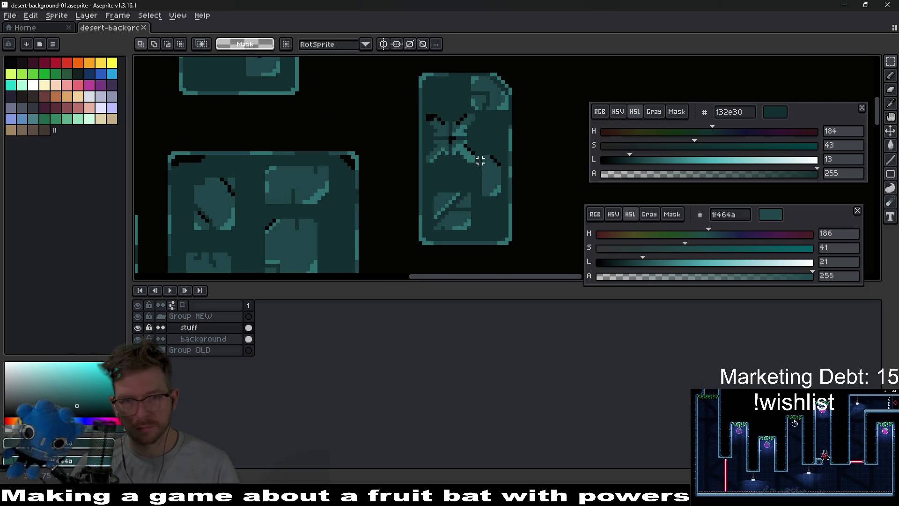
pyautogui.moveTo(424, 115); pyautogui.dragTo(481, 162)
pyautogui.moveTo(367, 173); pyautogui.dragTo(491, 173)
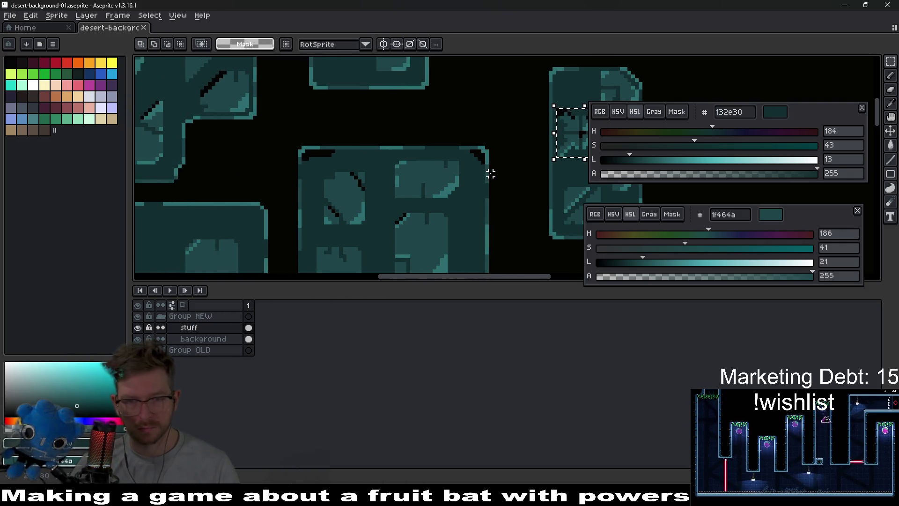
pyautogui.hscroll(-5, 452, 200)
# Move the cross into the large panel's upper middle, nudge it up-right, and commit
pyautogui.hotkey('ctrl', 't')
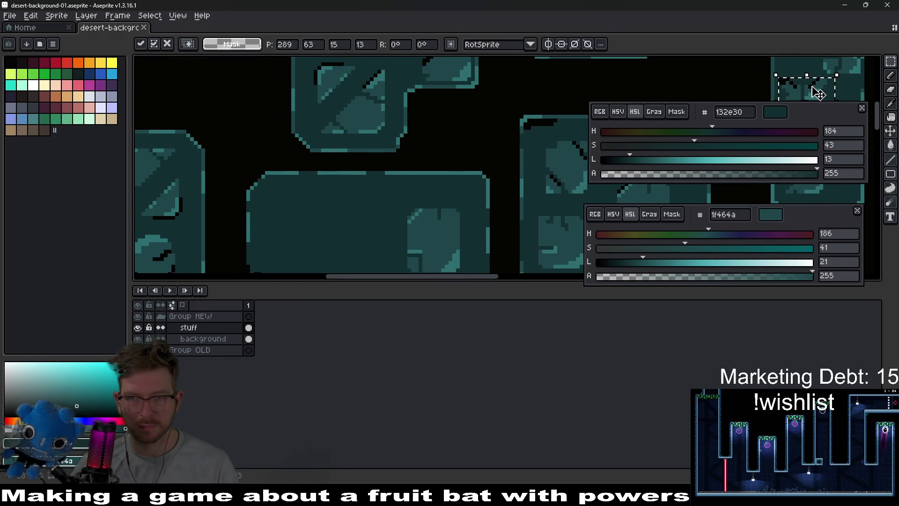
pyautogui.moveTo(817, 93)
pyautogui.mouseDown()
pyautogui.moveTo(442, 207)
pyautogui.moveTo(315, 227)
pyautogui.moveTo(367, 206)
pyautogui.mouseUp()
pyautogui.scroll(1, 436, 182)
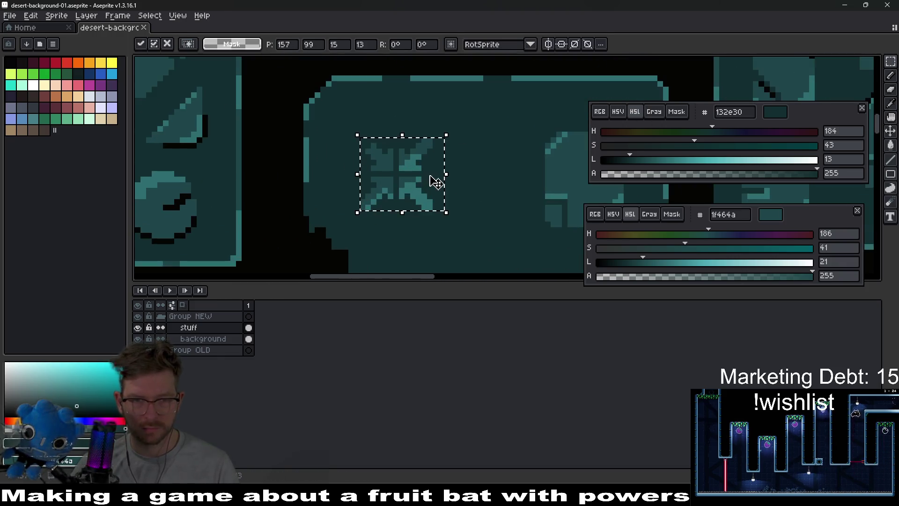
pyautogui.press('Right')
pyautogui.press('Right')
pyautogui.press('Right')
pyautogui.press('Up')
pyautogui.press('Up')
pyautogui.press('Up')
pyautogui.scroll(-2, 464, 196)
pyautogui.scroll(2, 468, 197)
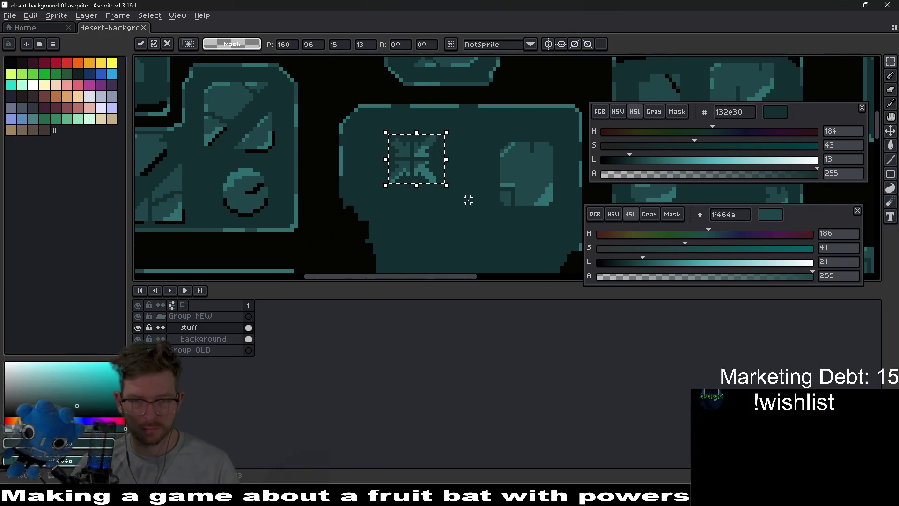
pyautogui.click(468, 196)
pyautogui.scroll(1, 355, 155)
pyautogui.scroll(1, 354, 155)
# Pick black and paint pixels at the cross's top-left corner and below it
pyautogui.press('i')
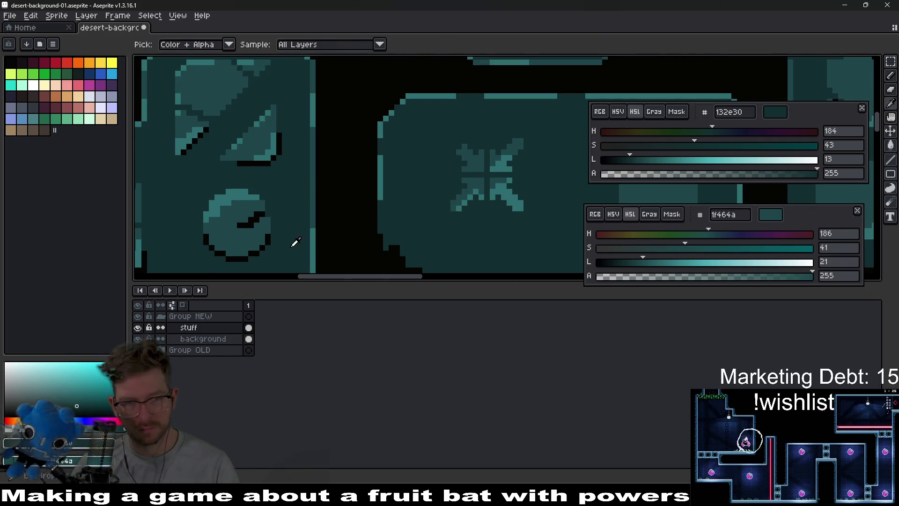
pyautogui.scroll(1, 378, 196)
pyautogui.scroll(2, 436, 171)
pyautogui.press('b')
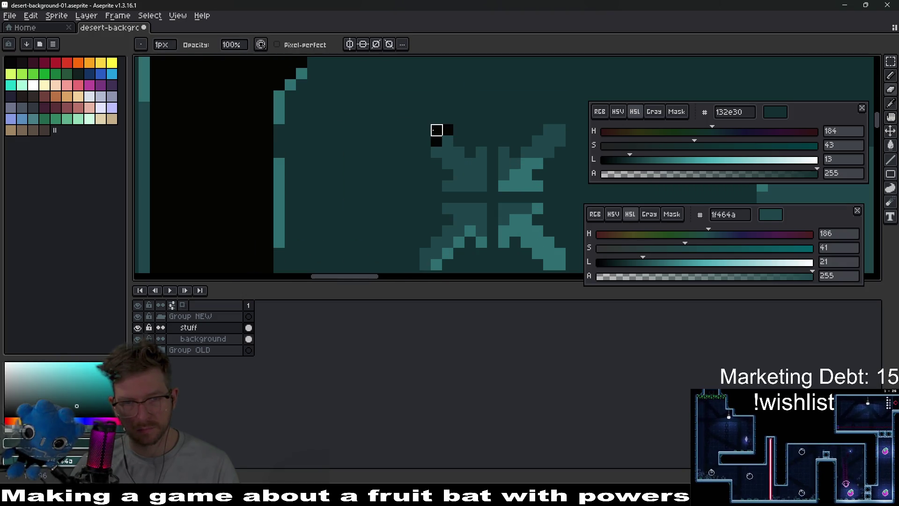
pyautogui.moveTo(437, 130); pyautogui.dragTo(425, 140)
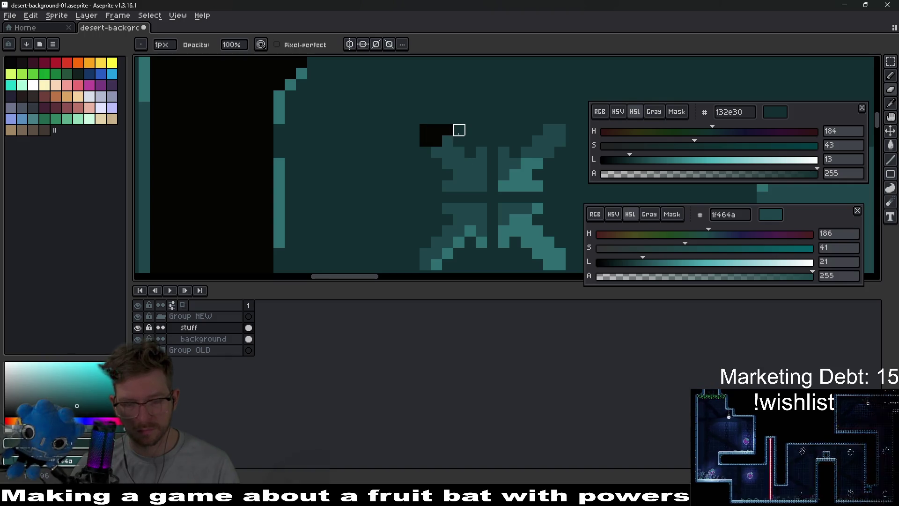
pyautogui.press('i')
pyautogui.scroll(1, 457, 144)
pyautogui.press('b')
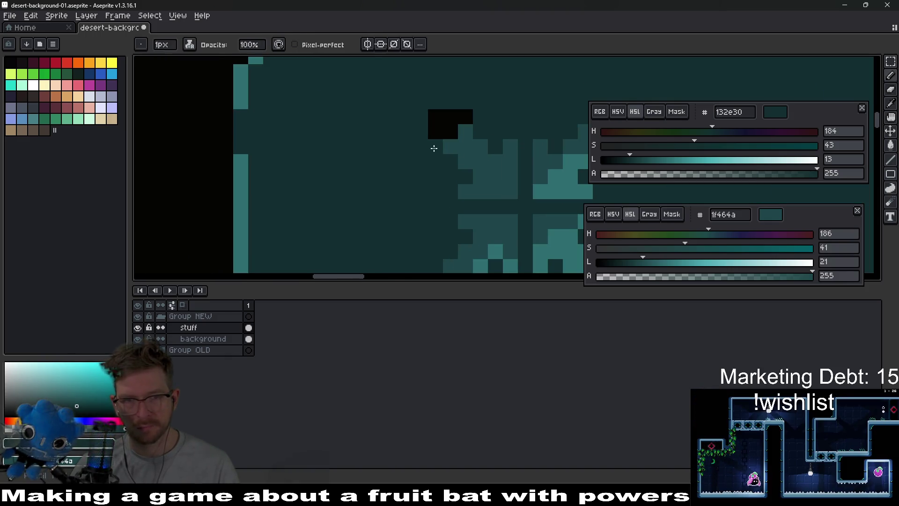
pyautogui.click(436, 146)
pyautogui.click(435, 162)
pyautogui.click(448, 162)
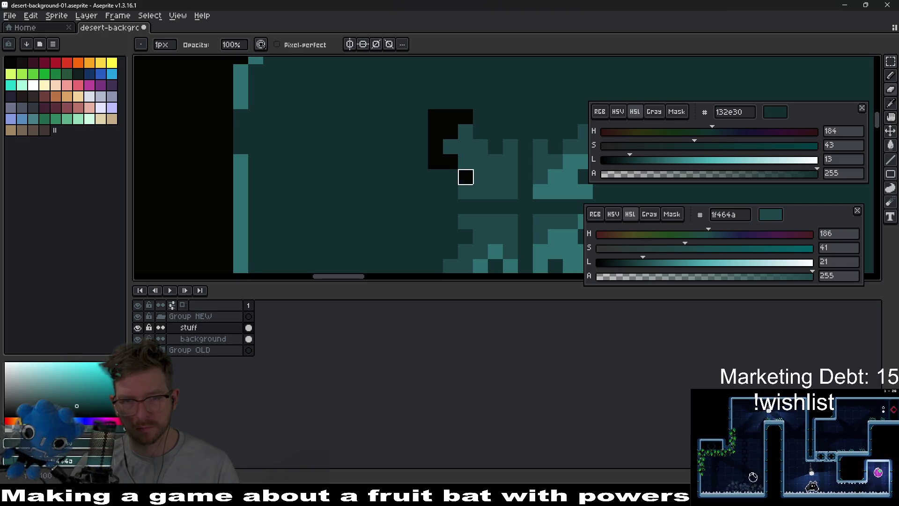
# Draw the black crack diagonally down-left from the cross and thicken its top
pyautogui.scroll(-3, 528, 189)
pyautogui.scroll(2, 475, 198)
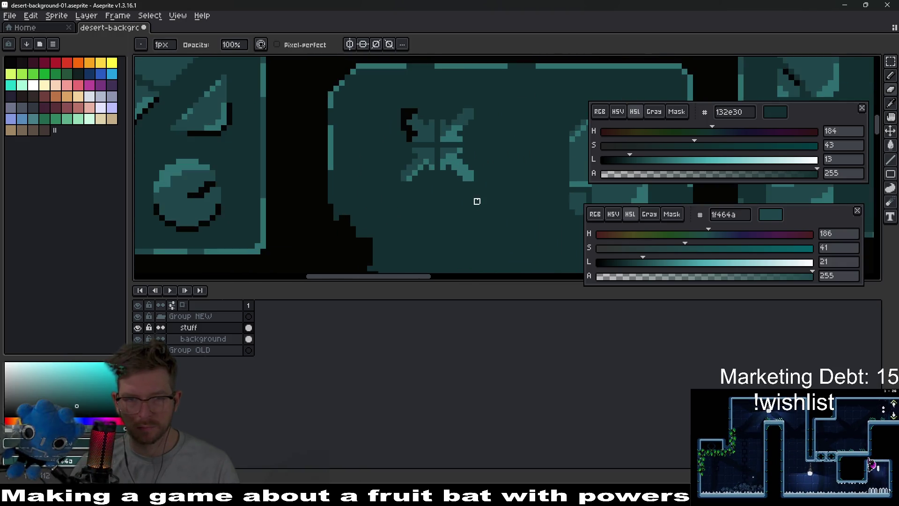
pyautogui.moveTo(339, 178); pyautogui.dragTo(271, 255)
pyautogui.moveTo(373, 167)
pyautogui.mouseDown()
pyautogui.moveTo(361, 187)
pyautogui.moveTo(424, 118)
pyautogui.mouseUp()
pyautogui.scroll(2, 364, 170)
pyautogui.scroll(-4, 478, 153)
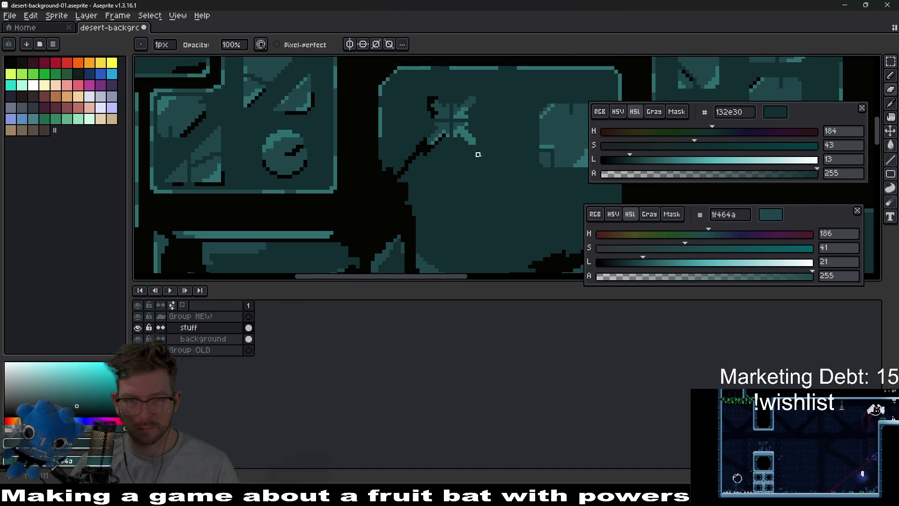
pyautogui.scroll(2, 477, 157)
pyautogui.moveTo(429, 158); pyautogui.dragTo(395, 197)
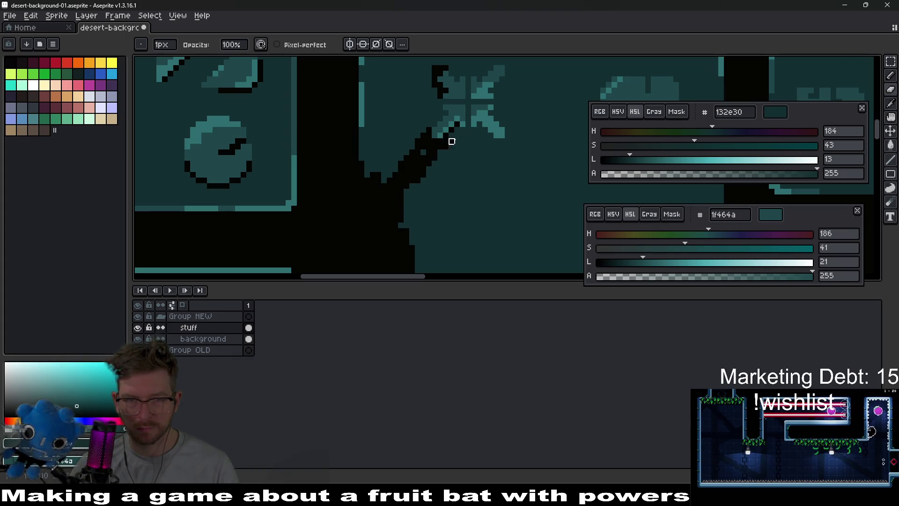
# Extend the crack by a pixel and widen it where it meets the cross
pyautogui.scroll(2, 451, 141)
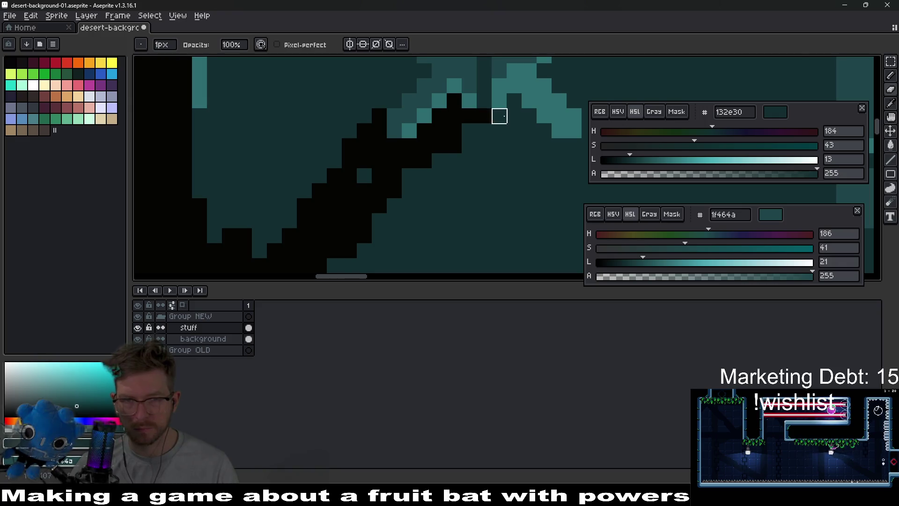
pyautogui.moveTo(499, 116); pyautogui.dragTo(468, 155)
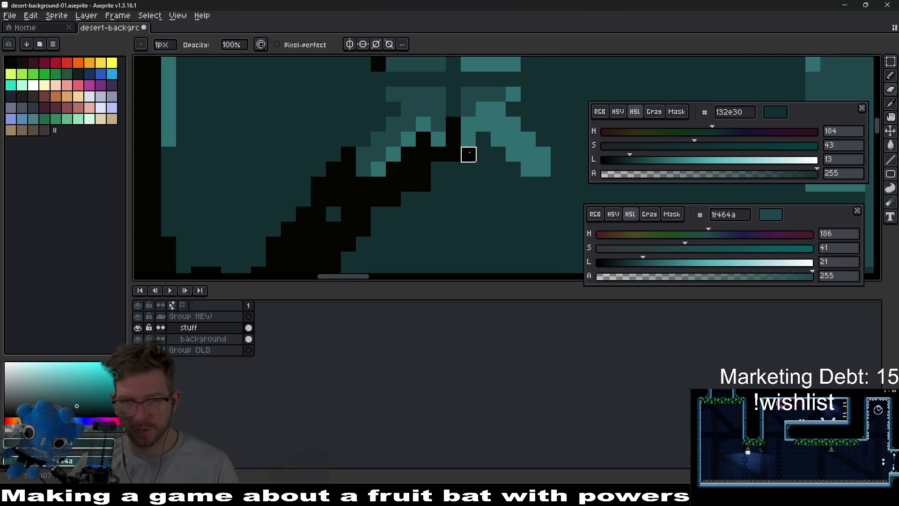
pyautogui.click(469, 154)
pyautogui.moveTo(483, 154)
pyautogui.mouseDown()
pyautogui.moveTo(498, 153)
pyautogui.moveTo(513, 169)
pyautogui.moveTo(468, 168)
pyautogui.moveTo(409, 199)
pyautogui.mouseUp()
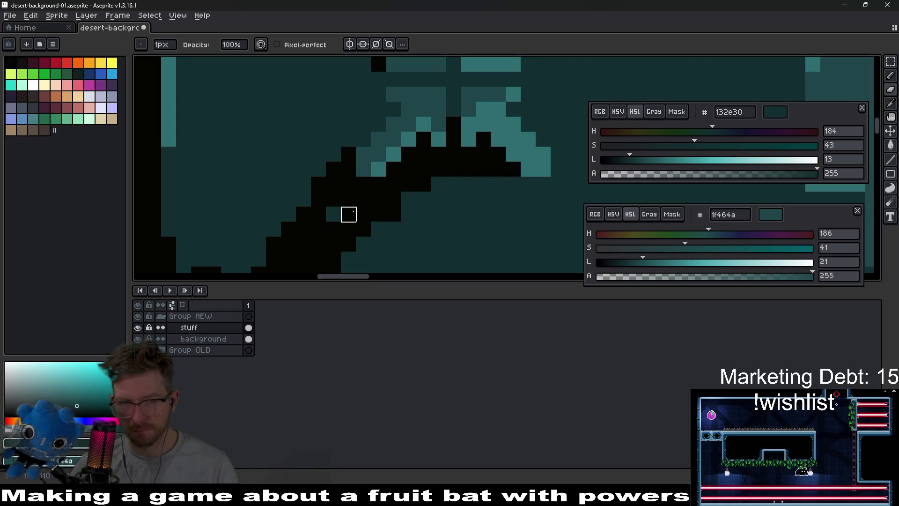
pyautogui.scroll(-4, 445, 201)
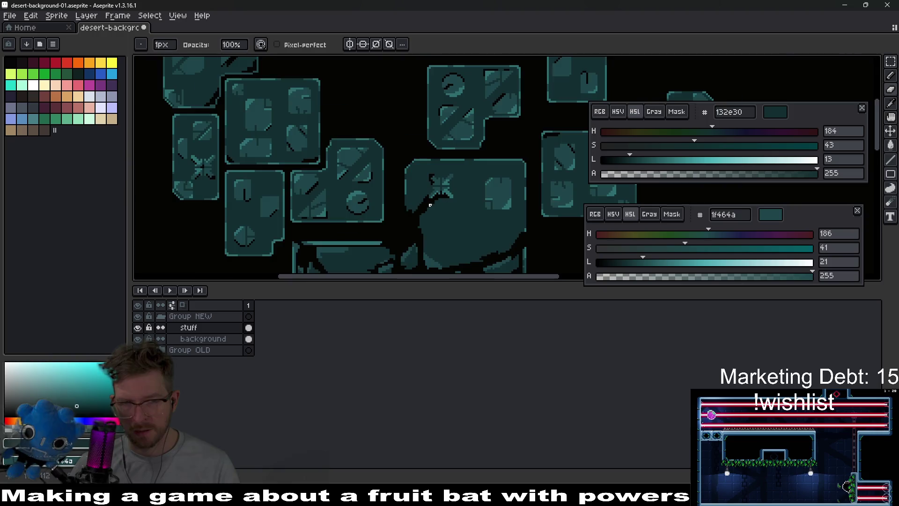
pyautogui.scroll(4, 430, 205)
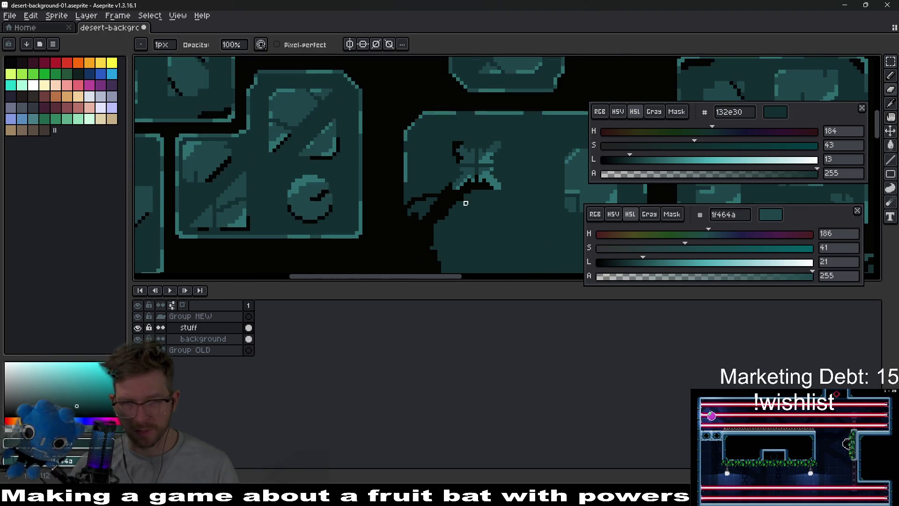
pyautogui.scroll(-4, 464, 201)
pyautogui.scroll(4, 489, 187)
pyautogui.scroll(-2, 443, 203)
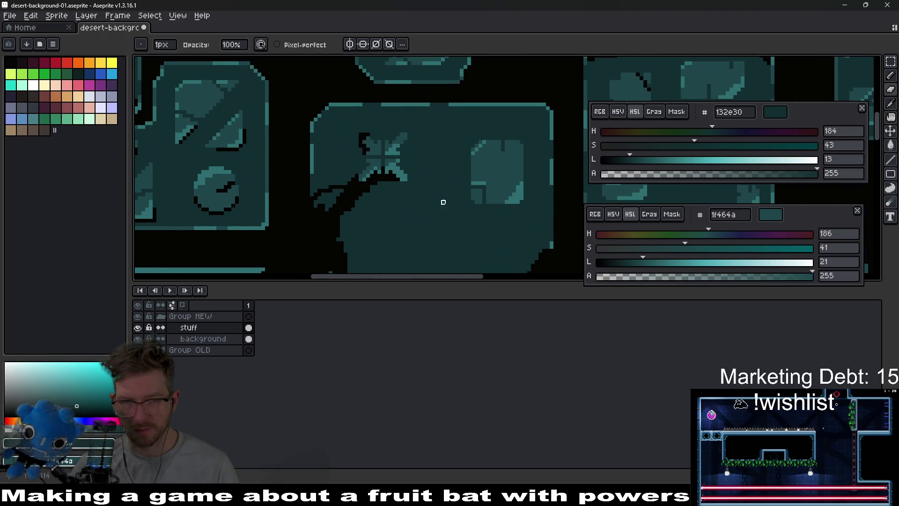
pyautogui.scroll(3, 421, 154)
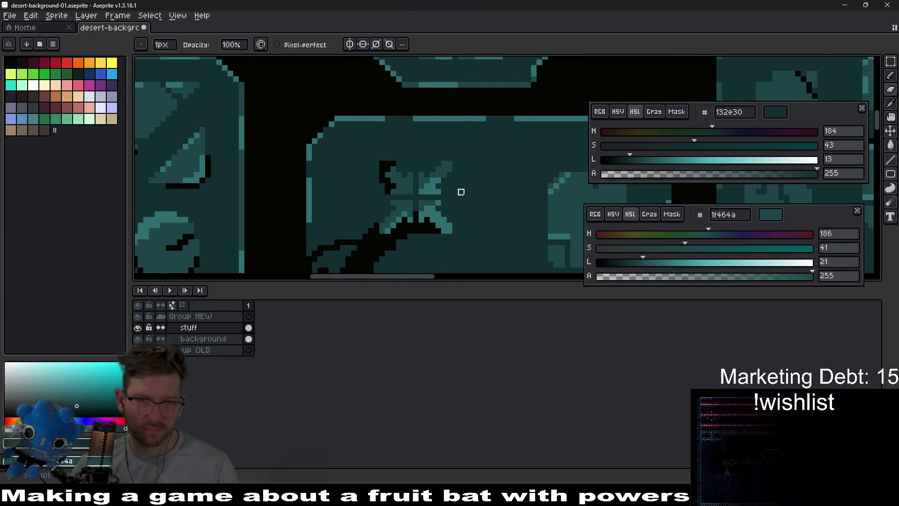
pyautogui.scroll(-3, 492, 218)
pyautogui.scroll(4, 364, 167)
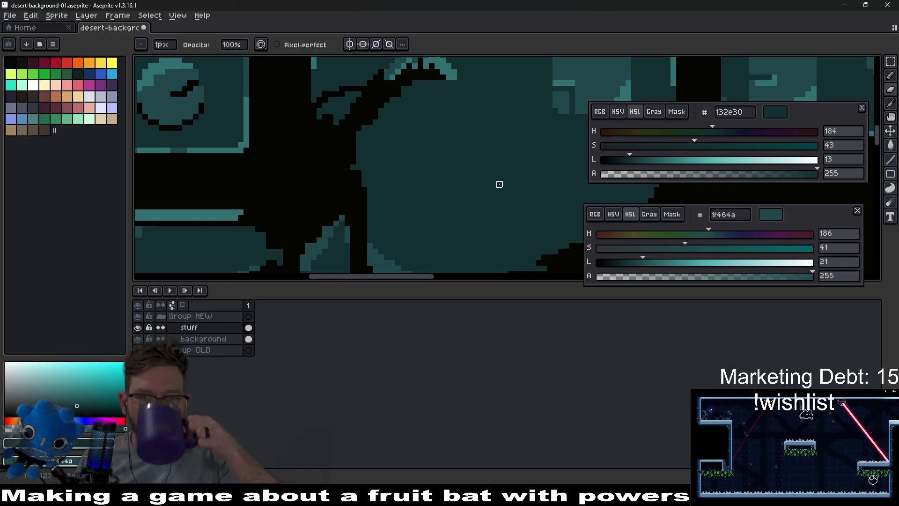
pyautogui.scroll(-2, 475, 163)
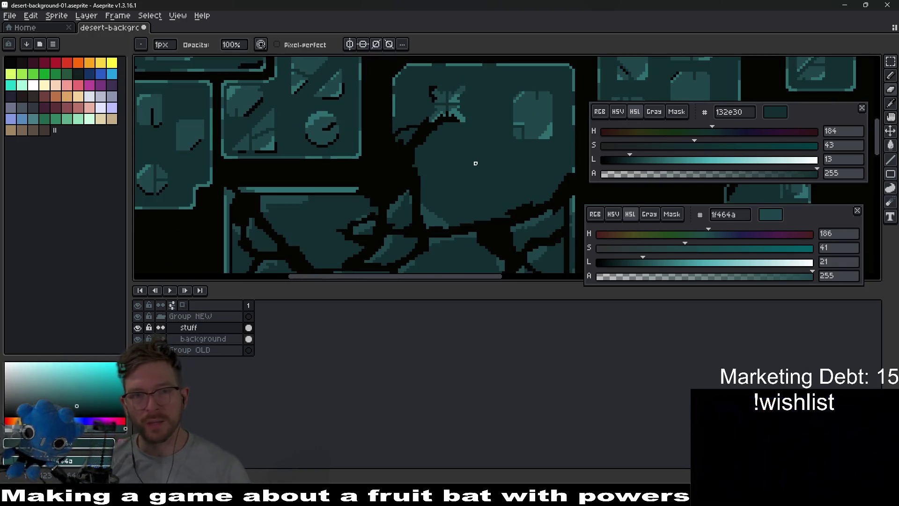
pyautogui.scroll(-1, 420, 166)
pyautogui.scroll(1, 409, 156)
pyautogui.scroll(-1, 460, 120)
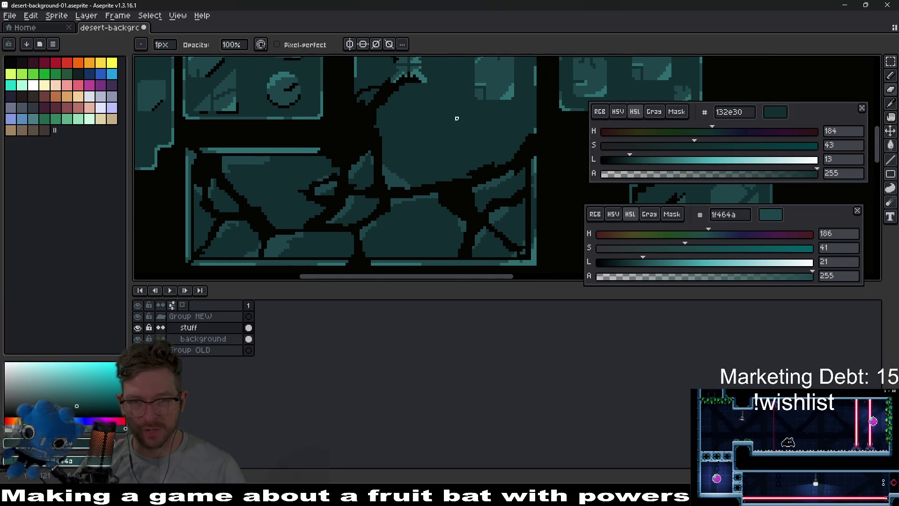
pyautogui.scroll(1, 449, 167)
pyautogui.scroll(1, 337, 139)
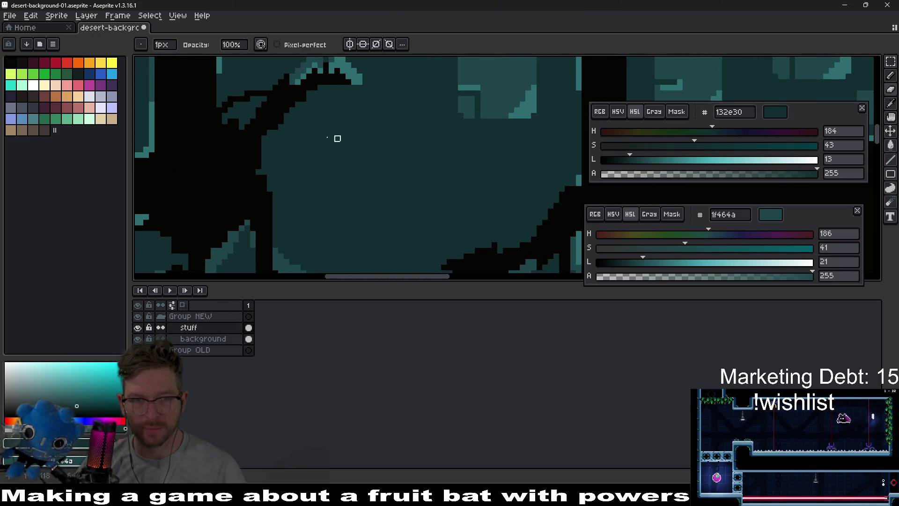
pyautogui.scroll(-3, 393, 193)
pyautogui.scroll(2, 394, 193)
pyautogui.scroll(1, 394, 193)
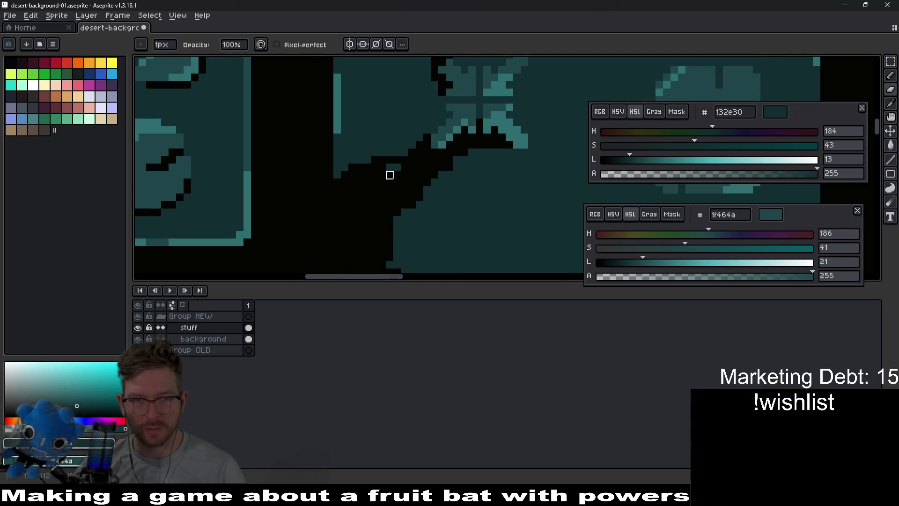
pyautogui.scroll(-2, 397, 167)
pyautogui.scroll(-2, 432, 181)
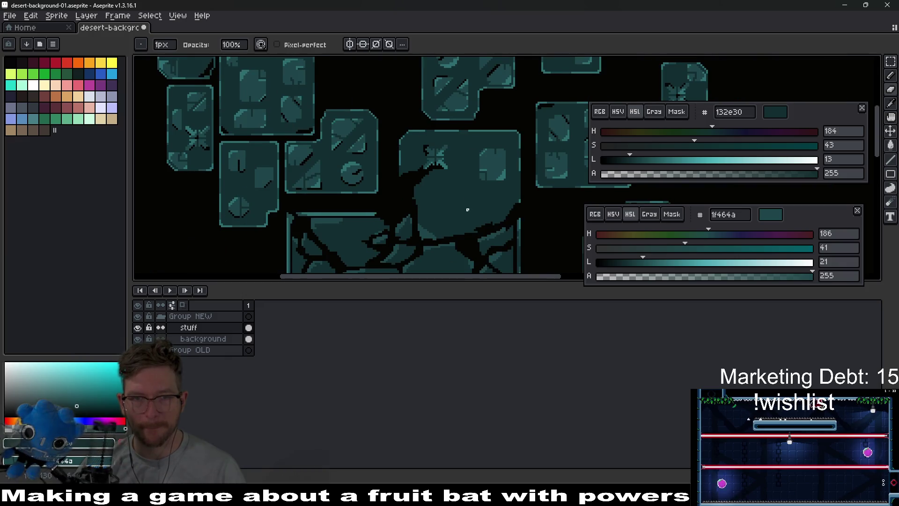
pyautogui.moveTo(467, 210); pyautogui.dragTo(468, 168)
pyautogui.scroll(2, 515, 163)
pyautogui.scroll(2, 470, 178)
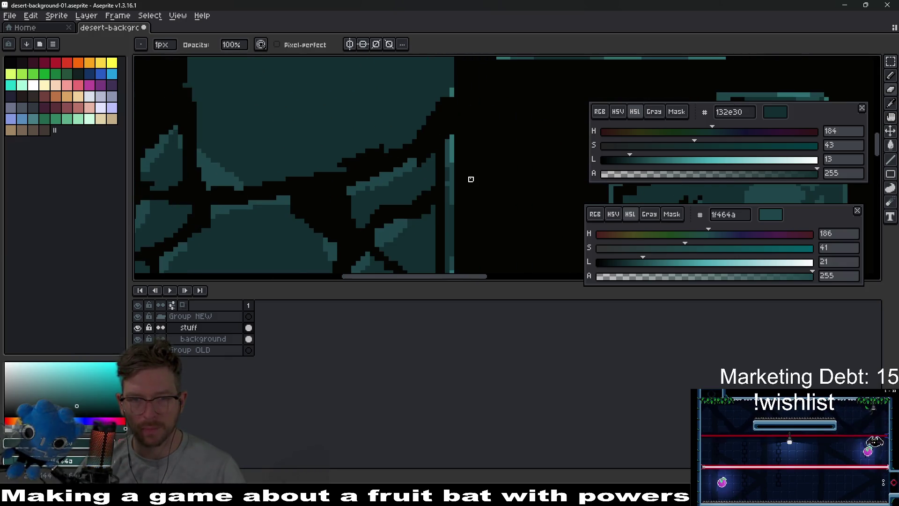
pyautogui.scroll(1, 462, 192)
pyautogui.press('alt')
# Pick teal 1f464a and repaint the panel's top edge rows in lighter and darker teal
pyautogui.keyDown('alt'); pyautogui.click(453, 190); pyautogui.keyUp('alt')
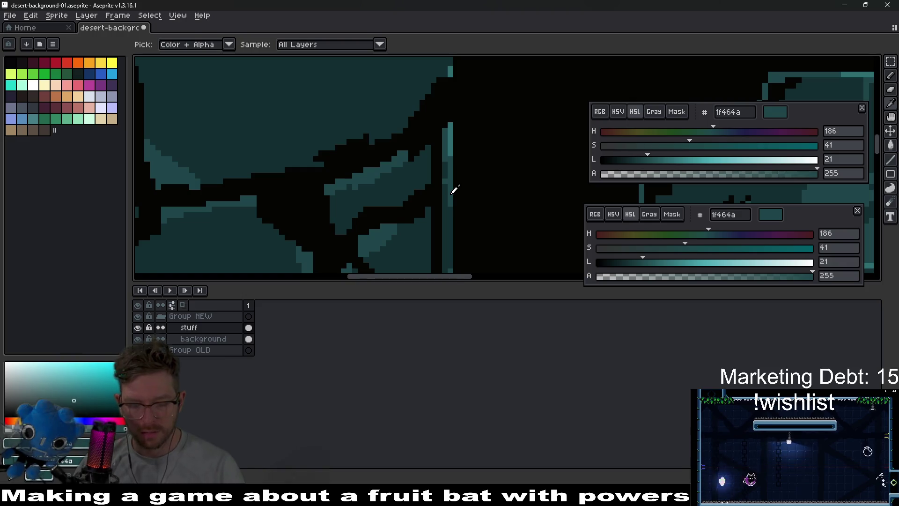
pyautogui.scroll(-3, 398, 187)
pyautogui.scroll(3, 294, 167)
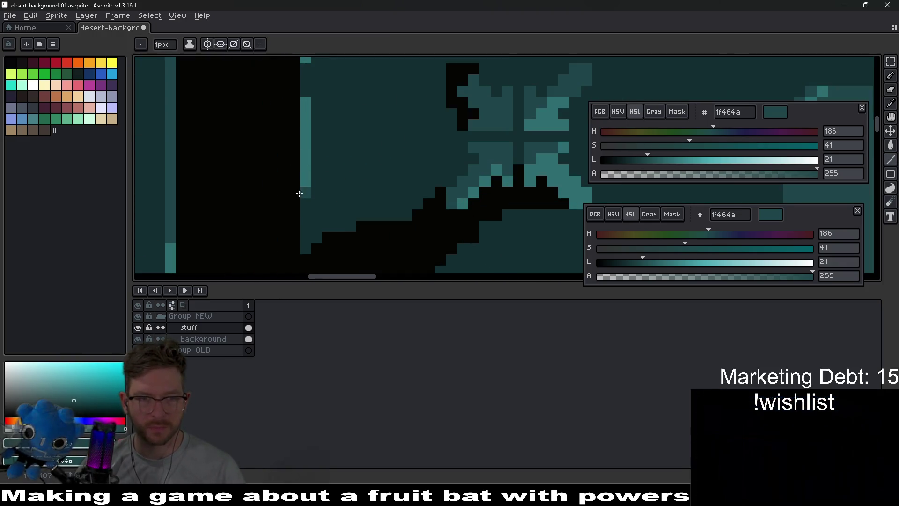
pyautogui.moveTo(328, 213); pyautogui.dragTo(326, 240)
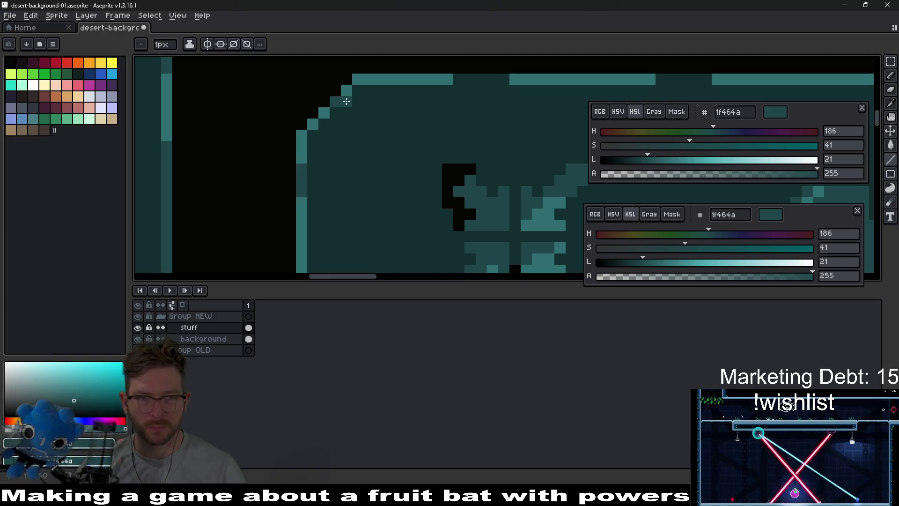
pyautogui.moveTo(362, 92); pyautogui.dragTo(414, 90)
pyautogui.moveTo(481, 90); pyautogui.dragTo(419, 121)
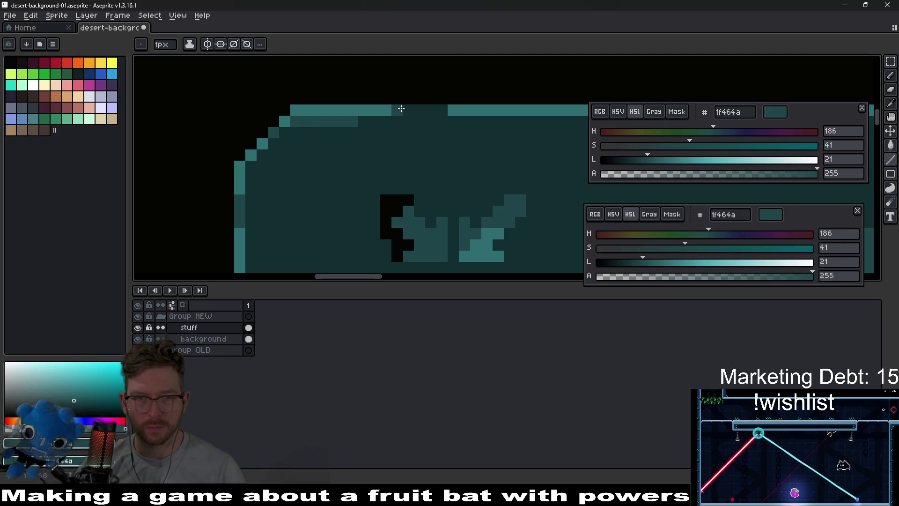
pyautogui.moveTo(520, 131); pyautogui.dragTo(315, 140)
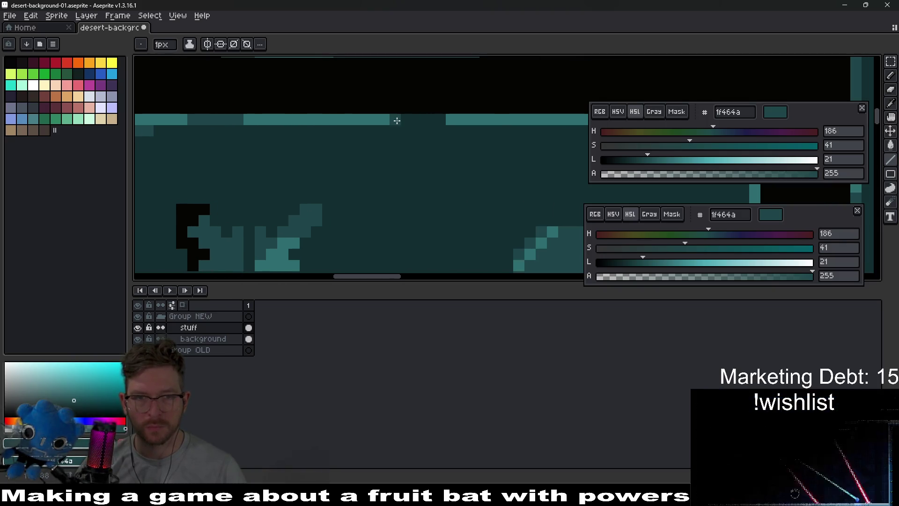
pyautogui.moveTo(395, 119); pyautogui.dragTo(443, 120)
pyautogui.moveTo(347, 135)
pyautogui.mouseDown()
pyautogui.moveTo(499, 134)
pyautogui.moveTo(261, 148)
pyautogui.mouseUp()
pyautogui.moveTo(446, 133); pyautogui.dragTo(494, 136)
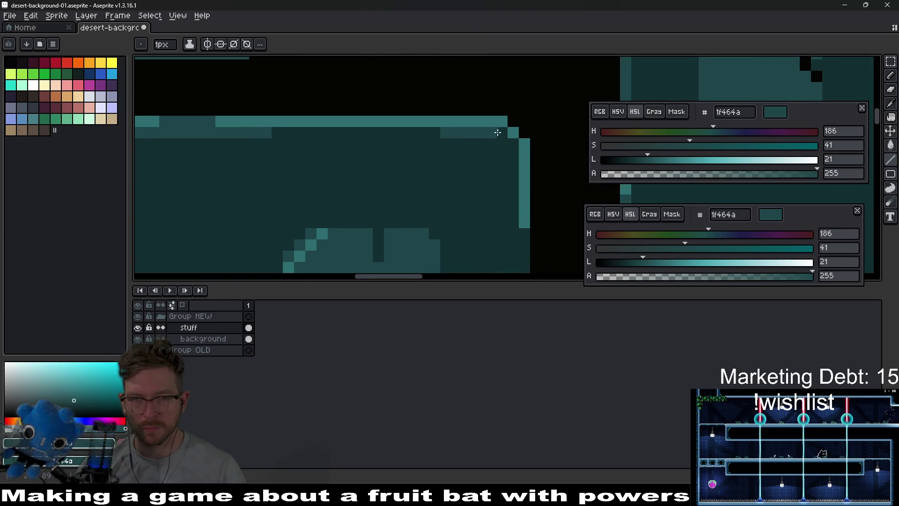
# Cover the bright right edge with dark fill and add a brighter teal highlight down it
pyautogui.moveTo(514, 184)
pyautogui.mouseDown()
pyautogui.moveTo(525, 260)
pyautogui.moveTo(497, 135)
pyautogui.mouseUp()
pyautogui.moveTo(497, 205)
pyautogui.mouseDown()
pyautogui.moveTo(496, 239)
pyautogui.moveTo(468, 128)
pyautogui.mouseUp()
pyautogui.moveTo(460, 189); pyautogui.dragTo(457, 112)
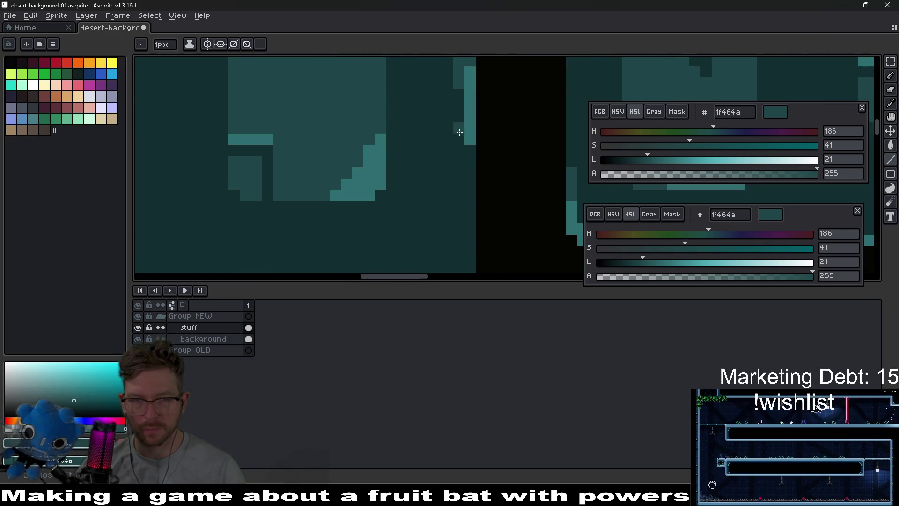
pyautogui.moveTo(471, 157); pyautogui.dragTo(473, 221)
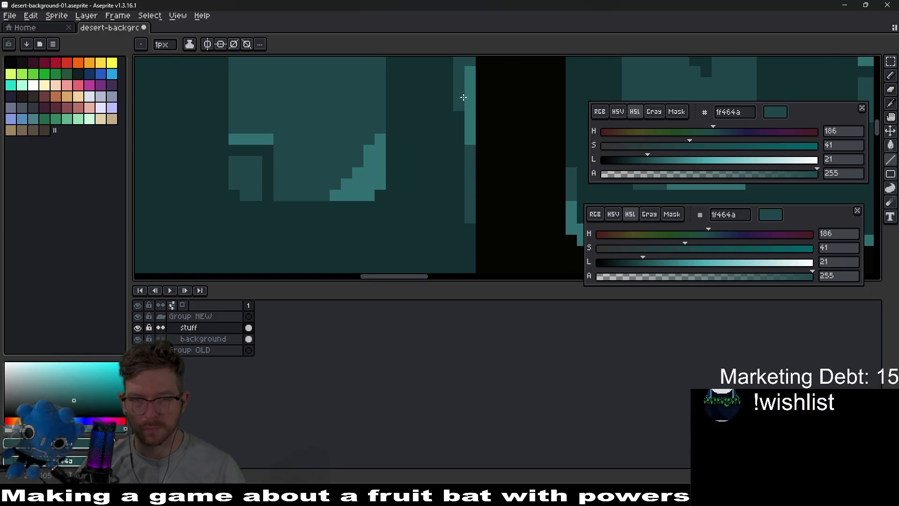
pyautogui.scroll(-3, 476, 177)
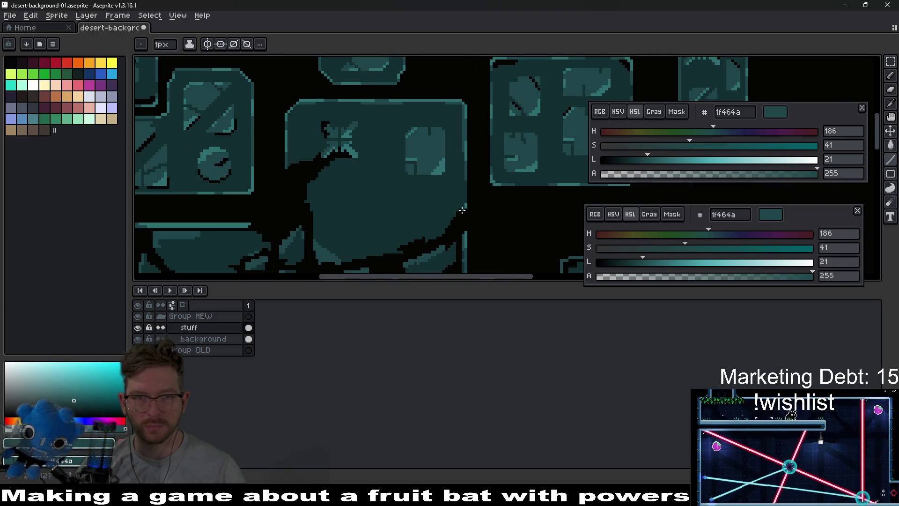
pyautogui.scroll(2, 309, 82)
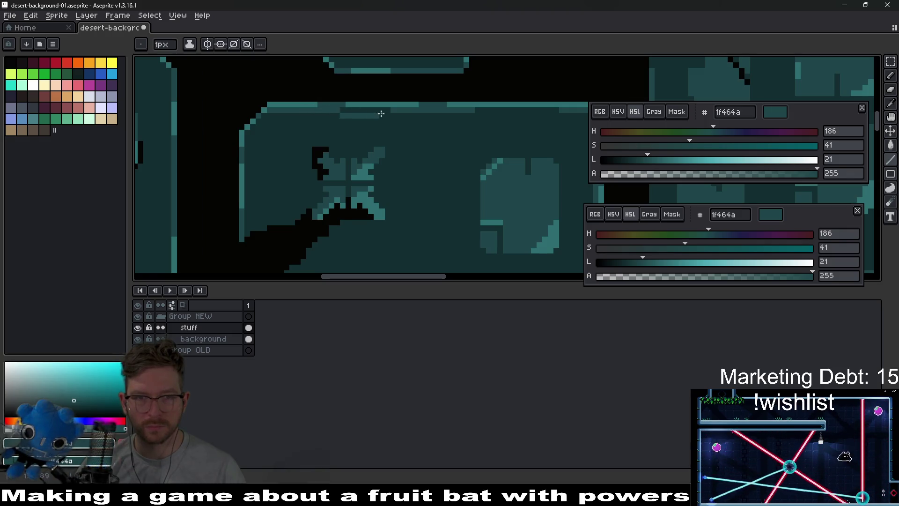
pyautogui.scroll(-2, 468, 158)
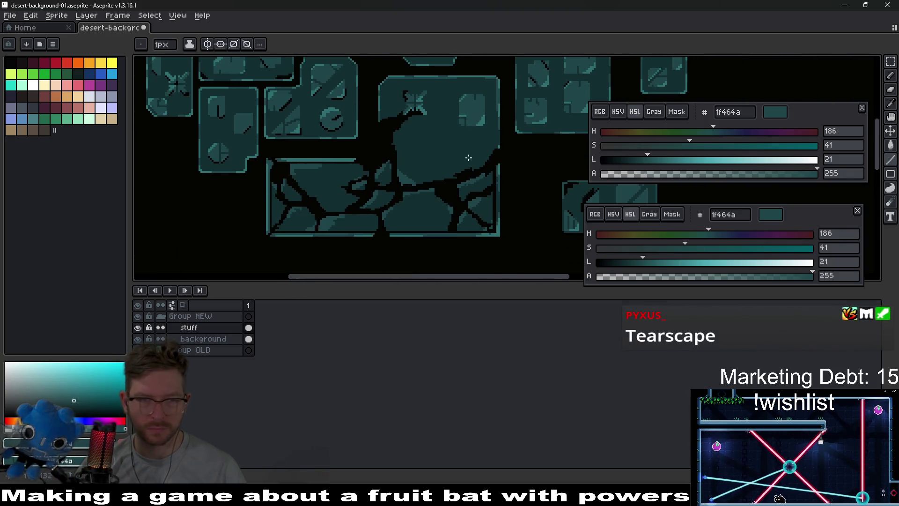
pyautogui.scroll(4, 468, 158)
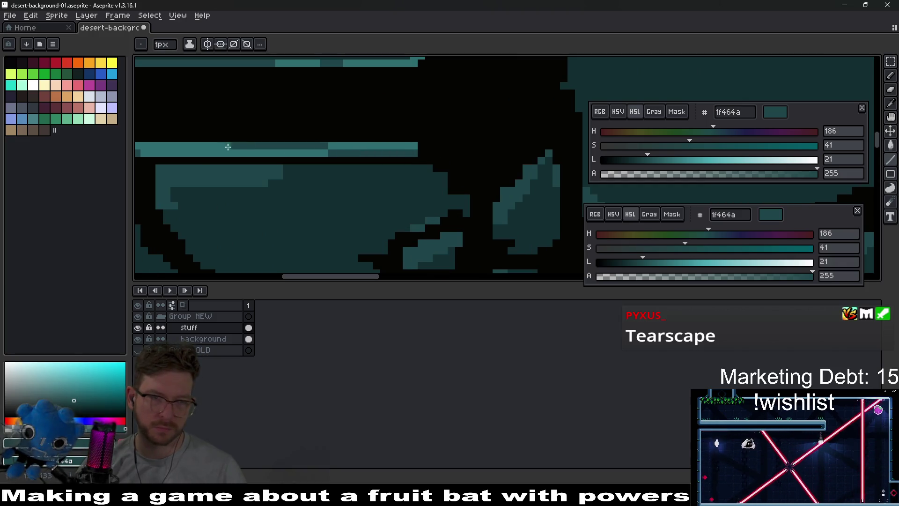
# Lighten the top bevel row and darken the row beneath it
pyautogui.moveTo(227, 146); pyautogui.dragTo(328, 147)
pyautogui.moveTo(412, 153); pyautogui.dragTo(139, 153)
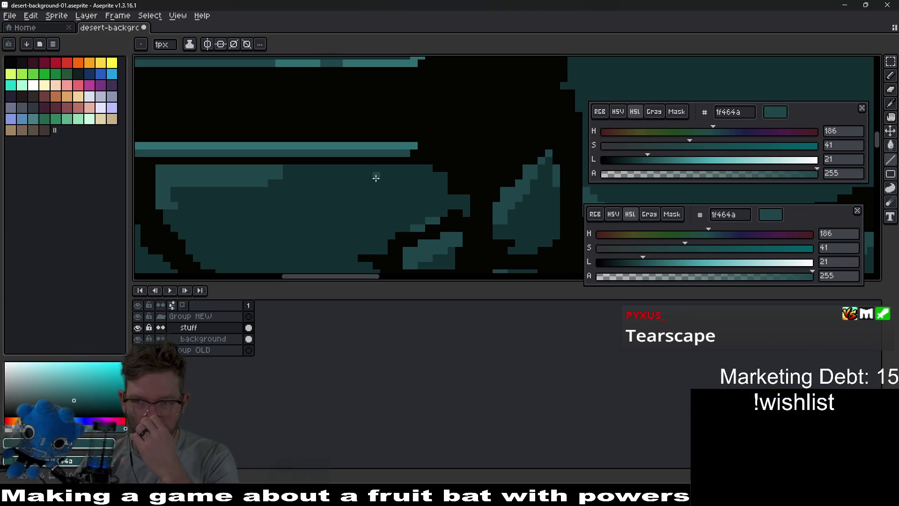
pyautogui.scroll(-3, 426, 187)
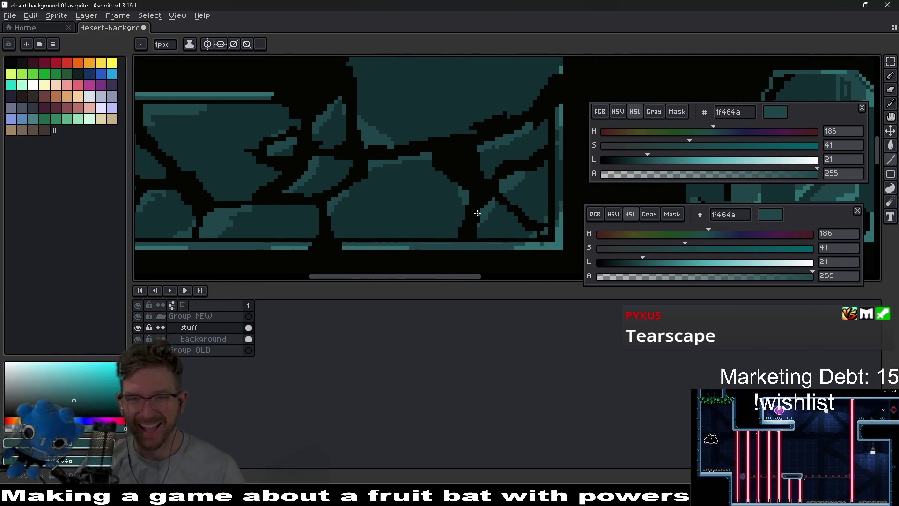
pyautogui.scroll(3, 477, 213)
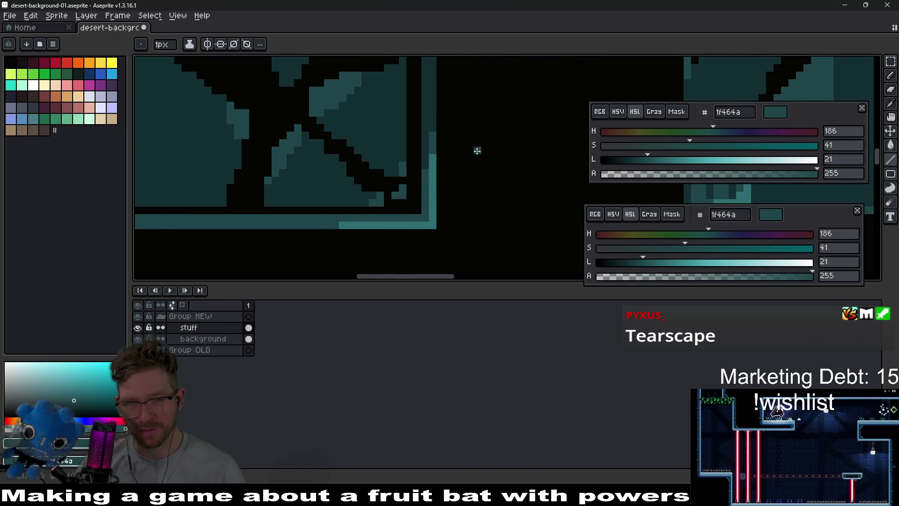
pyautogui.scroll(-3, 477, 151)
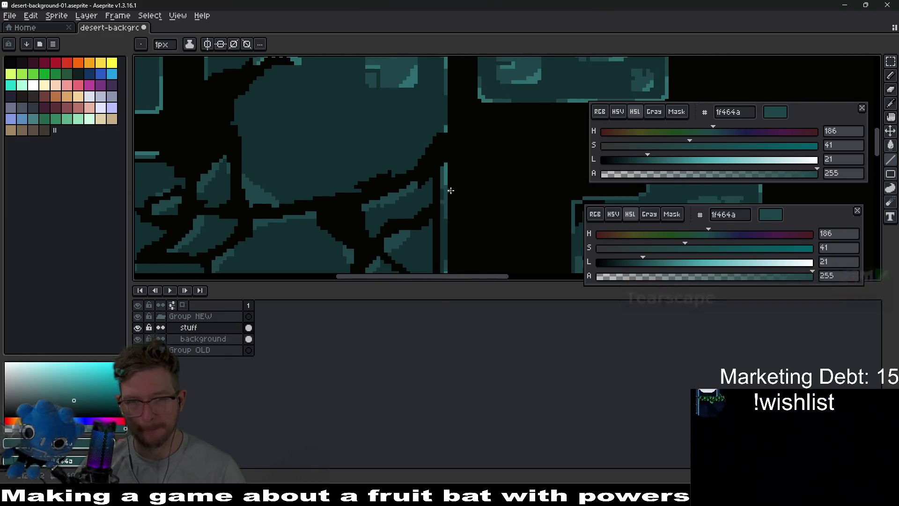
pyautogui.scroll(4, 450, 191)
# Paint a teal column down the panel's vertical edge
pyautogui.moveTo(447, 161); pyautogui.dragTo(447, 245)
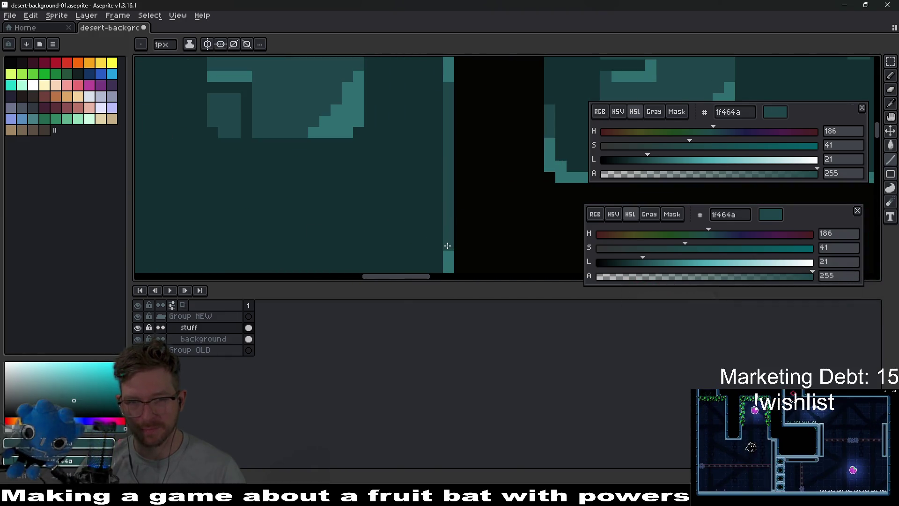
pyautogui.scroll(-2, 442, 170)
pyautogui.moveTo(440, 167); pyautogui.dragTo(440, 257)
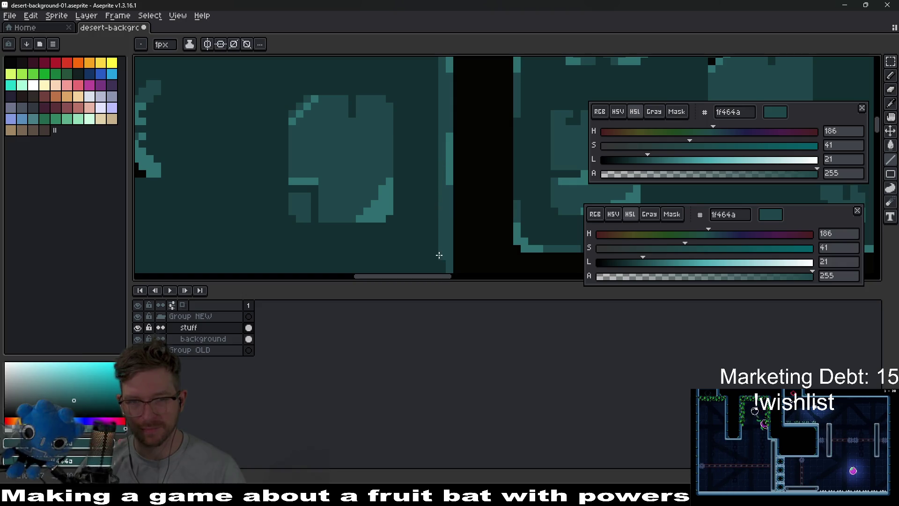
pyautogui.scroll(-3, 449, 174)
pyautogui.moveTo(452, 132); pyautogui.dragTo(451, 180)
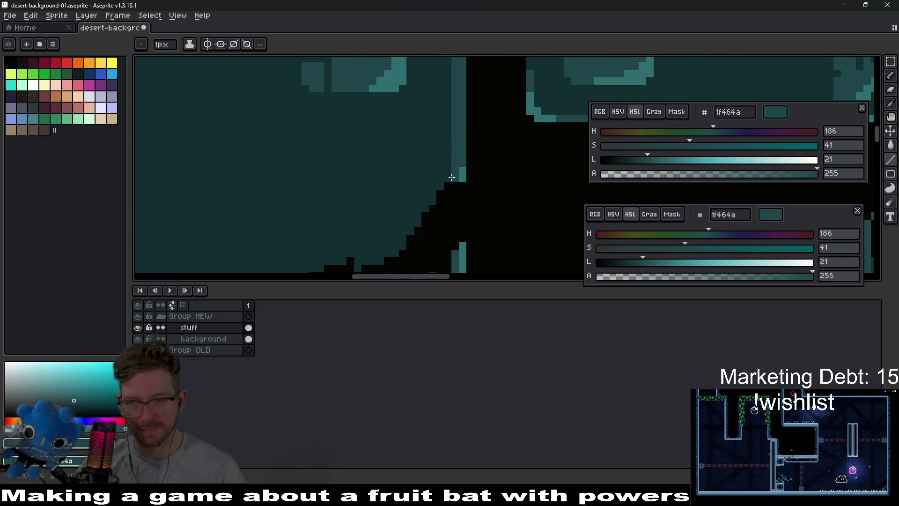
pyautogui.scroll(-3, 461, 146)
pyautogui.scroll(2, 457, 175)
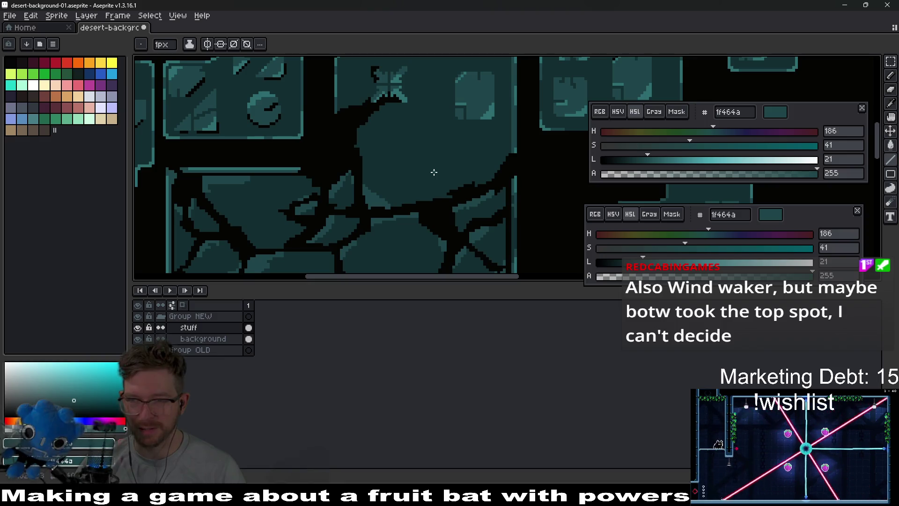
pyautogui.scroll(-3, 468, 189)
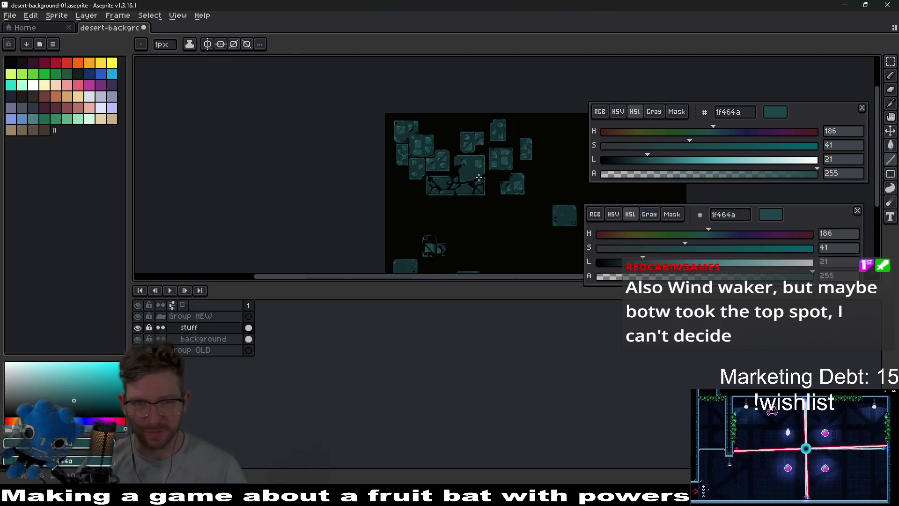
pyautogui.scroll(2, 464, 196)
pyautogui.scroll(4, 463, 195)
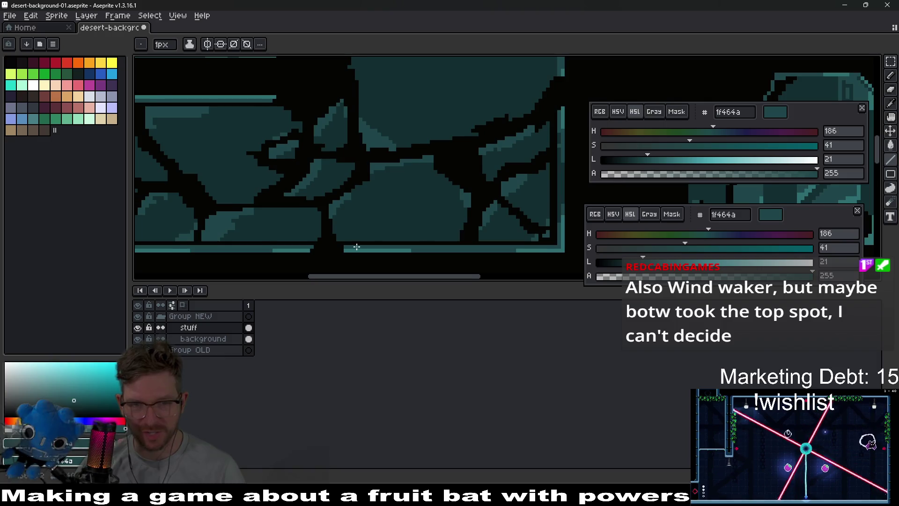
pyautogui.scroll(3, 338, 260)
# With the Pencil (B), draw a dark diagonal crack across the panel
pyautogui.press('b')
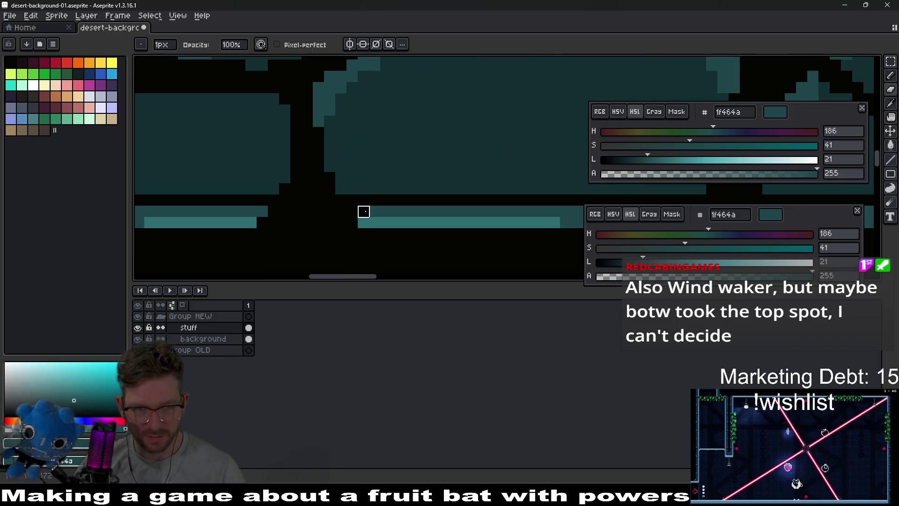
pyautogui.scroll(-4, 397, 234)
pyautogui.scroll(2, 469, 197)
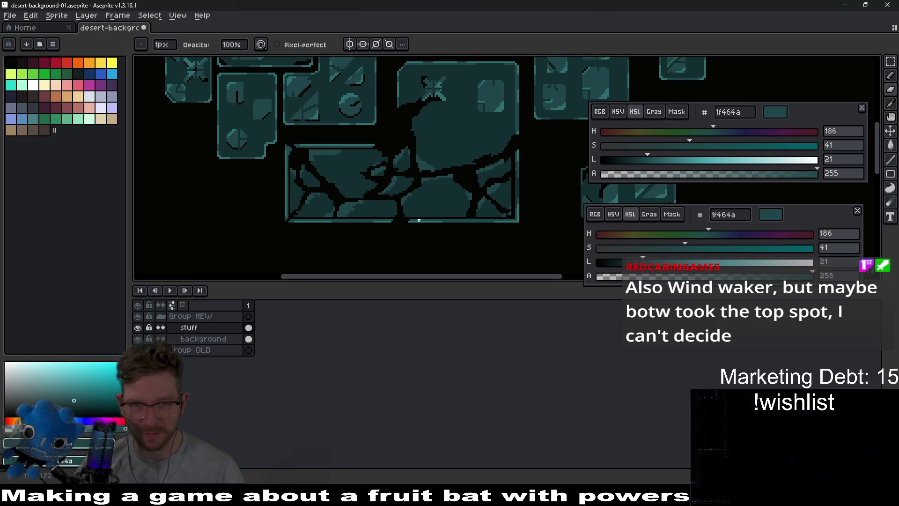
pyautogui.scroll(3, 415, 167)
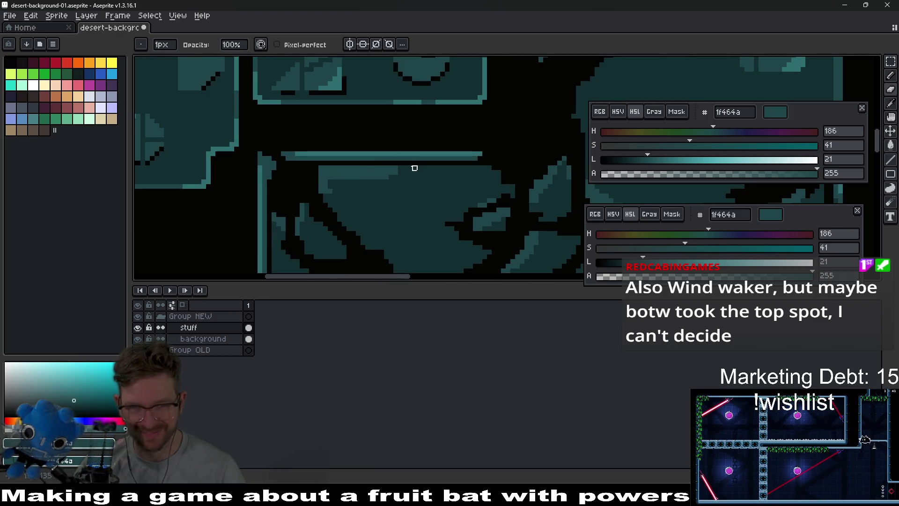
pyautogui.moveTo(399, 159)
pyautogui.mouseDown()
pyautogui.moveTo(349, 237)
pyautogui.moveTo(353, 226)
pyautogui.mouseUp()
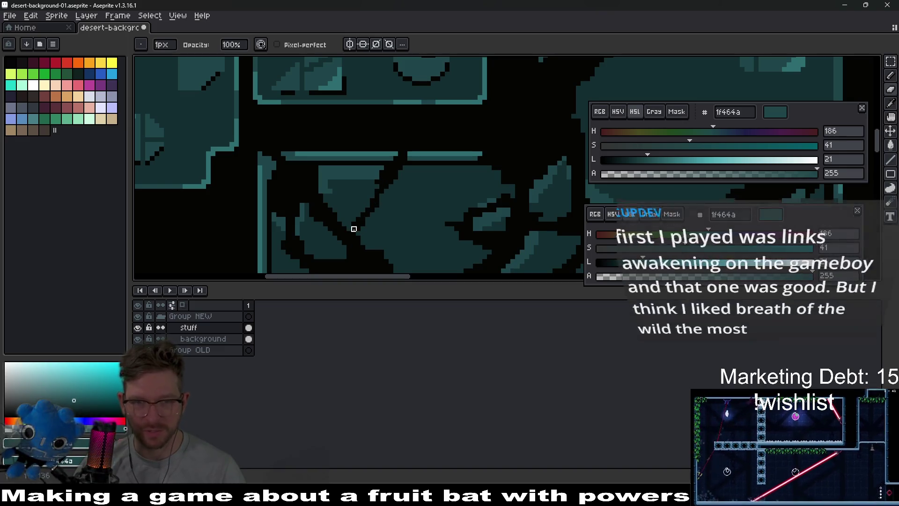
pyautogui.scroll(-2, 406, 200)
pyautogui.scroll(-1, 496, 230)
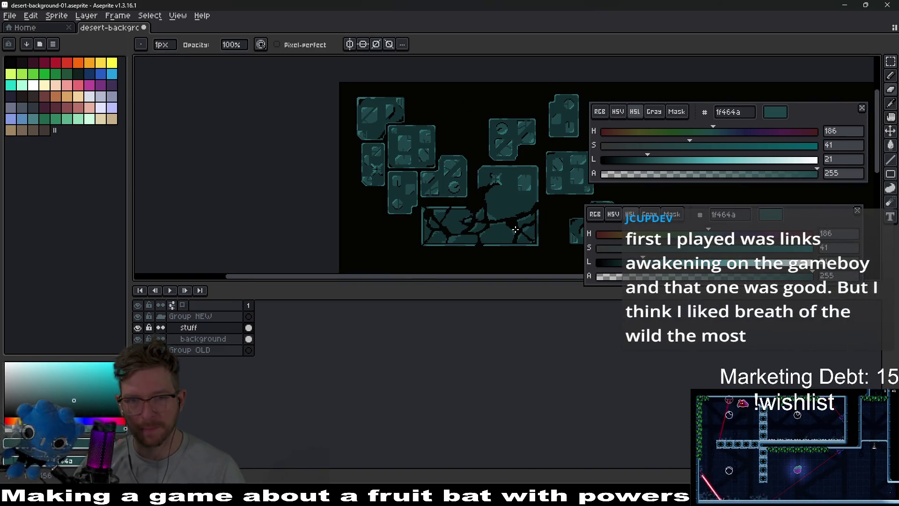
pyautogui.scroll(-1, 482, 238)
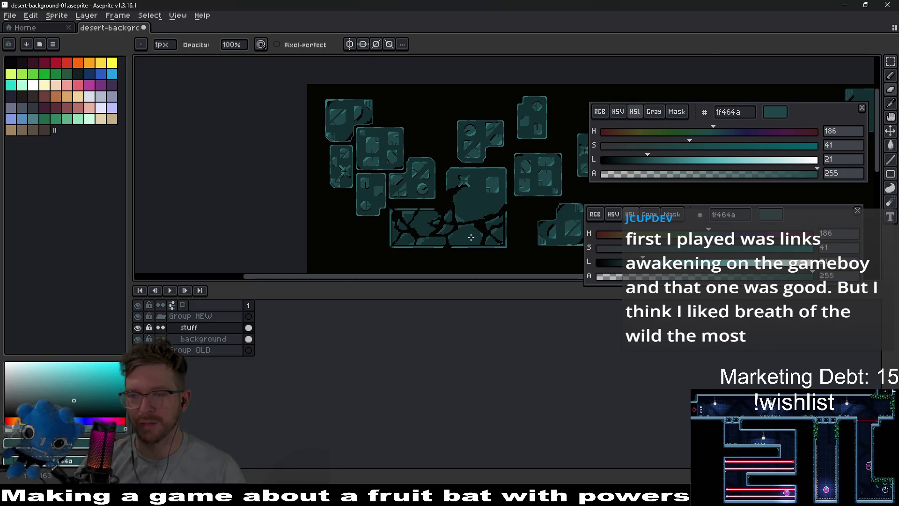
pyautogui.scroll(5, 481, 194)
# Move to the cross-detail panel, then undo and redraw the teal foot of the vertical line
pyautogui.moveTo(422, 211); pyautogui.dragTo(464, 187)
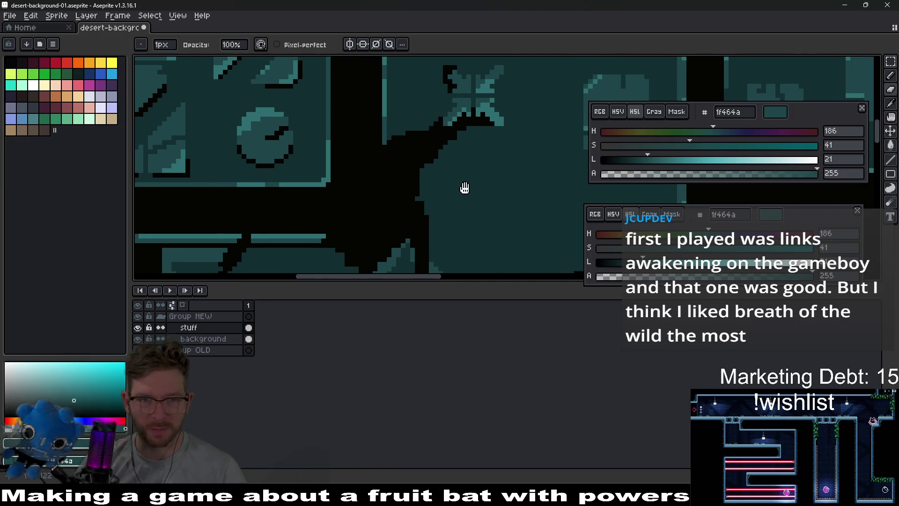
pyautogui.moveTo(399, 190); pyautogui.dragTo(387, 246)
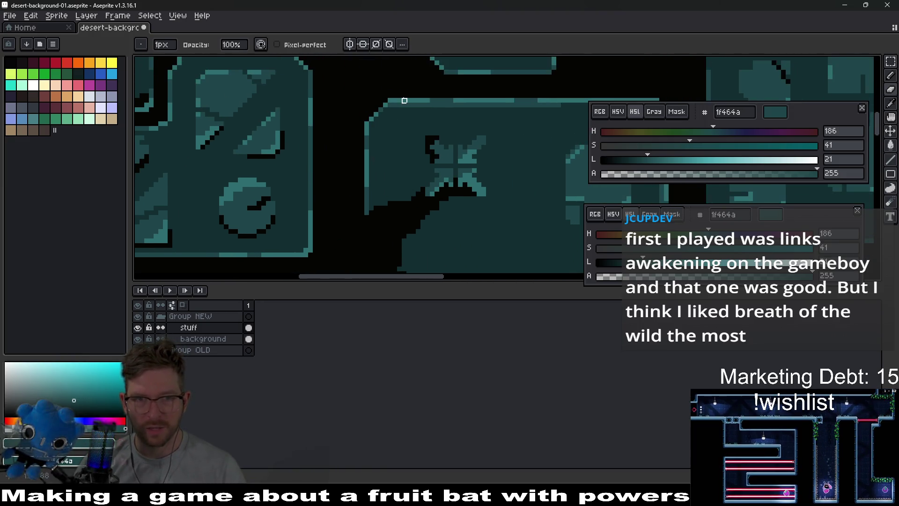
pyautogui.scroll(2, 406, 102)
pyautogui.press('alt')
pyautogui.press('ctrl')
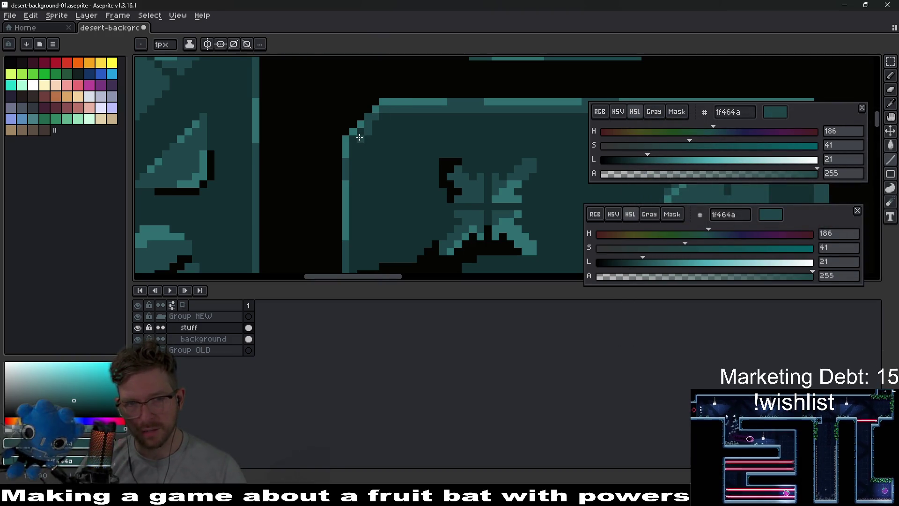
pyautogui.moveTo(374, 190)
pyautogui.mouseDown()
pyautogui.moveTo(385, 152)
pyautogui.moveTo(363, 232)
pyautogui.mouseUp()
pyautogui.scroll(-3, 376, 261)
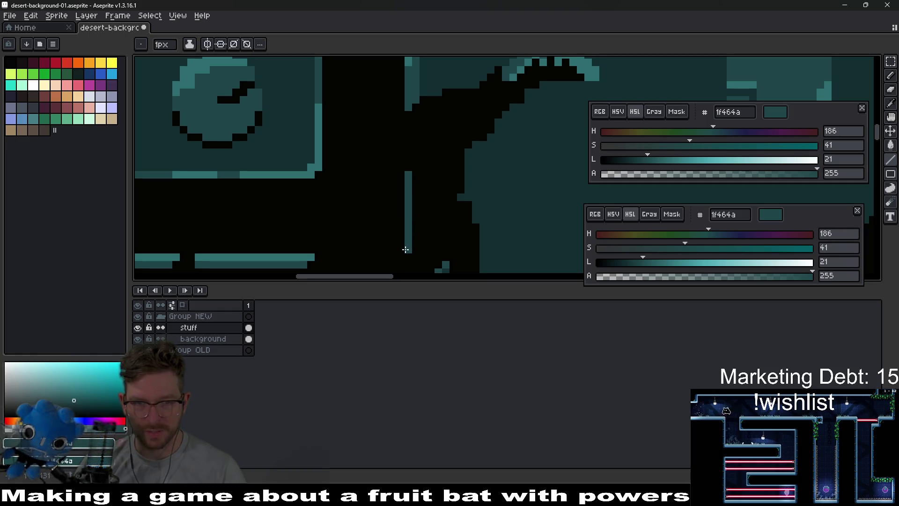
pyautogui.hotkey('ctrl', 'z')
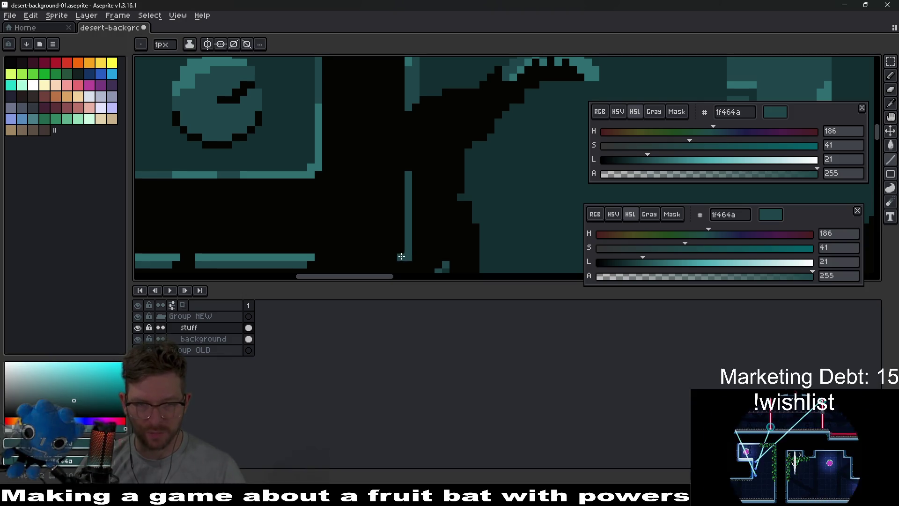
pyautogui.moveTo(401, 256); pyautogui.dragTo(369, 255)
pyautogui.scroll(-1, 415, 251)
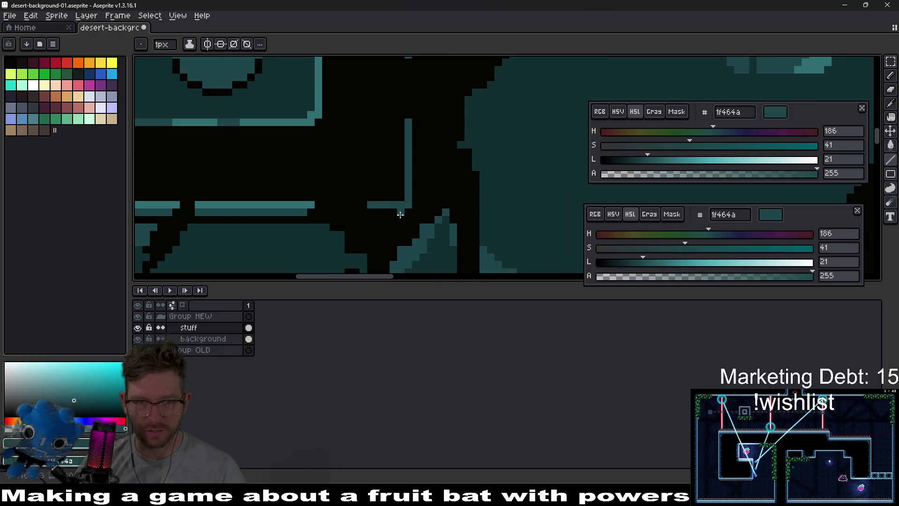
# Draw a vertical stroke beside the teal line, then eyedrop lighter teal 2d6d71 from the panel edge
pyautogui.press('v')
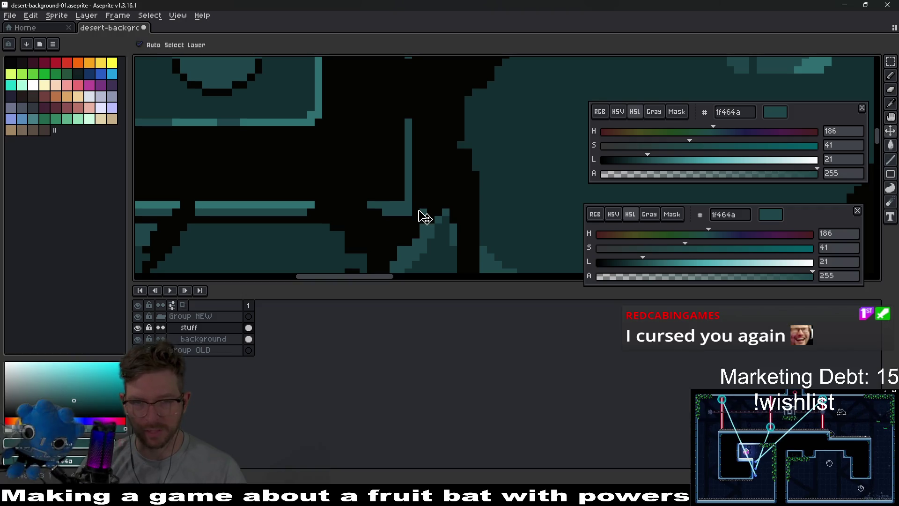
pyautogui.press('b')
pyautogui.moveTo(416, 211); pyautogui.dragTo(417, 134)
pyautogui.scroll(-2, 440, 192)
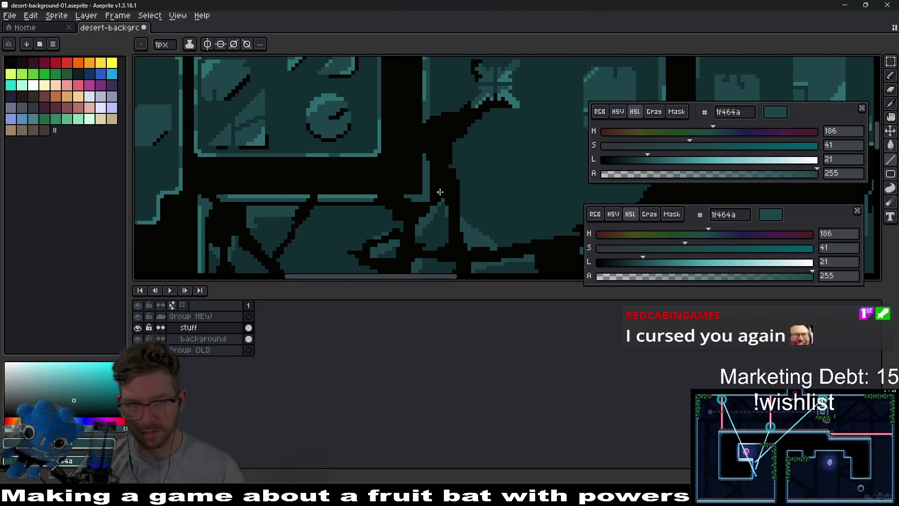
pyautogui.scroll(3, 439, 193)
pyautogui.scroll(-1, 426, 196)
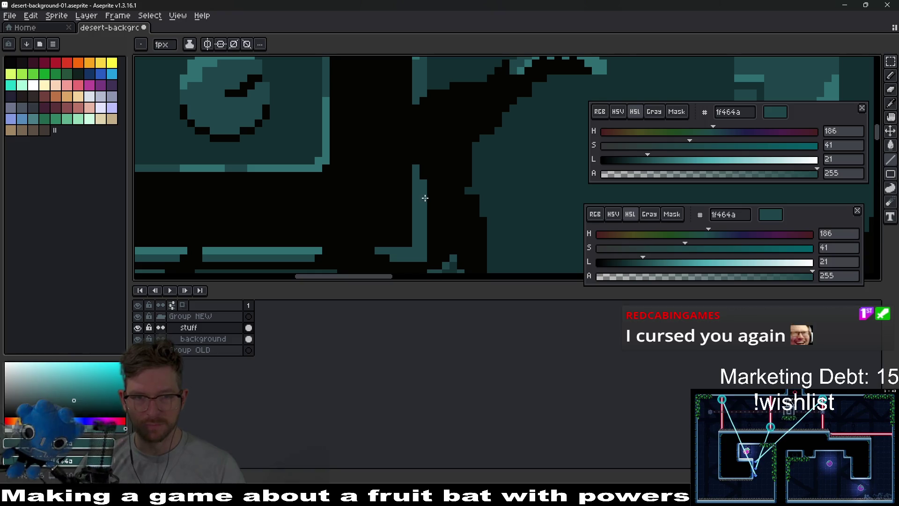
pyautogui.moveTo(404, 205); pyautogui.dragTo(431, 195)
pyautogui.press('i')
pyautogui.click(348, 242)
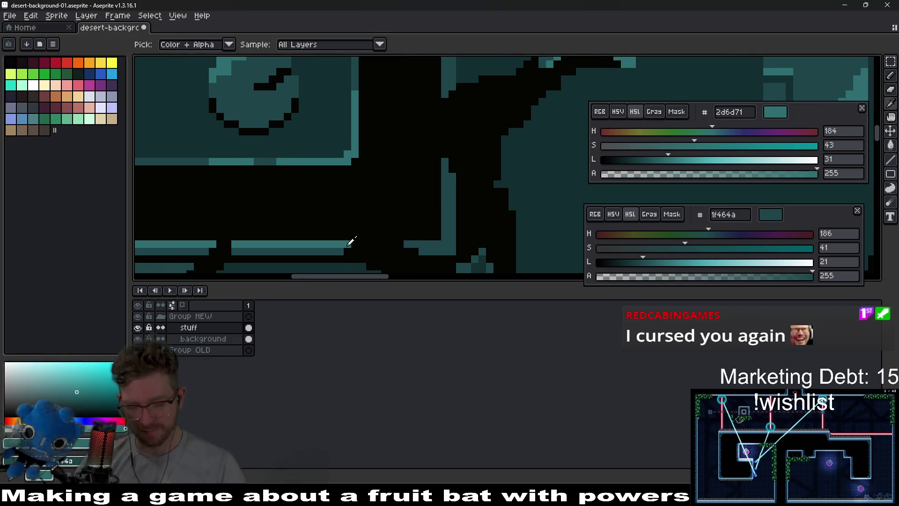
# Pan across the tiles, toggling Eyedropper (I) and Pencil (B), keeping lighter teal 2d6d71 active
pyautogui.press('b')
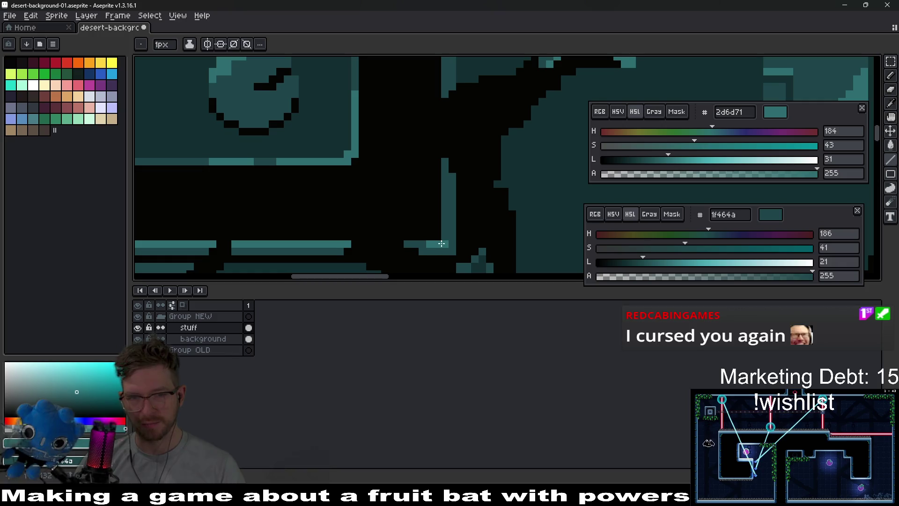
pyautogui.scroll(-2, 487, 217)
pyautogui.scroll(-3, 524, 235)
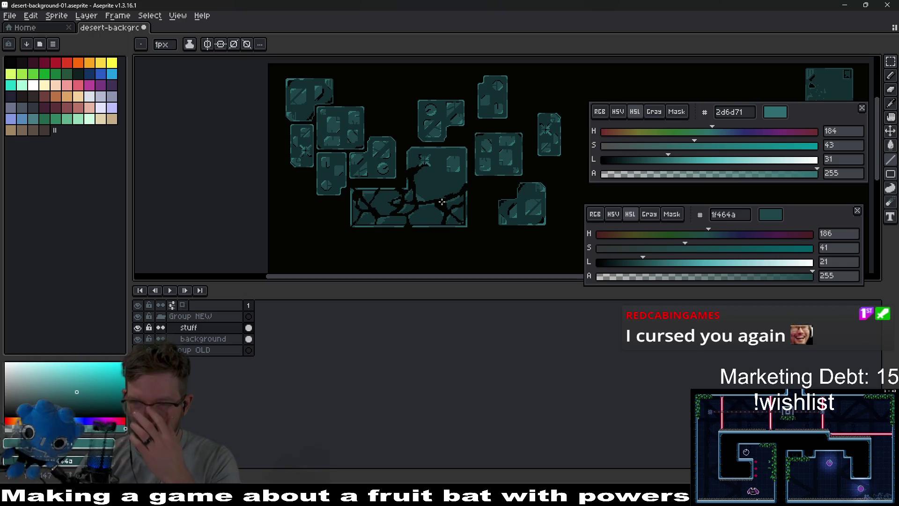
pyautogui.scroll(4, 442, 202)
pyautogui.scroll(-4, 421, 190)
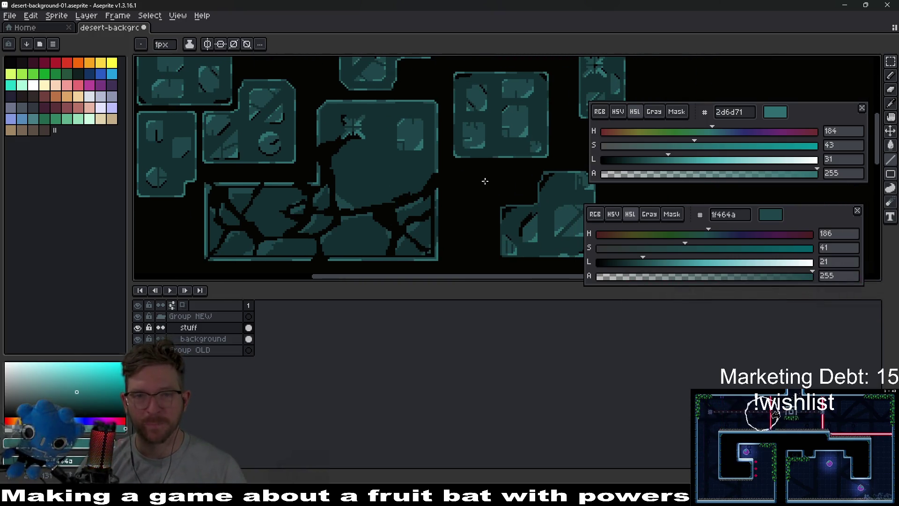
pyautogui.scroll(-4, 435, 190)
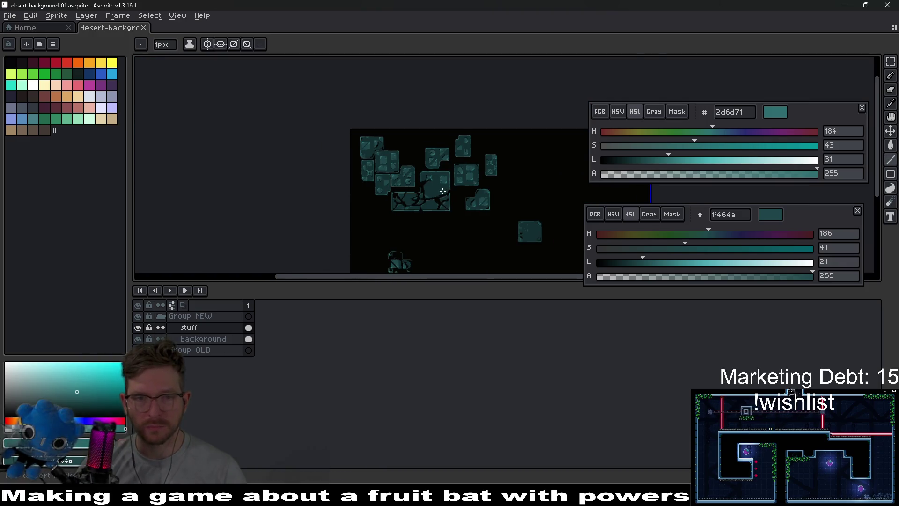
pyautogui.scroll(3, 442, 191)
pyautogui.scroll(3, 305, 179)
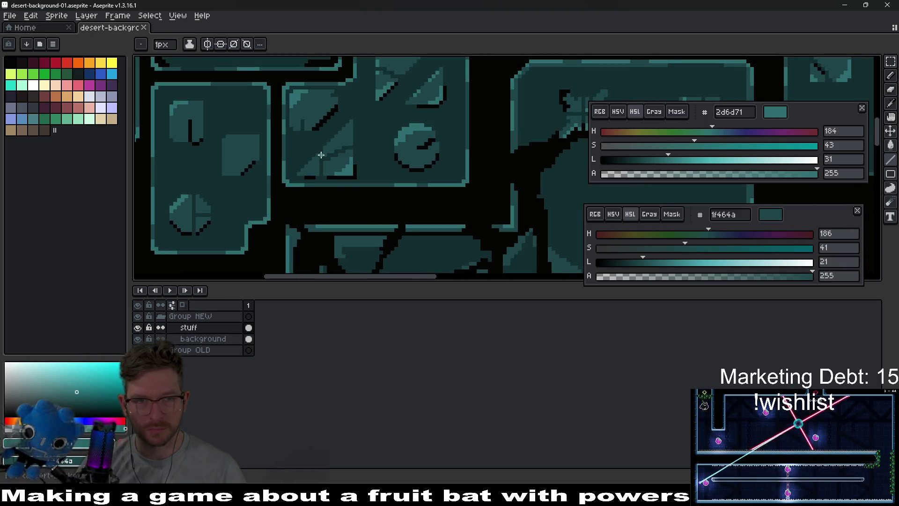
pyautogui.hscroll(-2, 268, 167)
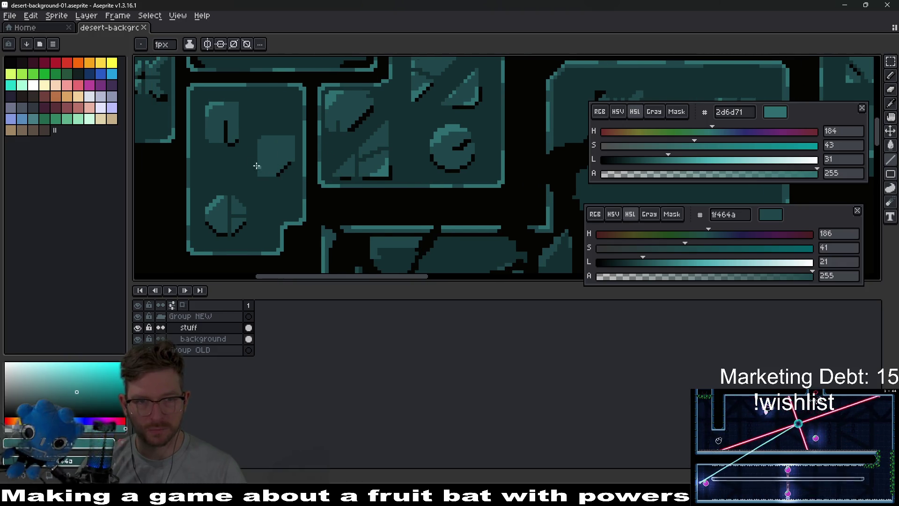
pyautogui.hscroll(-2, 255, 162)
pyautogui.scroll(1, 254, 162)
pyautogui.press('i')
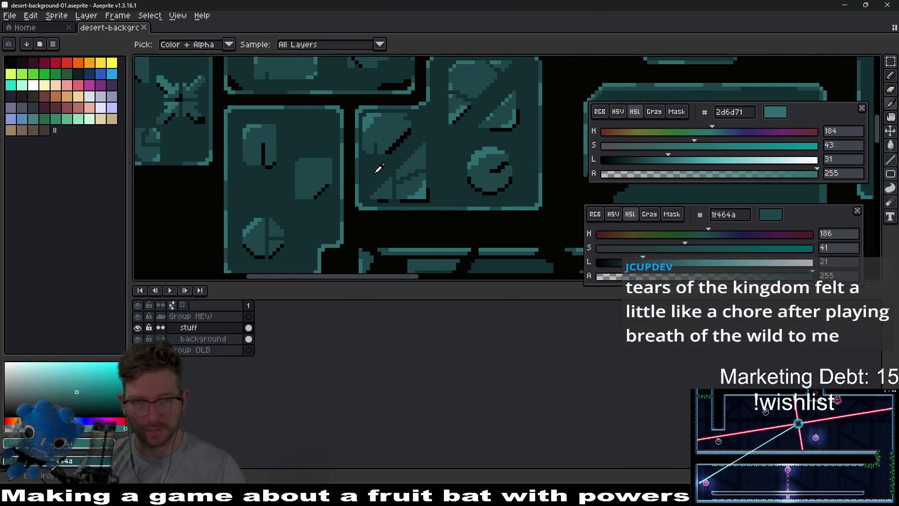
pyautogui.scroll(2, 287, 168)
pyautogui.press('b')
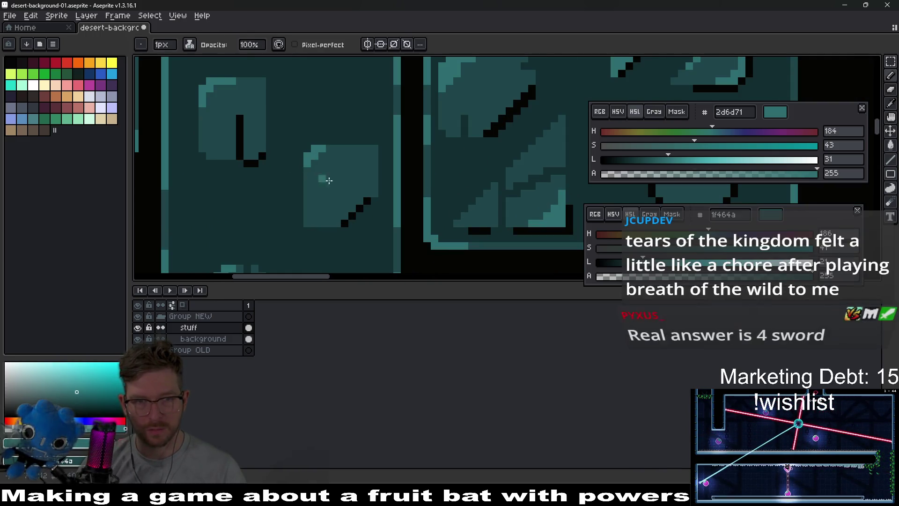
pyautogui.scroll(-3, 362, 195)
pyautogui.scroll(1, 346, 191)
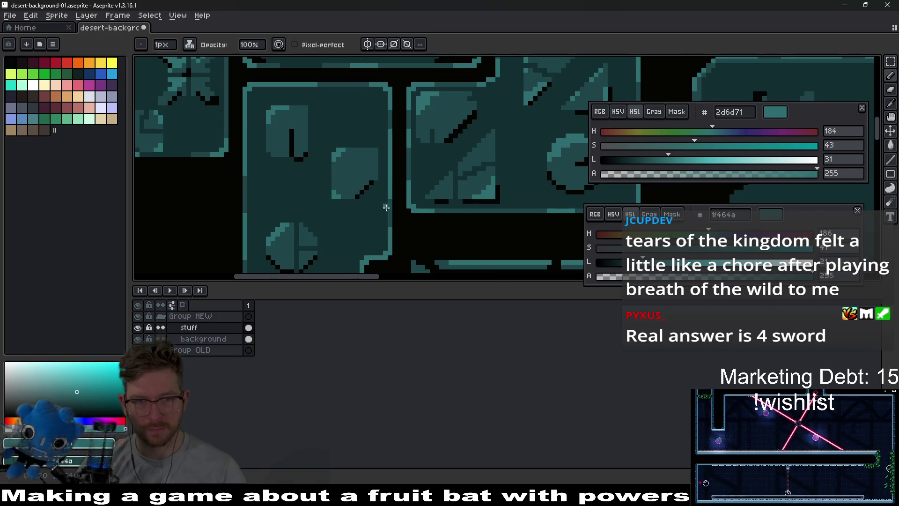
pyautogui.scroll(-2, 386, 208)
pyautogui.scroll(1, 381, 206)
# Marquee-select the small square inset detail and place it inside the lower cracked panel
pyautogui.press('m')
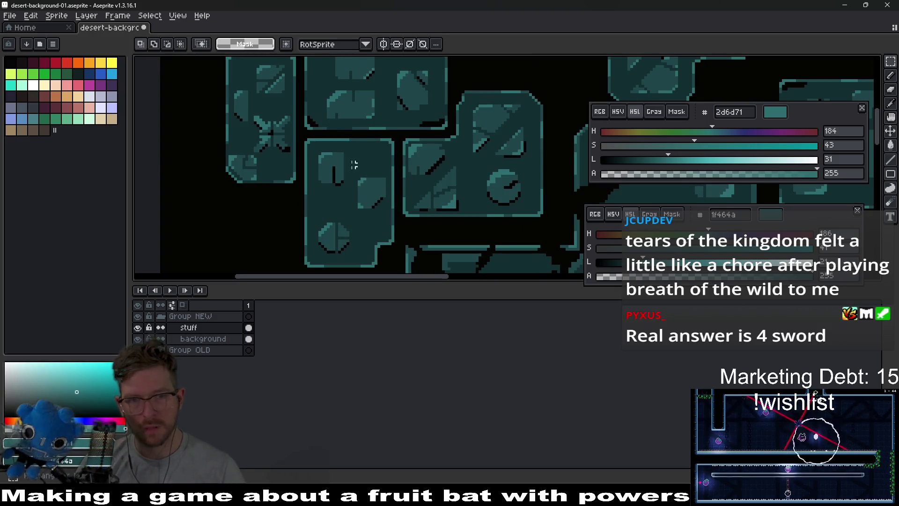
pyautogui.moveTo(345, 167)
pyautogui.mouseDown()
pyautogui.moveTo(381, 217)
pyautogui.moveTo(394, 219)
pyautogui.mouseUp()
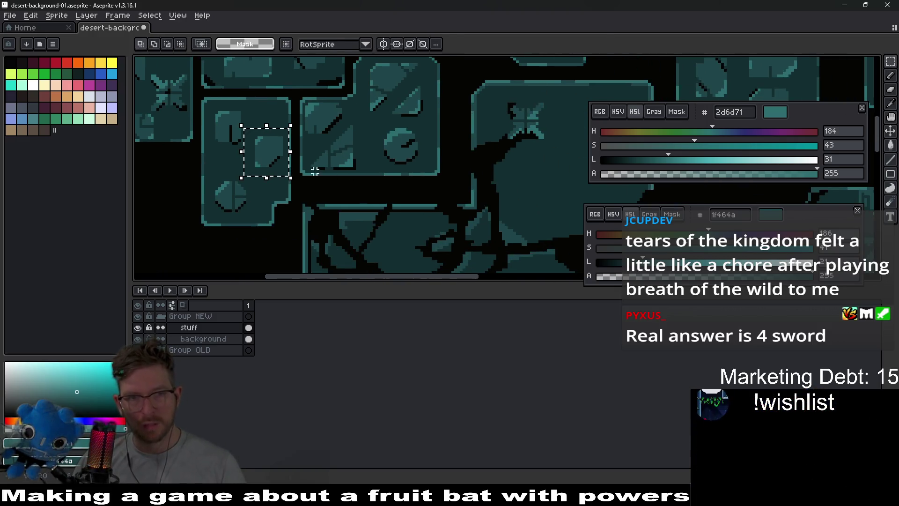
pyautogui.moveTo(271, 154)
pyautogui.mouseDown()
pyautogui.moveTo(432, 210)
pyautogui.moveTo(542, 211)
pyautogui.moveTo(457, 145)
pyautogui.moveTo(458, 204)
pyautogui.mouseUp()
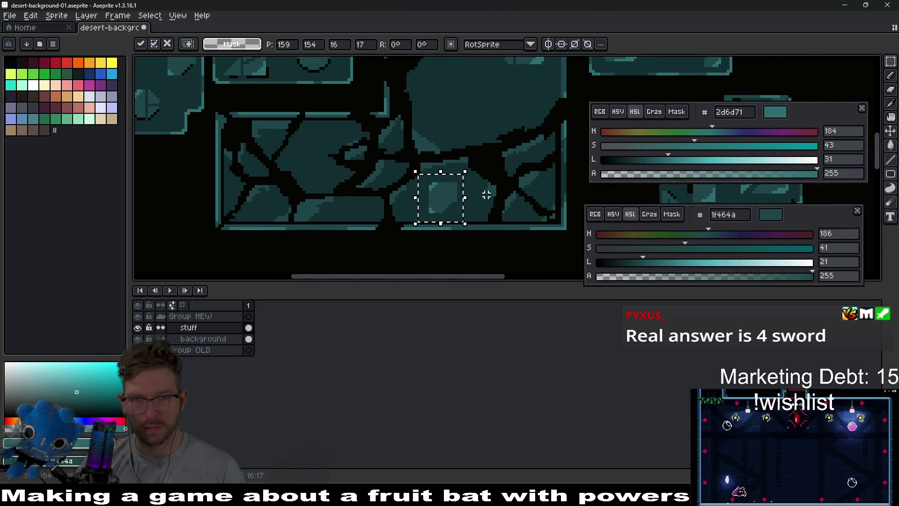
pyautogui.hotkey('ctrl', 'd')
pyautogui.scroll(3, 441, 204)
# Pencil black pixels along the square's diagonal edge, continuing it into the cracks
pyautogui.press('b')
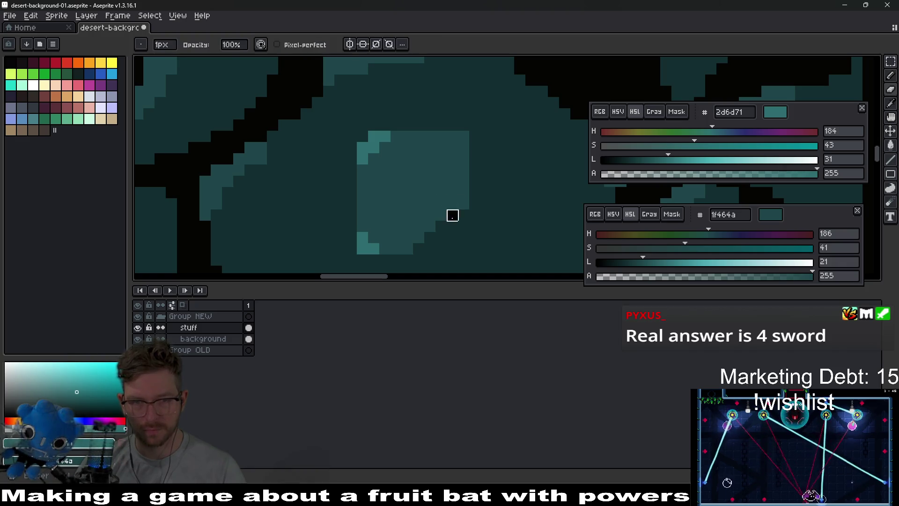
pyautogui.click(429, 237)
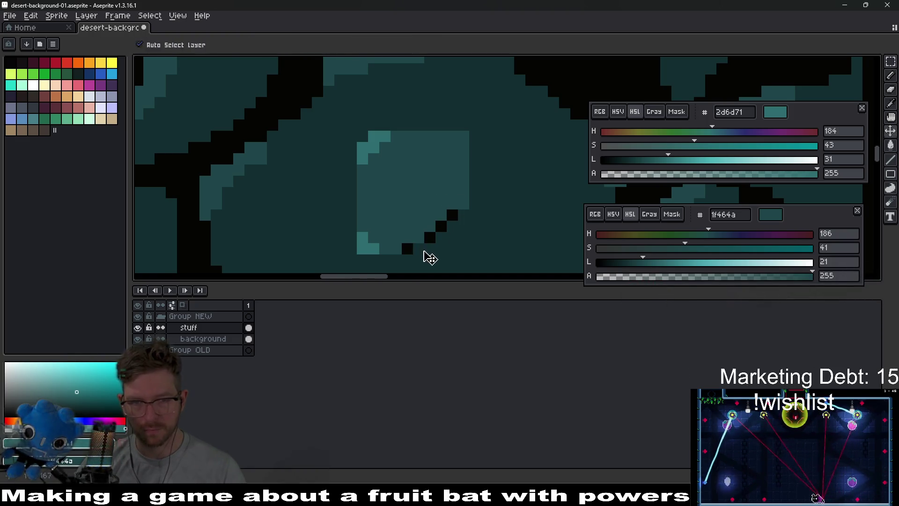
pyautogui.moveTo(441, 238); pyautogui.dragTo(430, 248)
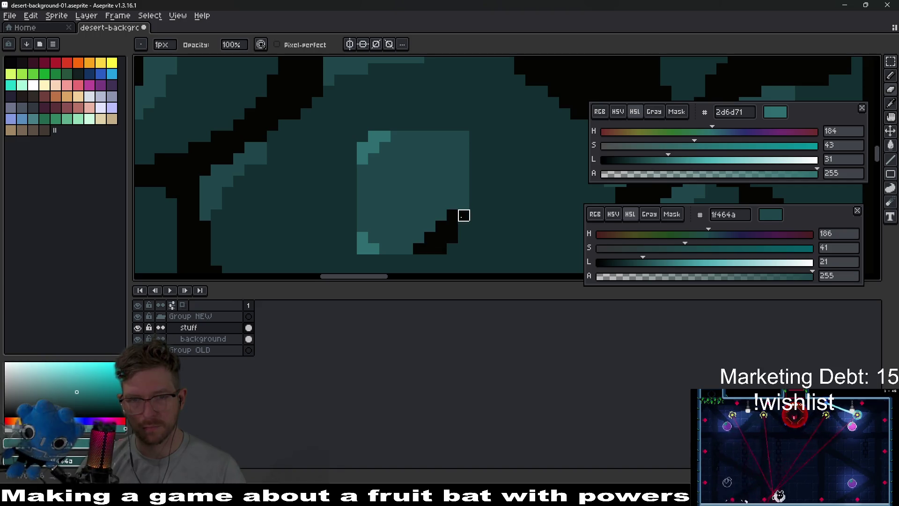
pyautogui.moveTo(497, 238)
pyautogui.mouseDown()
pyautogui.moveTo(485, 217)
pyautogui.moveTo(417, 237)
pyautogui.moveTo(439, 238)
pyautogui.moveTo(440, 215)
pyautogui.moveTo(439, 249)
pyautogui.moveTo(428, 261)
pyautogui.moveTo(439, 239)
pyautogui.moveTo(485, 239)
pyautogui.moveTo(507, 261)
pyautogui.mouseUp()
pyautogui.scroll(-4, 476, 237)
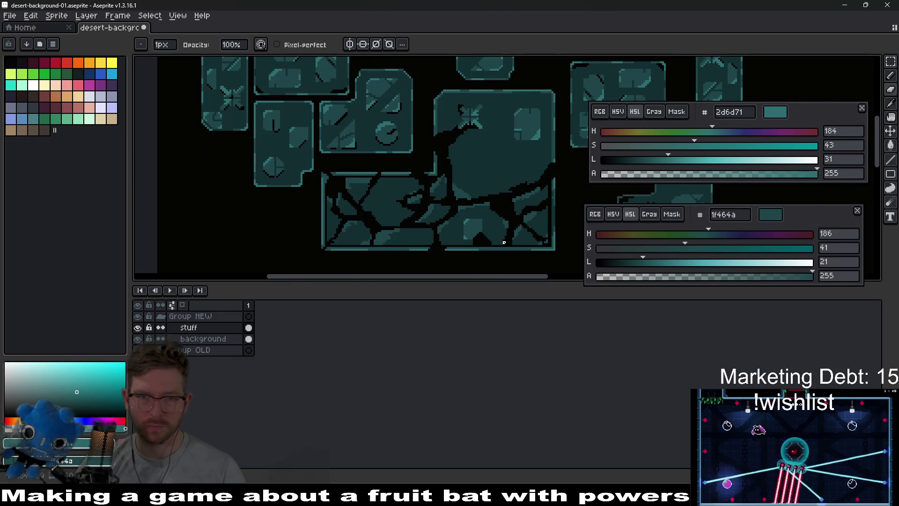
pyautogui.scroll(3, 489, 234)
pyautogui.scroll(1, 468, 234)
pyautogui.scroll(1, 461, 215)
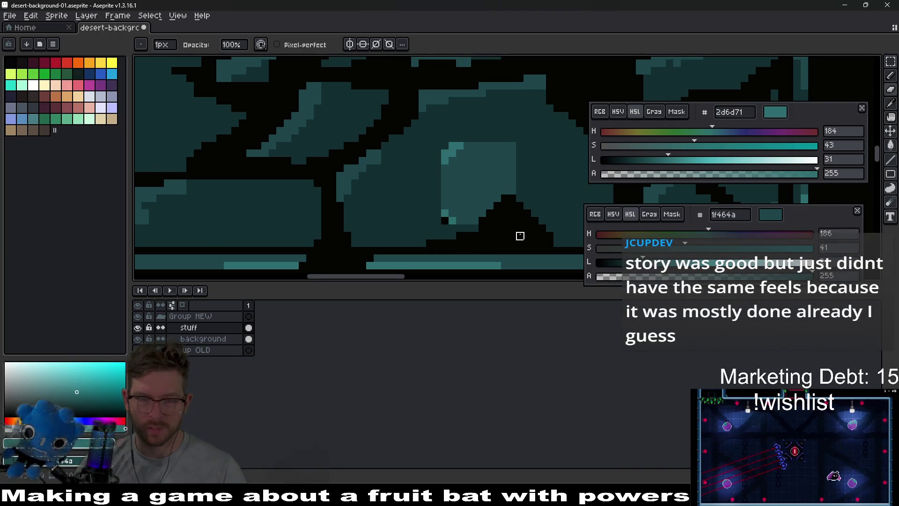
pyautogui.scroll(-3, 520, 235)
pyautogui.scroll(2, 518, 236)
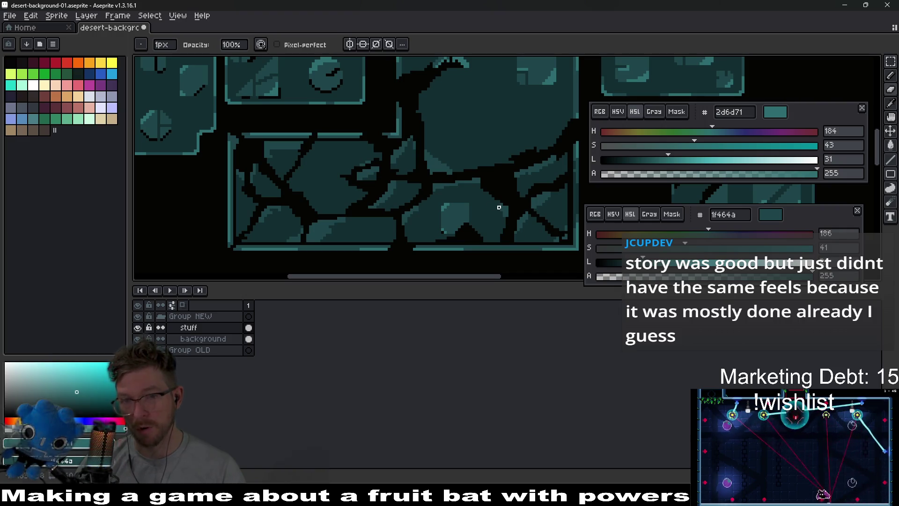
pyautogui.moveTo(499, 207); pyautogui.dragTo(495, 228)
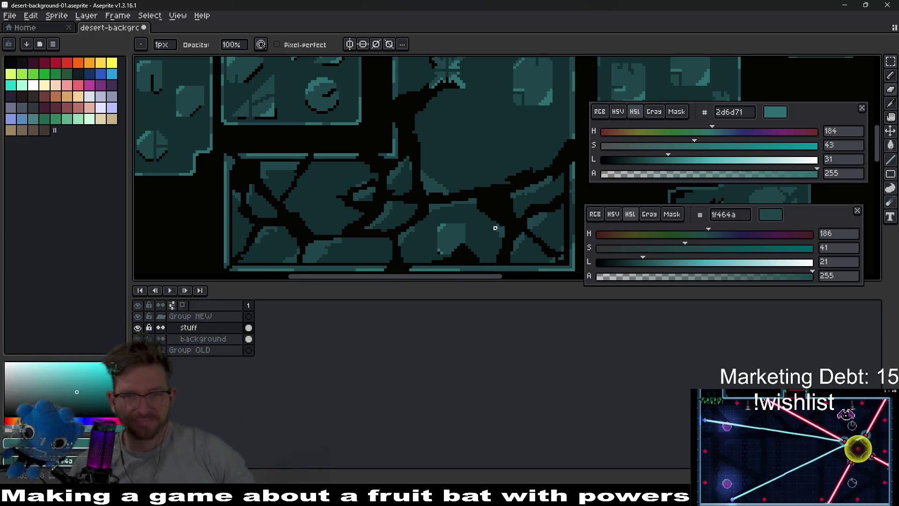
# Zoom in and out over the cracked panel to inspect the new diagonal edge
pyautogui.scroll(-4, 495, 228)
pyautogui.scroll(5, 494, 228)
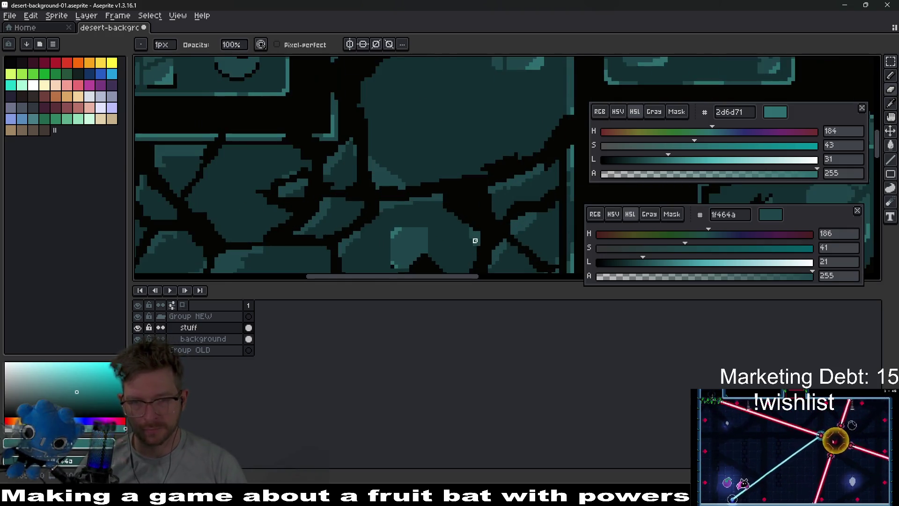
pyautogui.press('v')
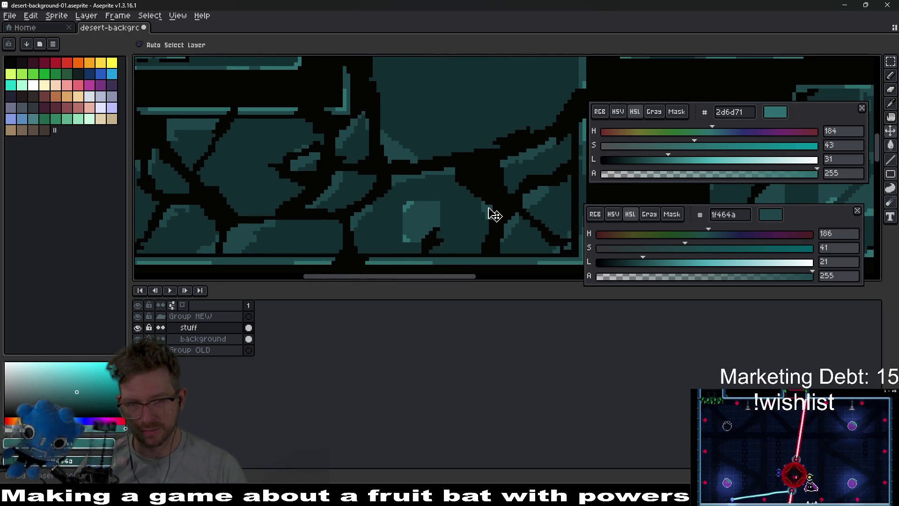
pyautogui.press('b')
pyautogui.scroll(3, 442, 251)
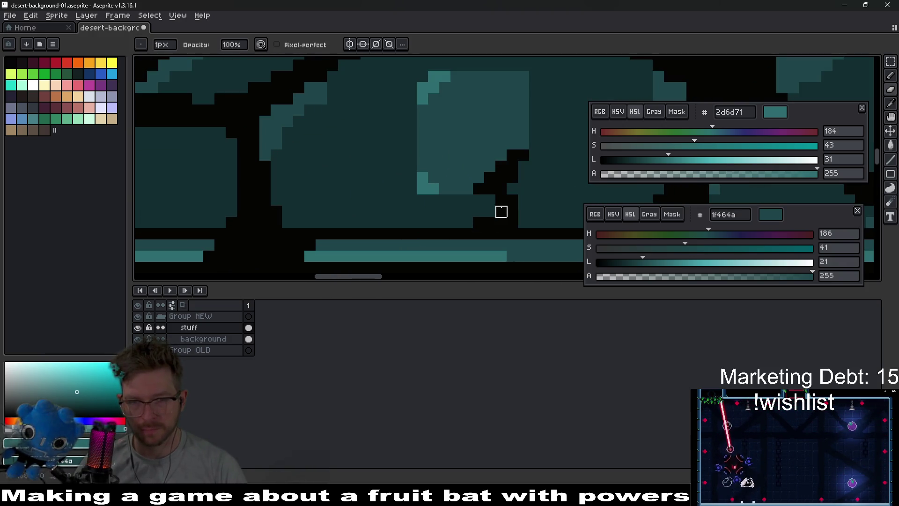
pyautogui.scroll(-3, 515, 202)
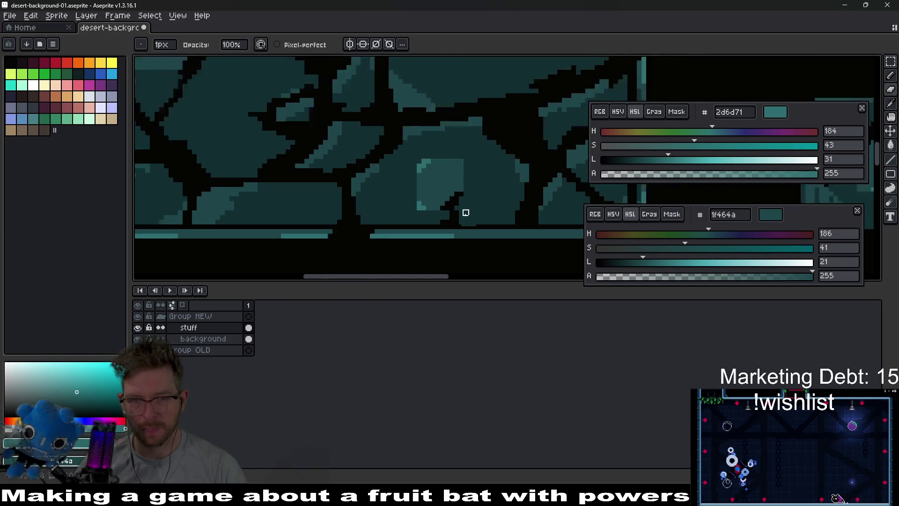
pyautogui.scroll(3, 449, 203)
pyautogui.scroll(1, 439, 197)
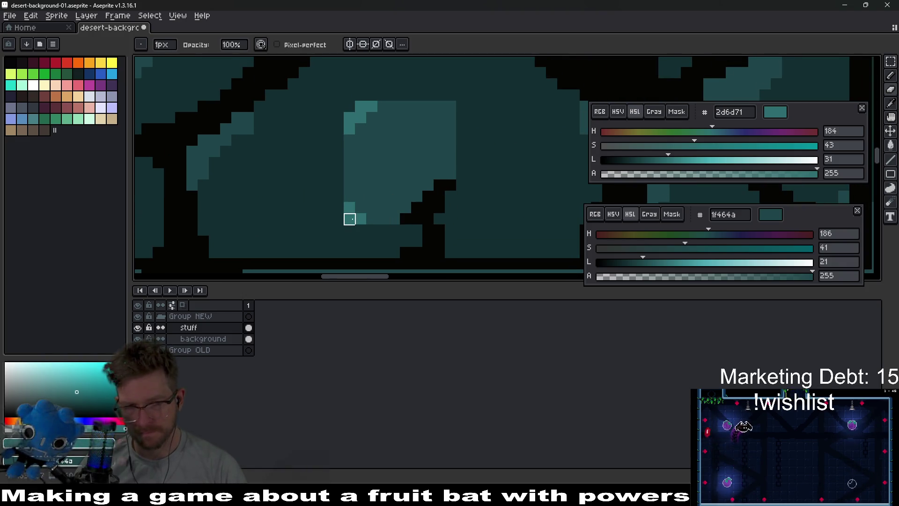
pyautogui.scroll(-3, 394, 253)
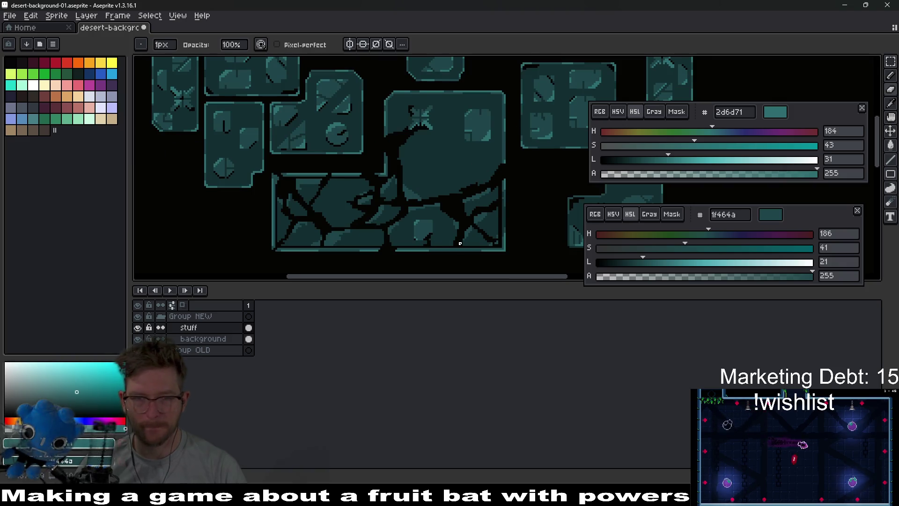
pyautogui.scroll(3, 460, 243)
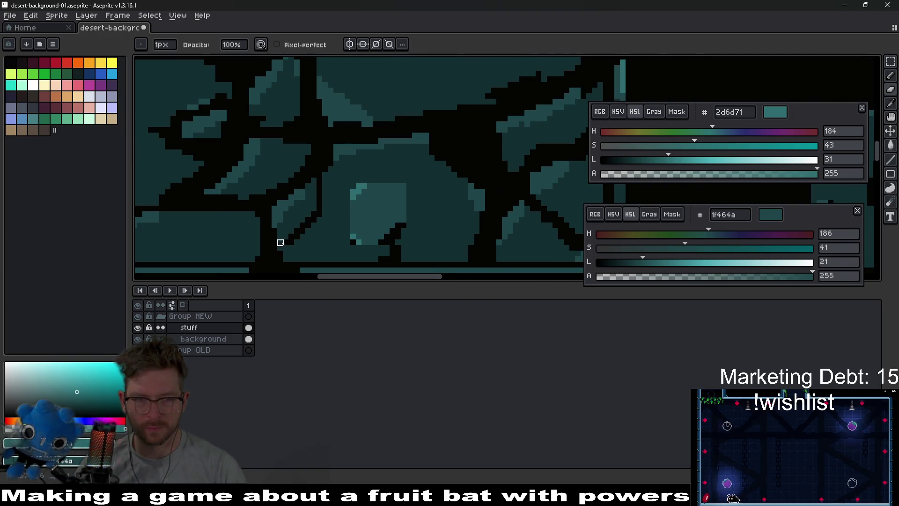
pyautogui.scroll(-3, 292, 242)
pyautogui.scroll(3, 438, 234)
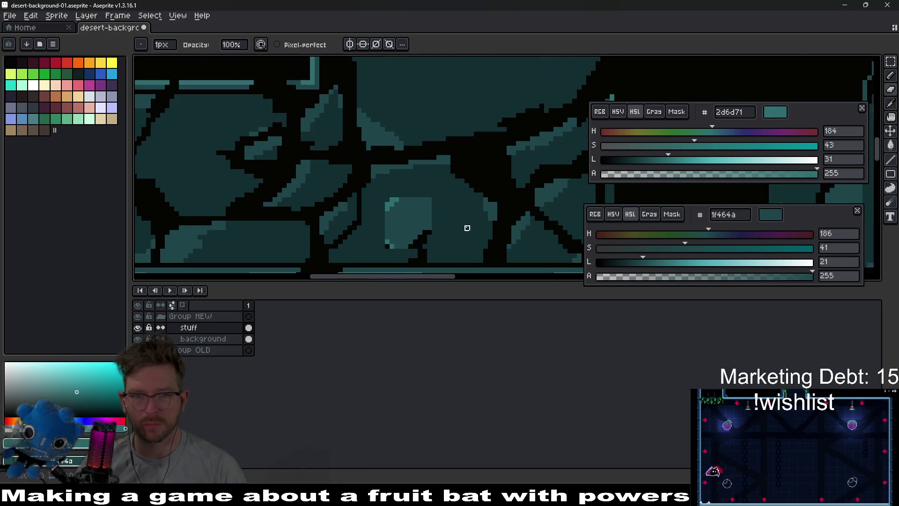
pyautogui.scroll(-3, 467, 176)
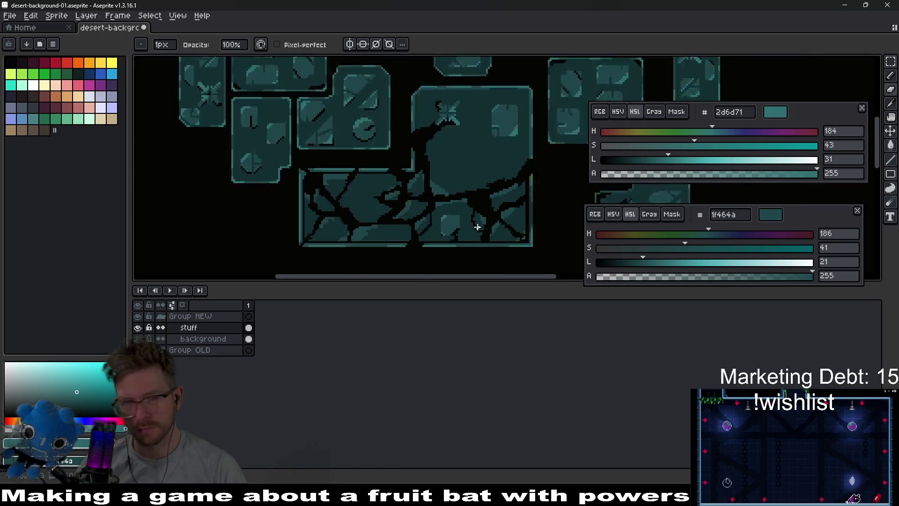
pyautogui.scroll(3, 477, 243)
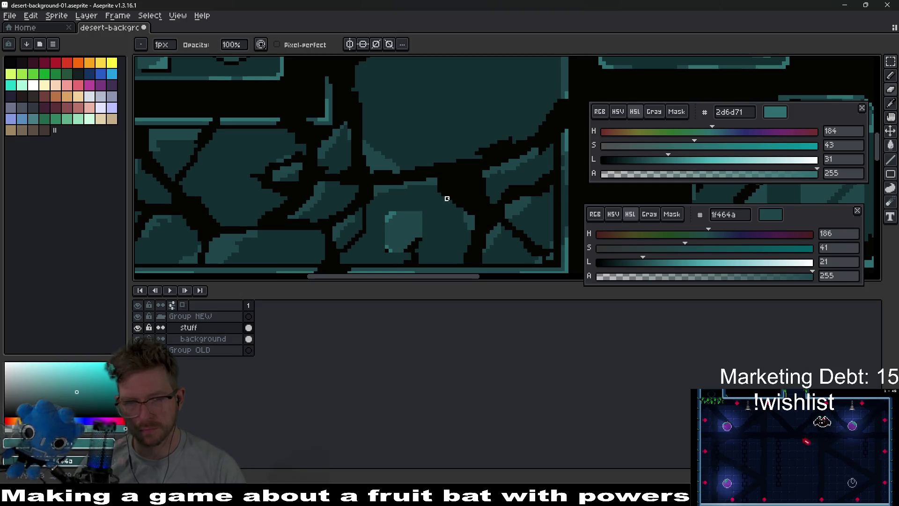
pyautogui.scroll(-1, 457, 255)
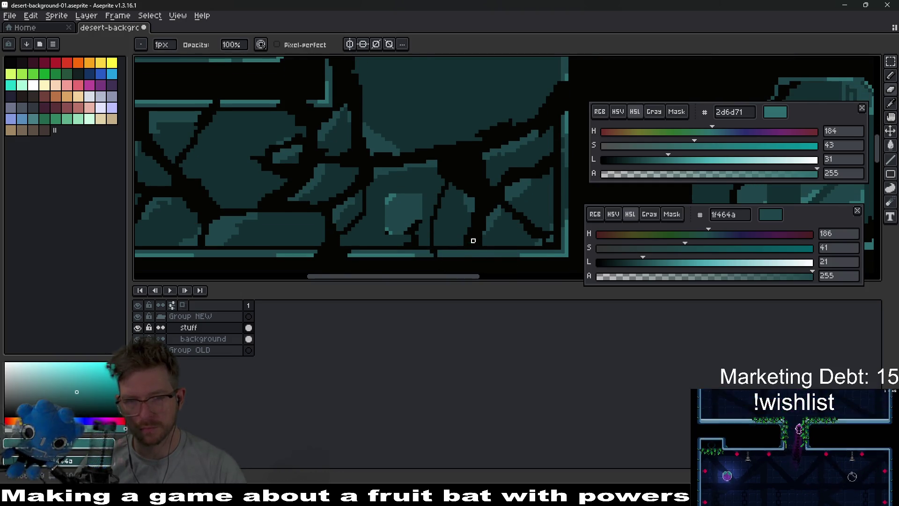
pyautogui.scroll(-2, 471, 241)
pyautogui.scroll(3, 487, 238)
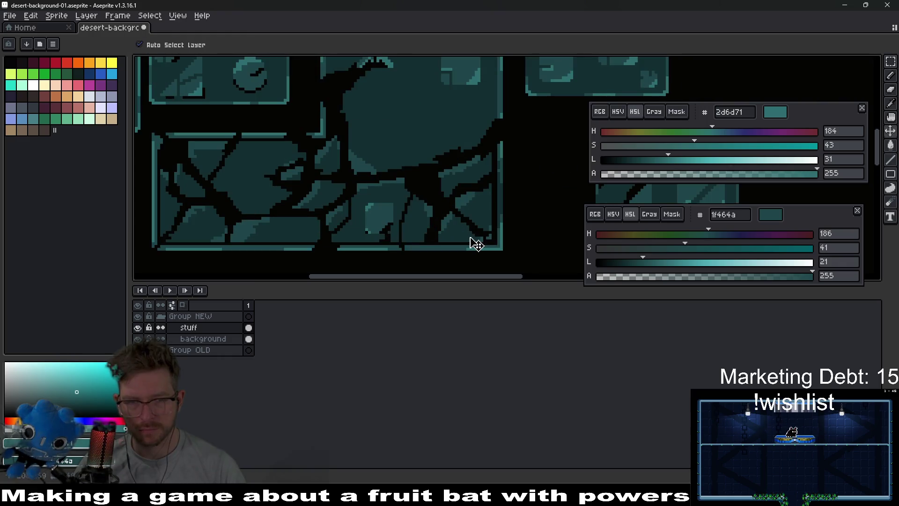
# Try moving a tile, undo it, then select and reposition the round cross detail
pyautogui.moveTo(425, 222)
pyautogui.mouseDown()
pyautogui.moveTo(267, 165)
pyautogui.moveTo(307, 167)
pyautogui.mouseUp()
pyautogui.press('m')
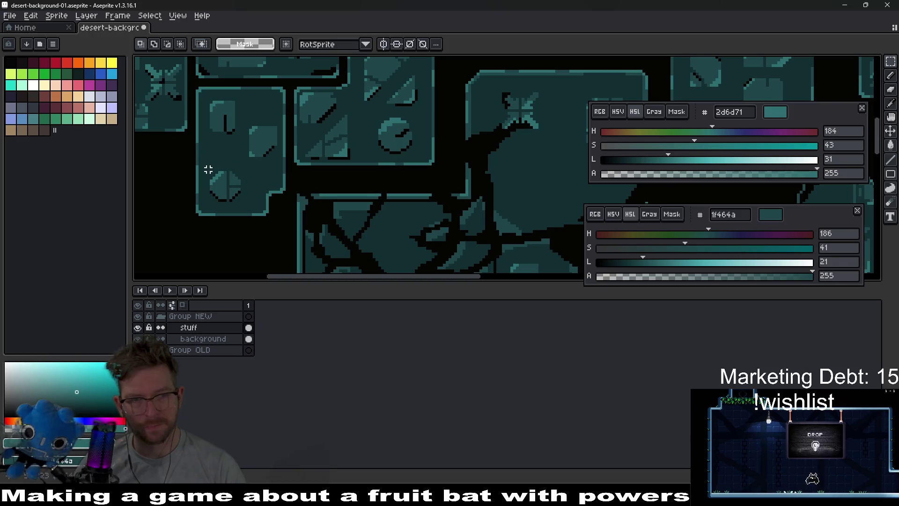
pyautogui.moveTo(248, 206)
pyautogui.mouseDown()
pyautogui.moveTo(383, 230)
pyautogui.moveTo(377, 180)
pyautogui.moveTo(389, 186)
pyautogui.mouseUp()
pyautogui.hotkey('ctrl', 'z')
pyautogui.hotkey('ctrl', 'z')
pyautogui.hotkey('ctrl', 'z')
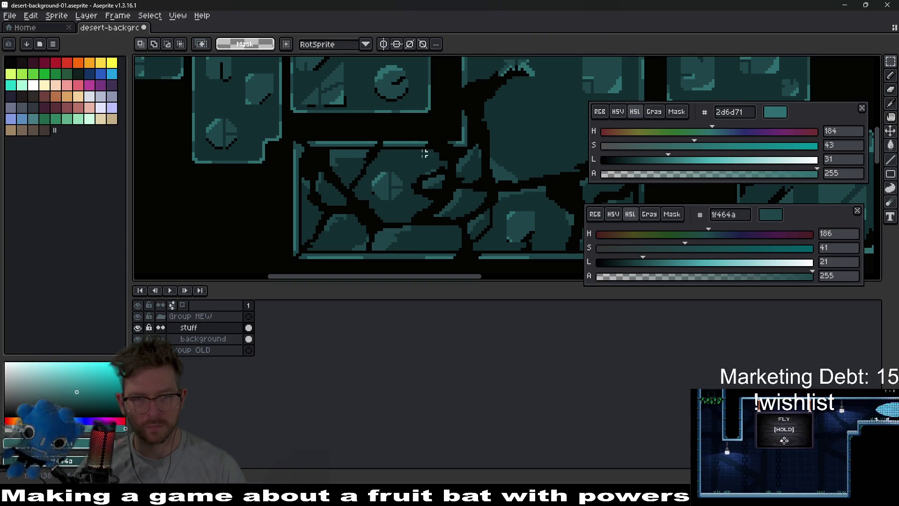
pyautogui.scroll(1, 286, 124)
pyautogui.hotkey('ctrl', 'd')
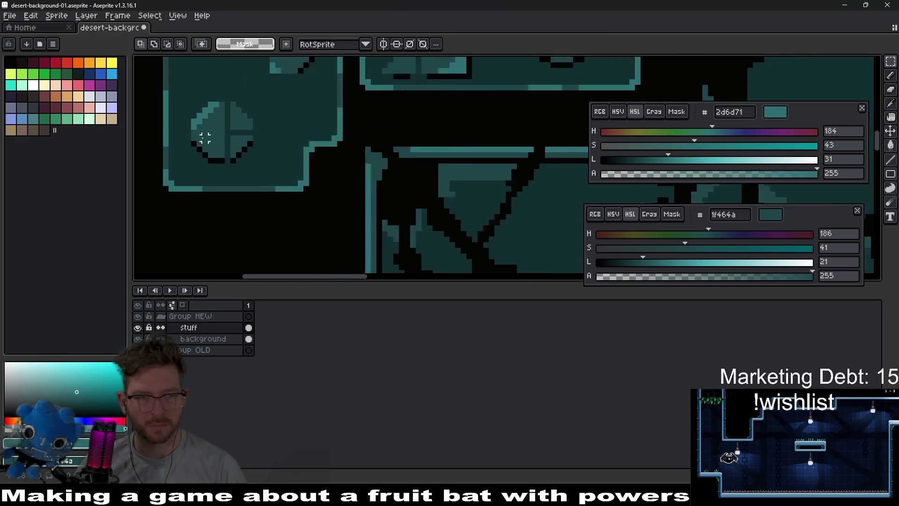
pyautogui.scroll(1, 201, 136)
pyautogui.moveTo(187, 82)
pyautogui.mouseDown()
pyautogui.moveTo(272, 173)
pyautogui.moveTo(255, 145)
pyautogui.moveTo(492, 231)
pyautogui.moveTo(402, 140)
pyautogui.moveTo(456, 190)
pyautogui.moveTo(569, 179)
pyautogui.moveTo(568, 191)
pyautogui.moveTo(401, 155)
pyautogui.moveTo(367, 137)
pyautogui.moveTo(390, 158)
pyautogui.moveTo(381, 137)
pyautogui.moveTo(388, 161)
pyautogui.mouseUp()
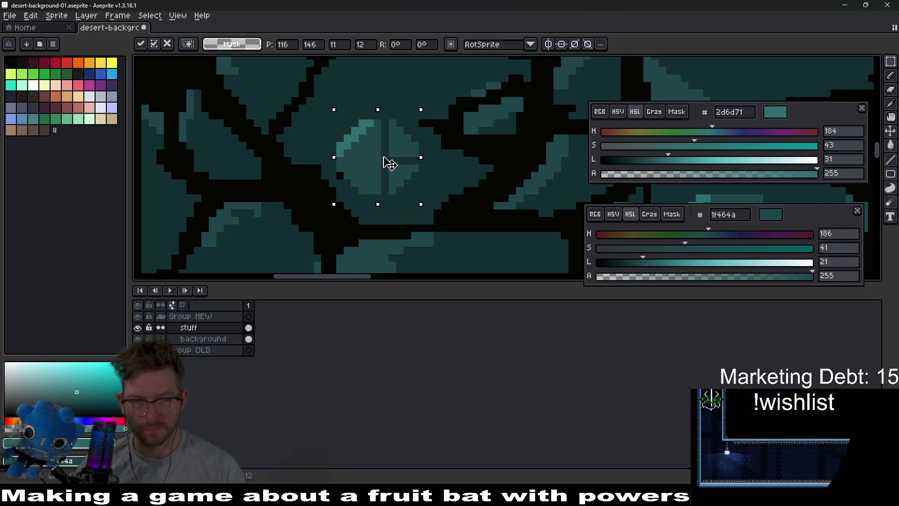
pyautogui.hotkey('ctrl', 'd')
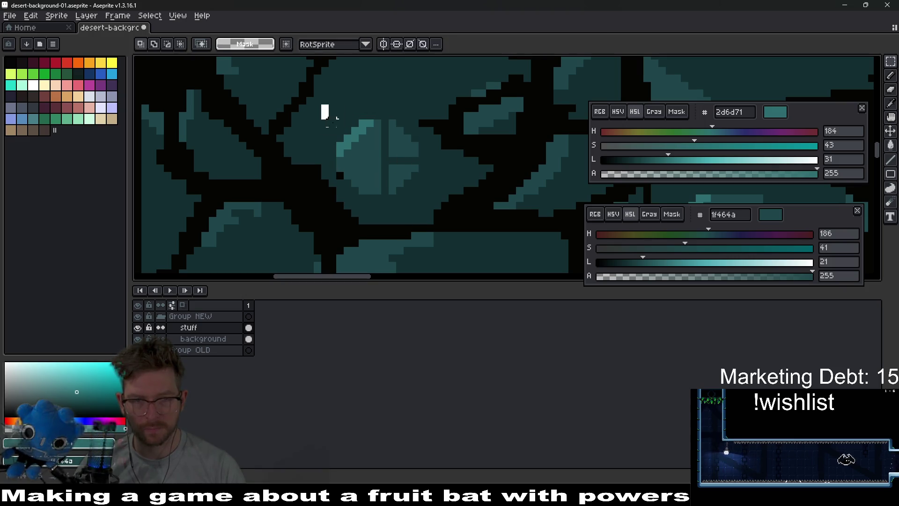
# Shift the round inset's left half up about 3 pixels and move a small 5x5 piece lower
pyautogui.moveTo(326, 113); pyautogui.dragTo(385, 197)
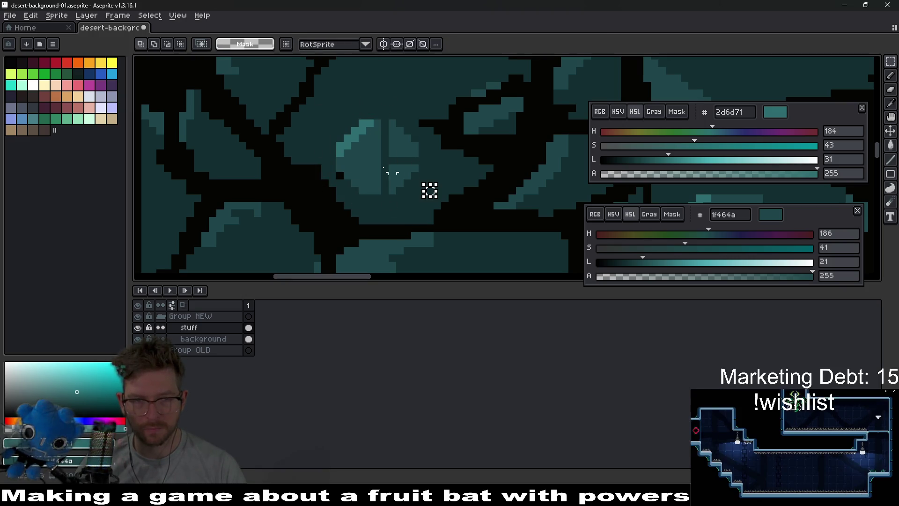
pyautogui.moveTo(339, 116); pyautogui.dragTo(382, 192)
pyautogui.moveTo(358, 179); pyautogui.dragTo(357, 149)
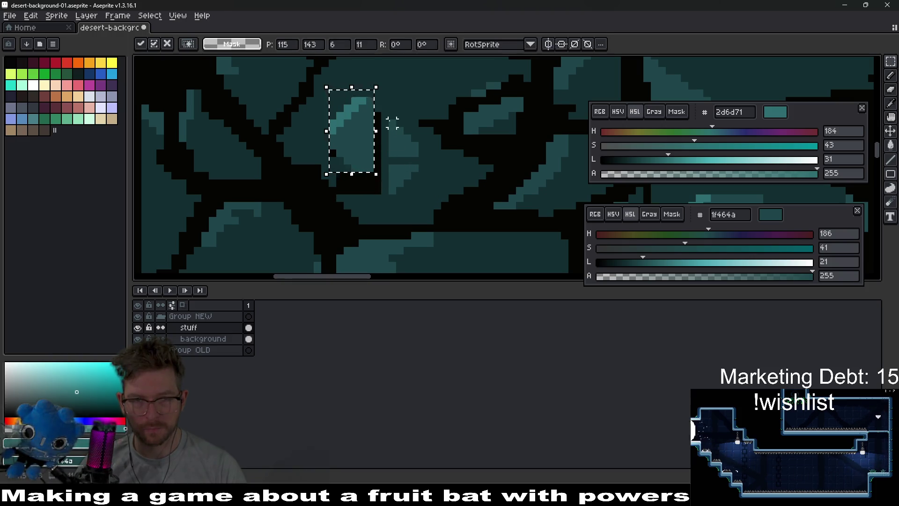
pyautogui.moveTo(392, 123)
pyautogui.mouseDown()
pyautogui.moveTo(415, 160)
pyautogui.moveTo(423, 132)
pyautogui.mouseUp()
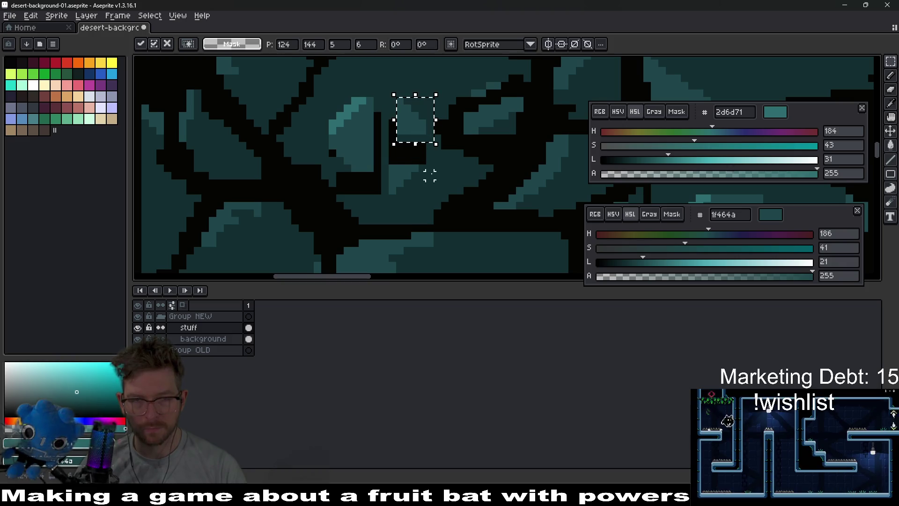
pyautogui.moveTo(397, 159); pyautogui.dragTo(417, 193)
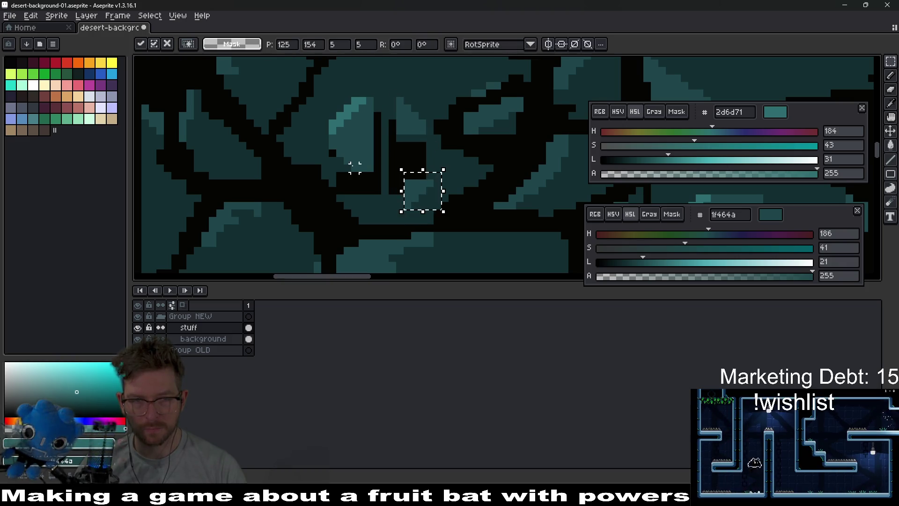
pyautogui.press('Return')
pyautogui.scroll(2, 354, 167)
pyautogui.press('b')
pyautogui.hotkey('ctrl', 'd')
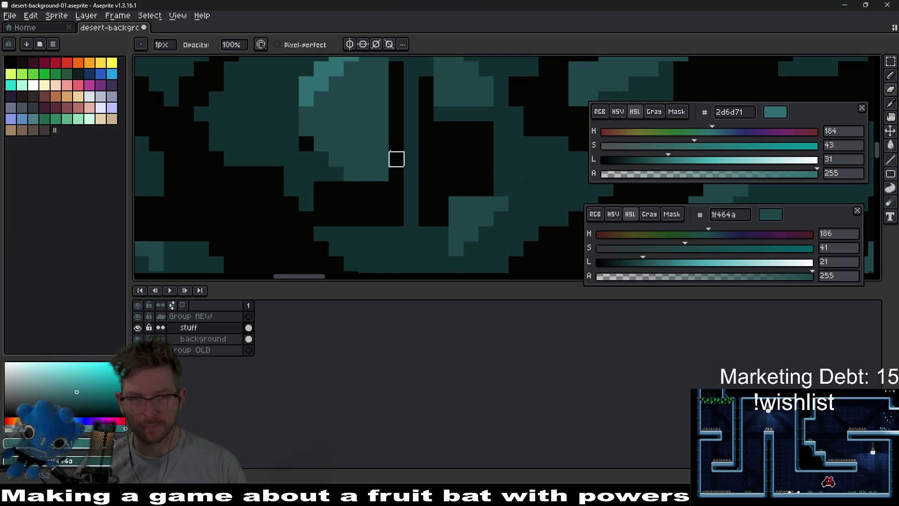
# Darken a few teal pixels on the inset, pick dark teal from the artwork, and change the ink mode
pyautogui.moveTo(395, 158)
pyautogui.mouseDown()
pyautogui.moveTo(365, 142)
pyautogui.moveTo(381, 189)
pyautogui.moveTo(403, 198)
pyautogui.mouseUp()
pyautogui.scroll(-1, 370, 202)
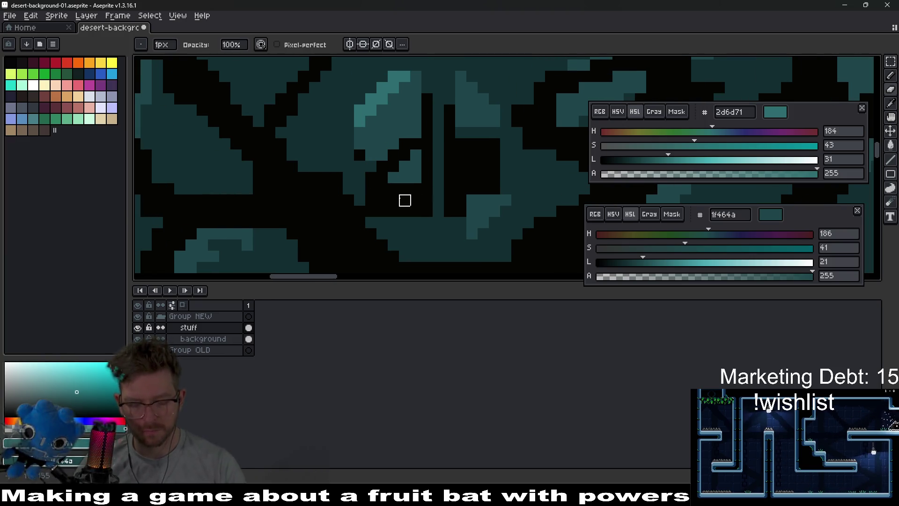
pyautogui.keyDown('alt'); pyautogui.click(399, 210); pyautogui.keyUp('alt')
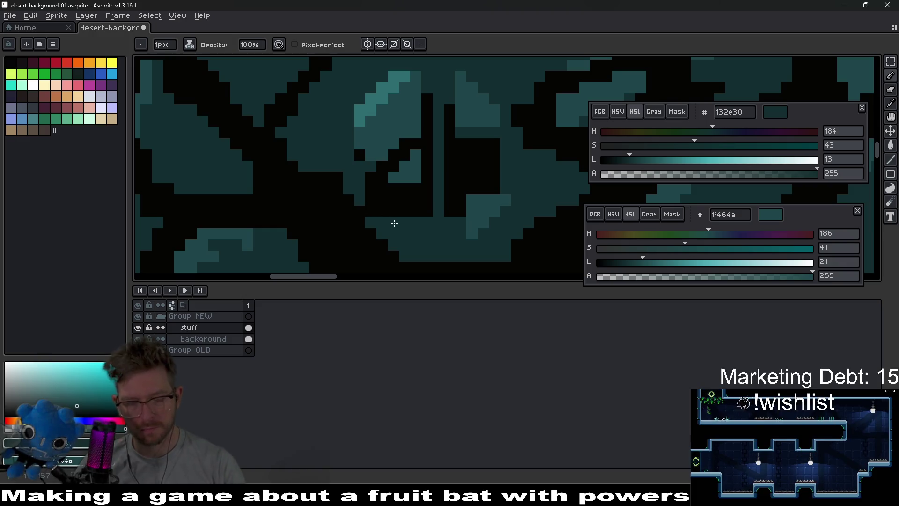
pyautogui.keyDown('alt'); pyautogui.click(394, 213); pyautogui.keyUp('alt')
pyautogui.click(193, 45)
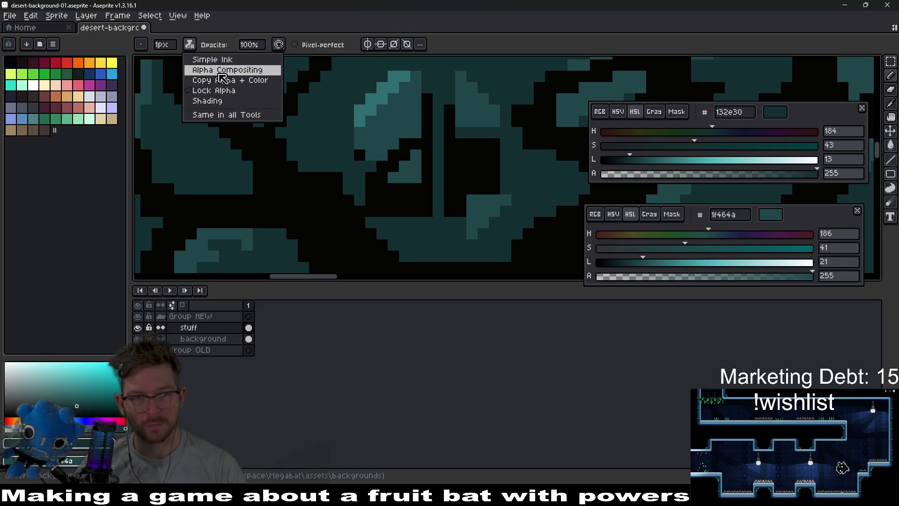
pyautogui.click(224, 67)
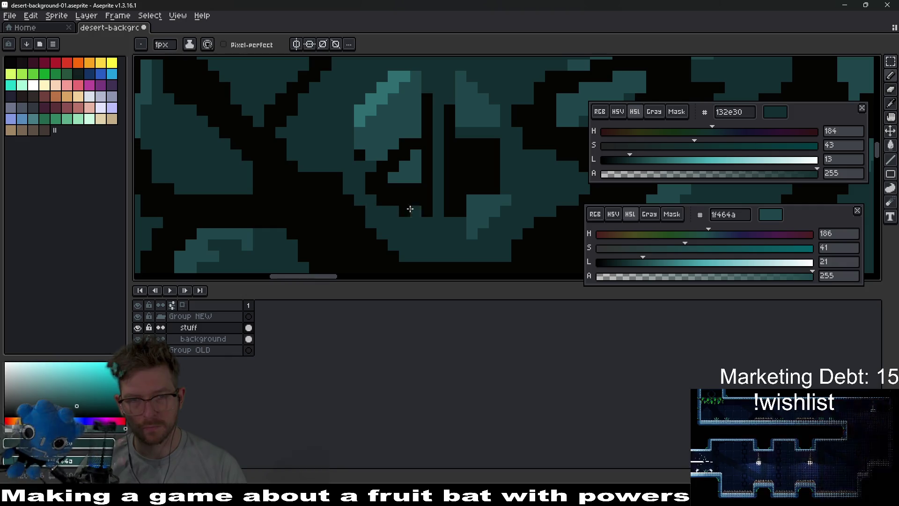
# Flood-fill two black gaps in the broken inset with teal
pyautogui.press('g')
pyautogui.click(407, 199)
pyautogui.moveTo(408, 199); pyautogui.dragTo(385, 205)
pyautogui.click(420, 185)
pyautogui.scroll(-2, 420, 185)
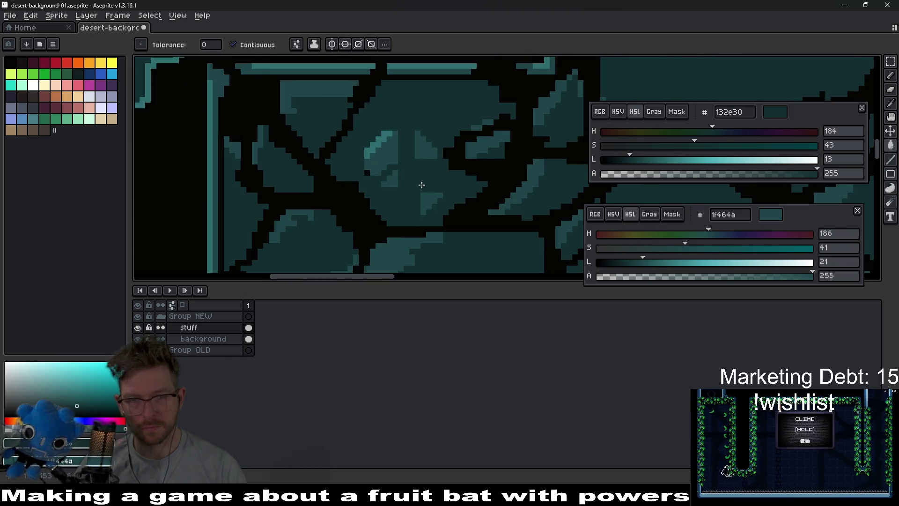
pyautogui.scroll(1, 388, 183)
pyautogui.scroll(-2, 429, 208)
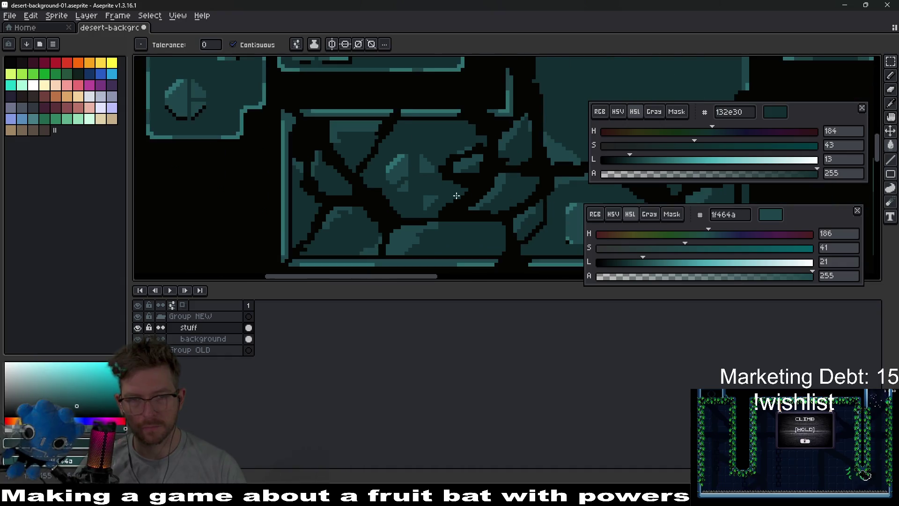
pyautogui.scroll(4, 475, 191)
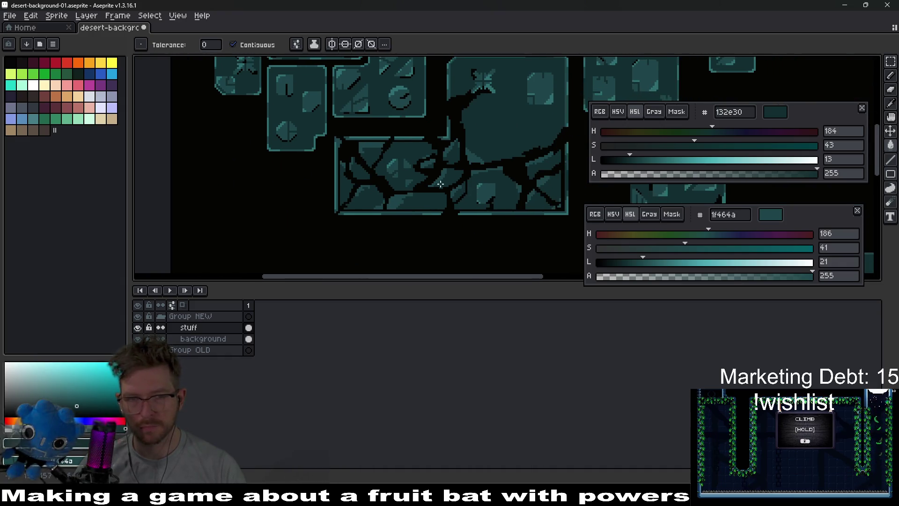
pyautogui.scroll(1, 434, 194)
# Add two black pixels under the inset with the pencil
pyautogui.press('i')
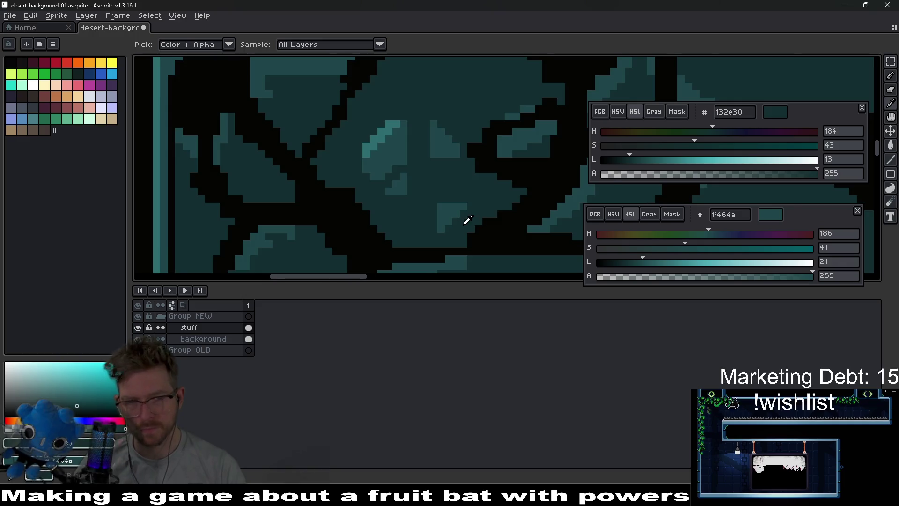
pyautogui.scroll(1, 467, 221)
pyautogui.press('b')
pyautogui.scroll(2, 447, 158)
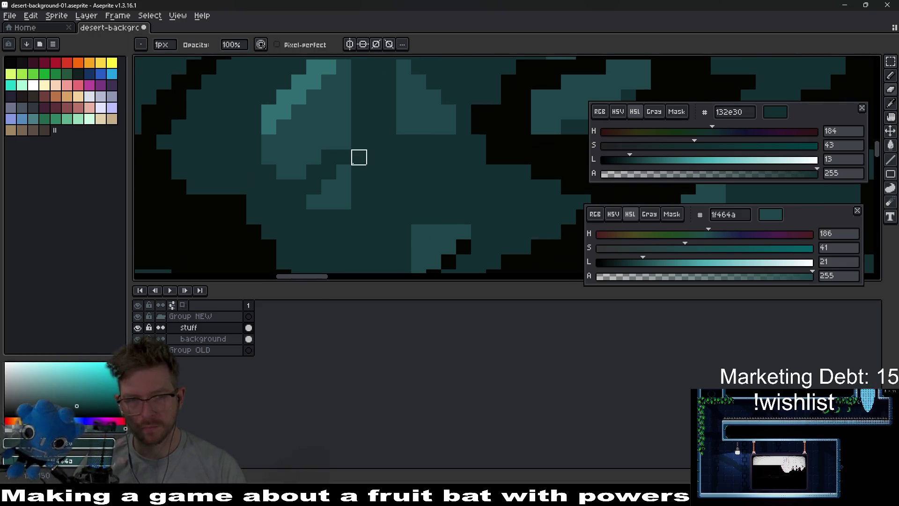
pyautogui.moveTo(329, 215); pyautogui.dragTo(343, 215)
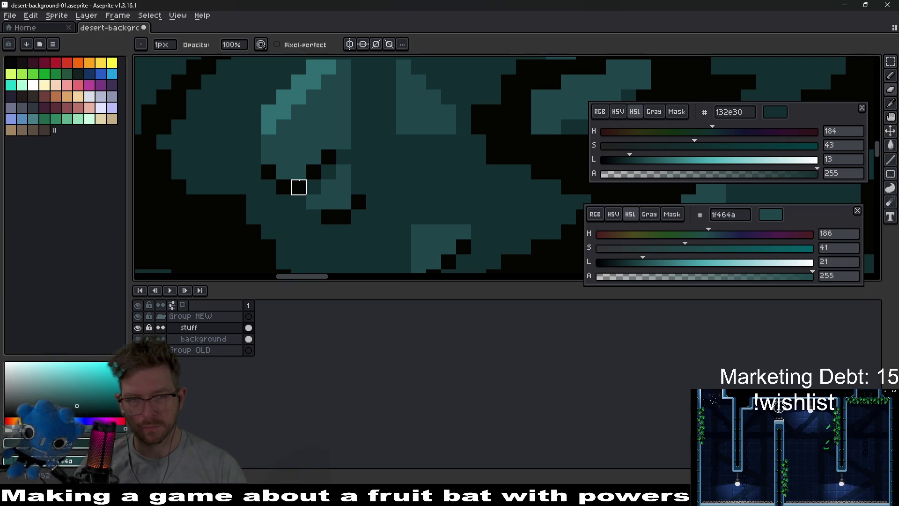
pyautogui.scroll(-5, 457, 169)
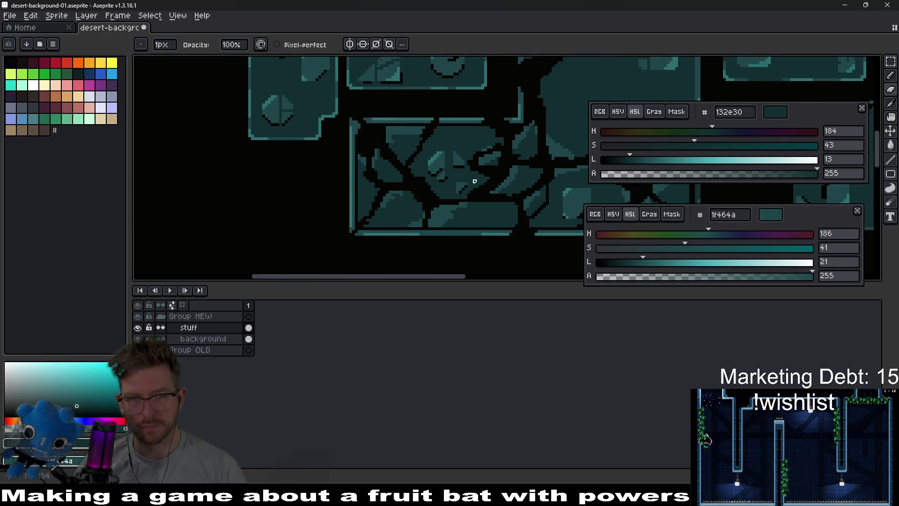
pyautogui.scroll(-2, 460, 186)
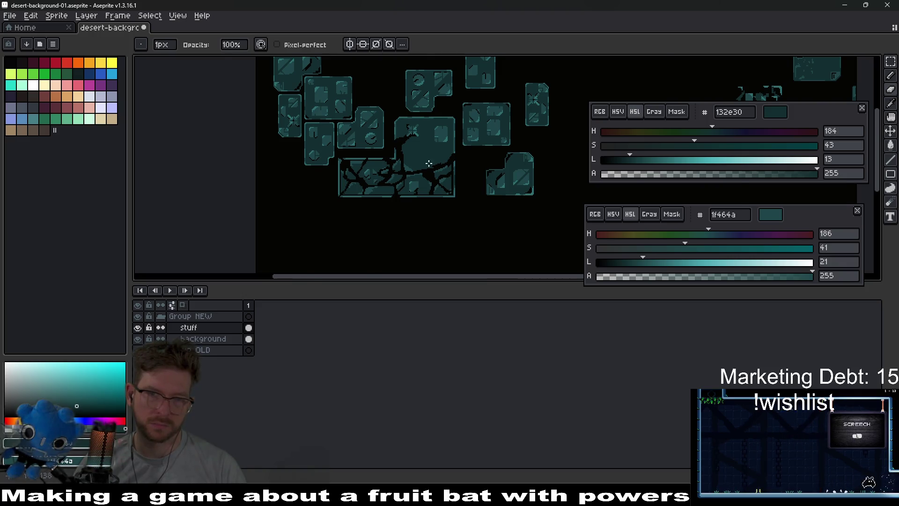
pyautogui.scroll(4, 457, 140)
pyautogui.scroll(-2, 449, 175)
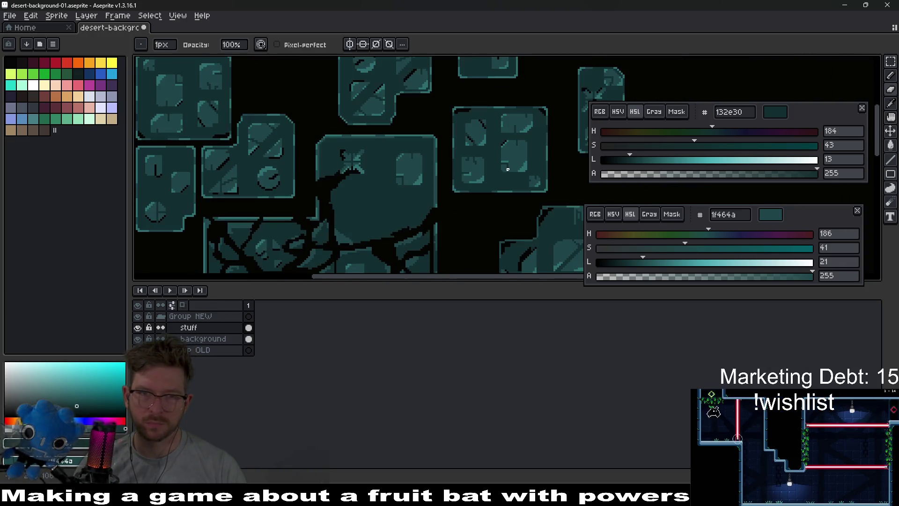
pyautogui.scroll(-2, 507, 169)
# Move the diagonal-square tile detail down onto the large panel and commit it
pyautogui.scroll(3, 395, 154)
pyautogui.press('m')
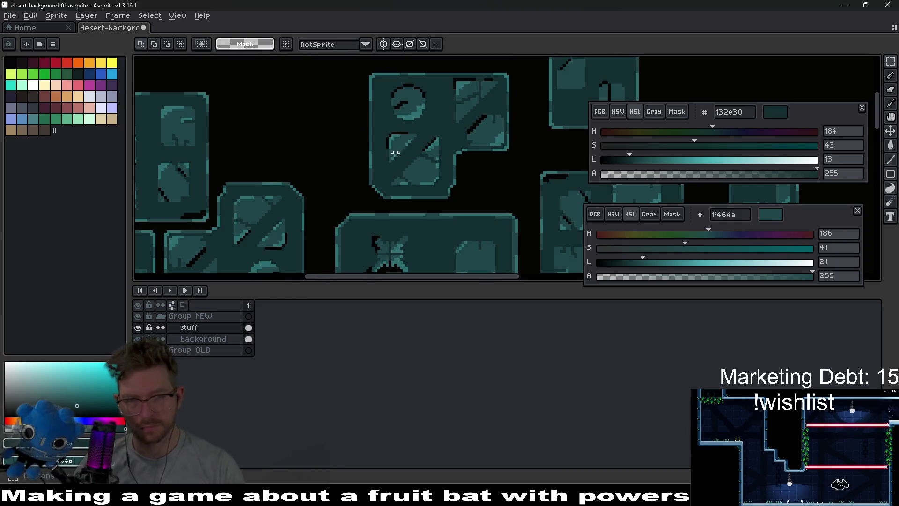
pyautogui.moveTo(384, 130)
pyautogui.mouseDown()
pyautogui.moveTo(449, 192)
pyautogui.moveTo(458, 166)
pyautogui.mouseUp()
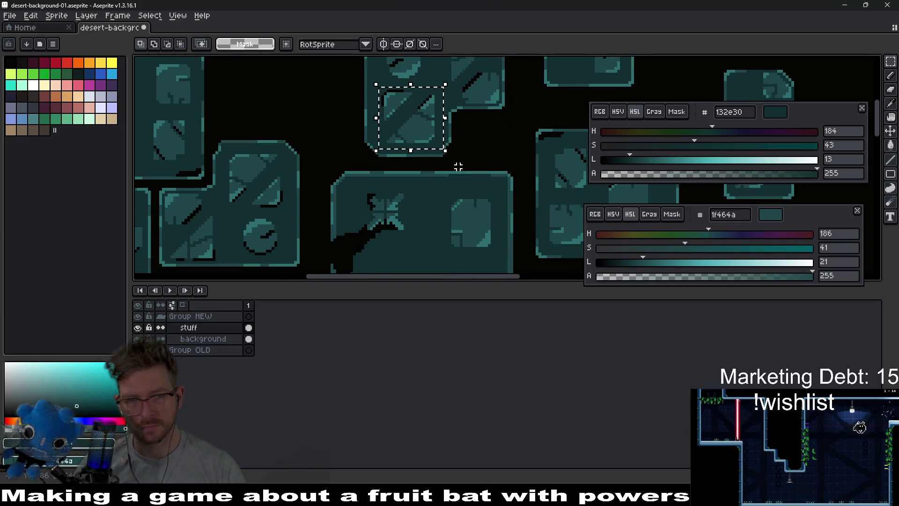
pyautogui.moveTo(424, 138)
pyautogui.mouseDown()
pyautogui.moveTo(422, 248)
pyautogui.moveTo(437, 164)
pyautogui.moveTo(447, 213)
pyautogui.mouseUp()
pyautogui.scroll(-2, 487, 194)
pyautogui.scroll(3, 443, 202)
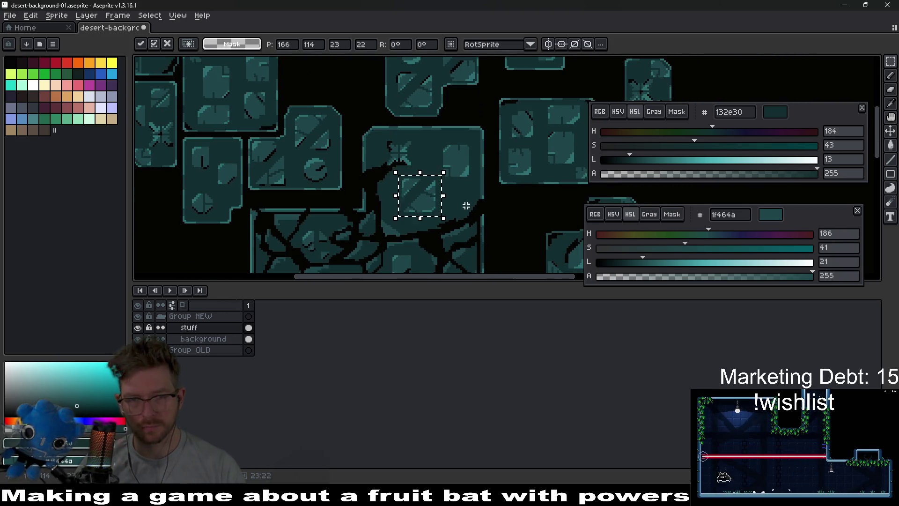
pyautogui.hotkey('ctrl', 'd')
# Carve a thin curved black crack across the detail's upper stone fragment
pyautogui.scroll(2, 443, 202)
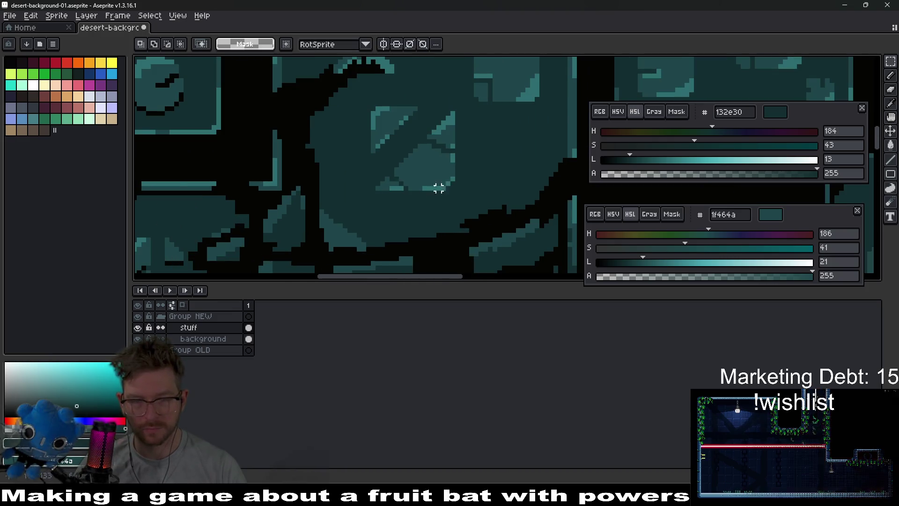
pyautogui.scroll(1, 397, 187)
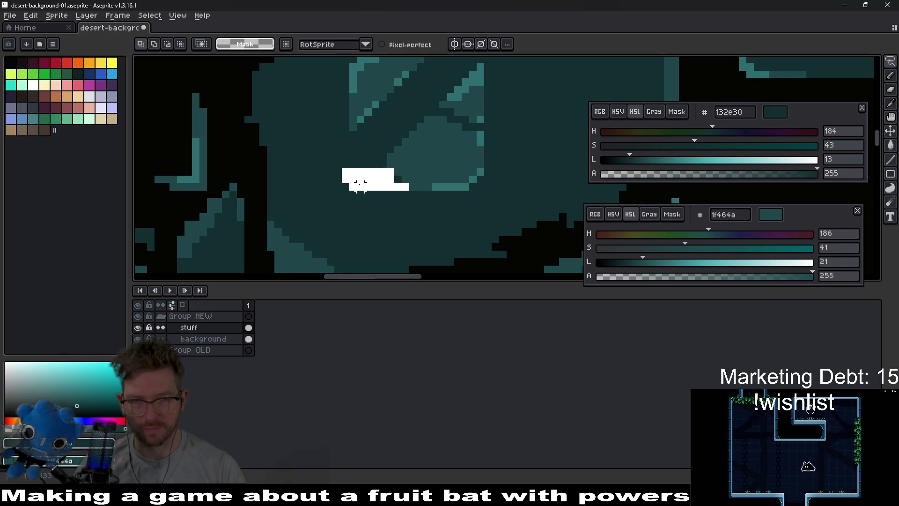
pyautogui.scroll(1, 434, 153)
pyautogui.hscroll(1, 434, 153)
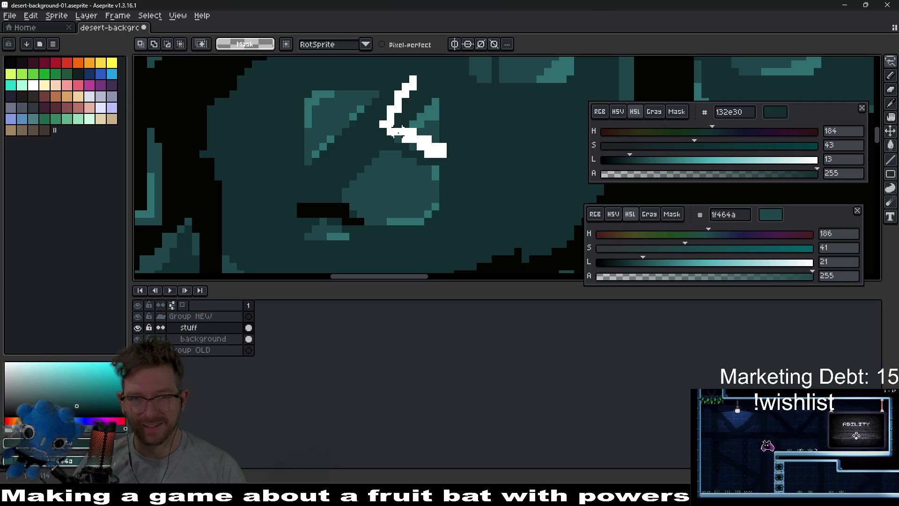
pyautogui.moveTo(444, 150)
pyautogui.mouseDown()
pyautogui.moveTo(436, 84)
pyautogui.moveTo(420, 88)
pyautogui.mouseUp()
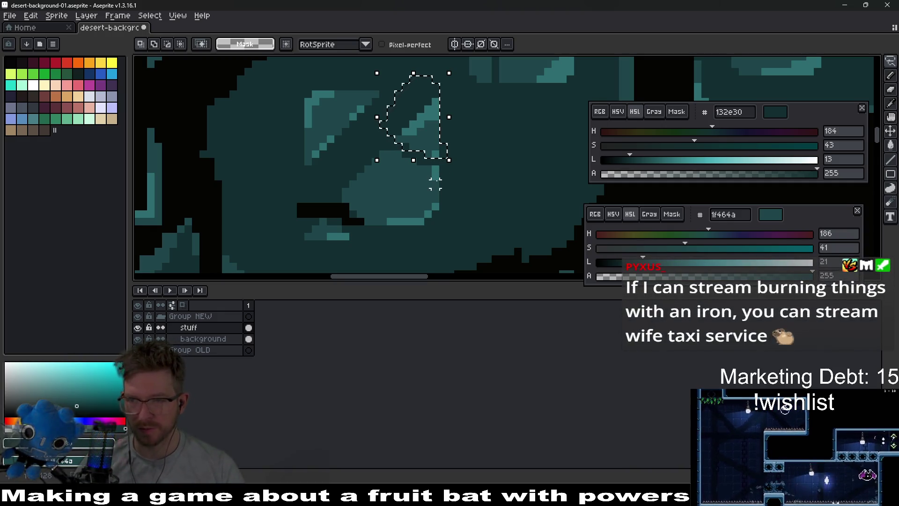
pyautogui.hotkey('ctrl', 'd')
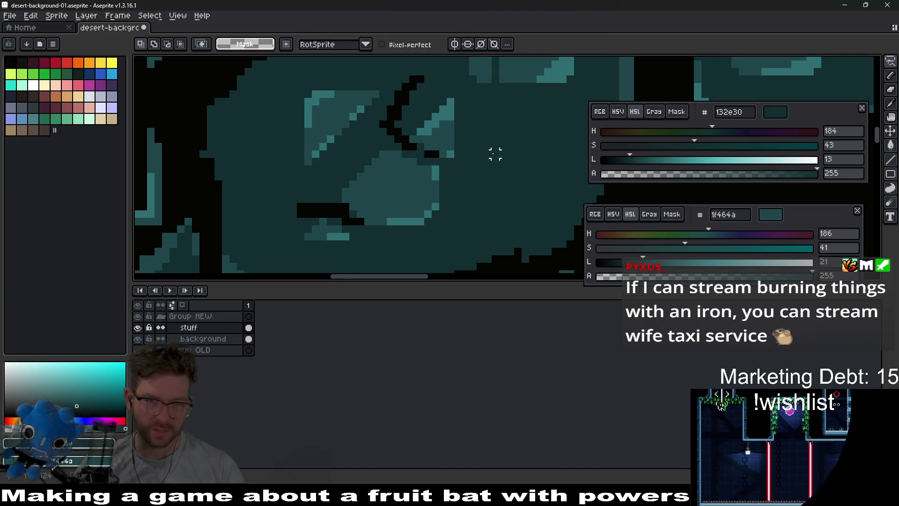
pyautogui.scroll(-2, 492, 153)
pyautogui.scroll(1, 496, 165)
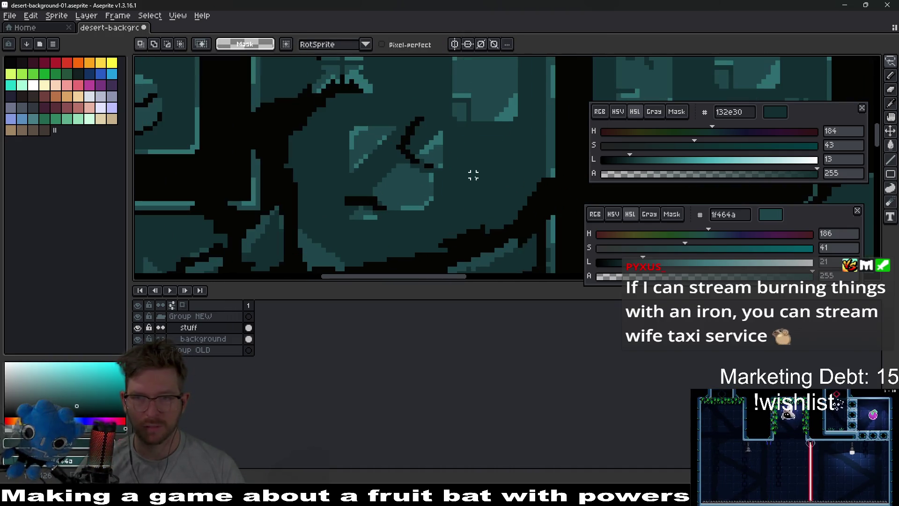